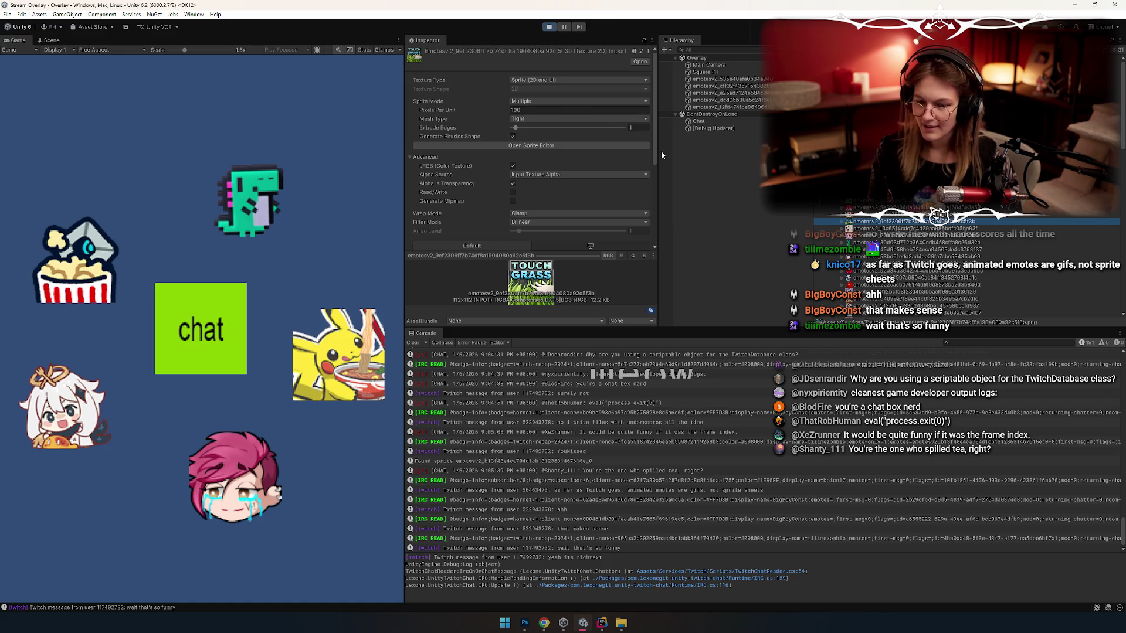
Step: Enlarge and scroll through the emote texture's import settings, then go back to the Emotes folder
drag(583, 329, 583, 456)
scroll(526, 304, down, 1)
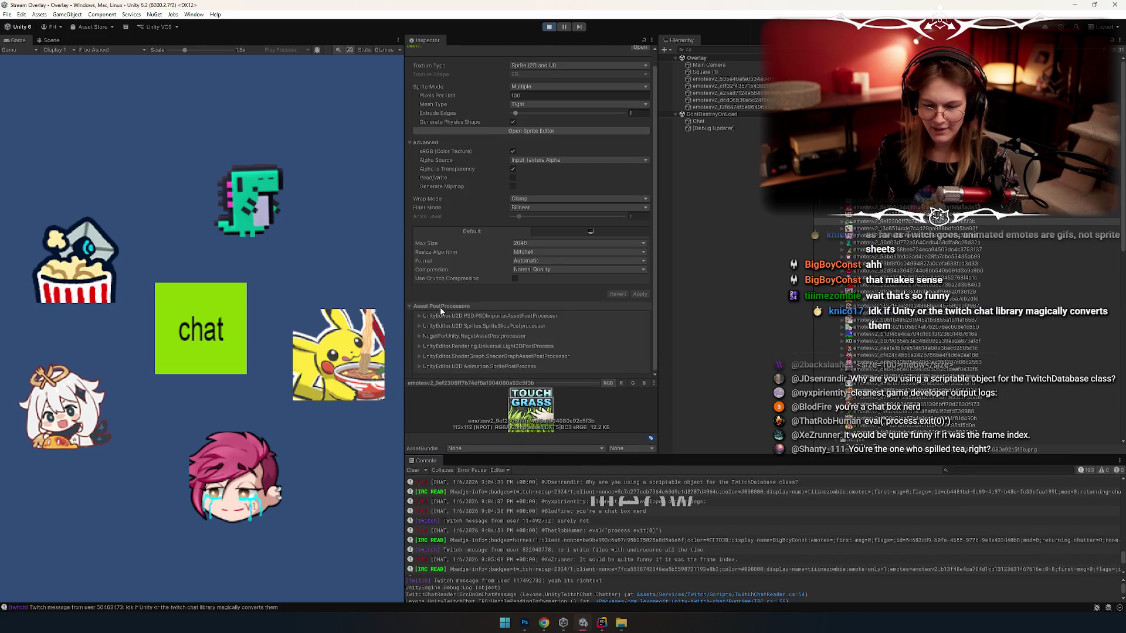
scroll(439, 304, up, 1)
scroll(449, 288, down, 1)
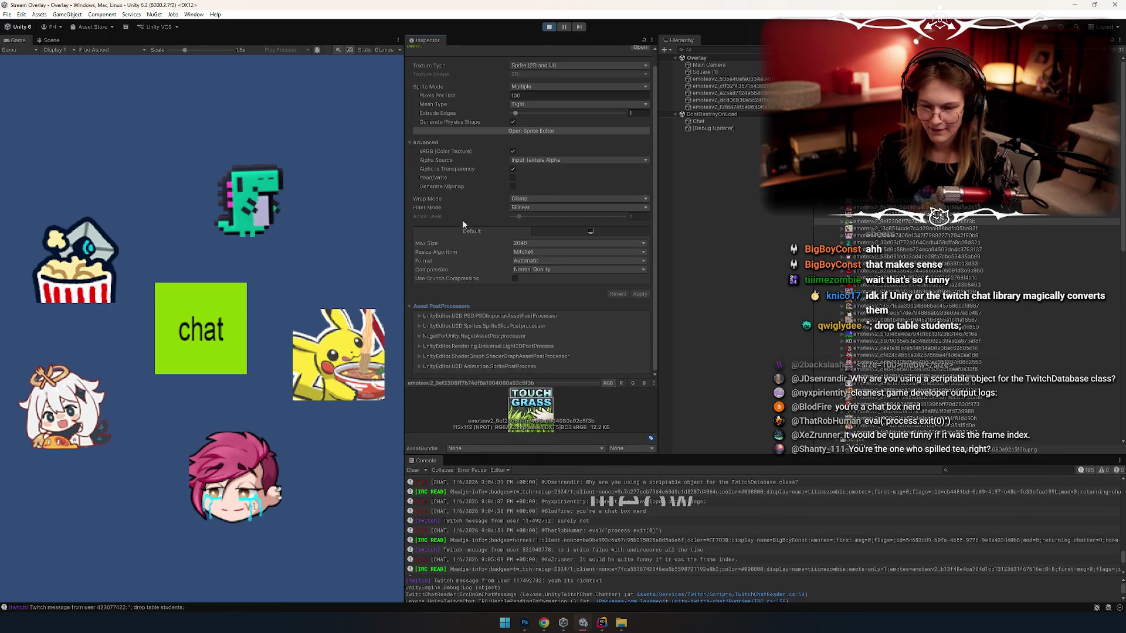
scroll(468, 306, up, 1)
scroll(468, 306, down, 1)
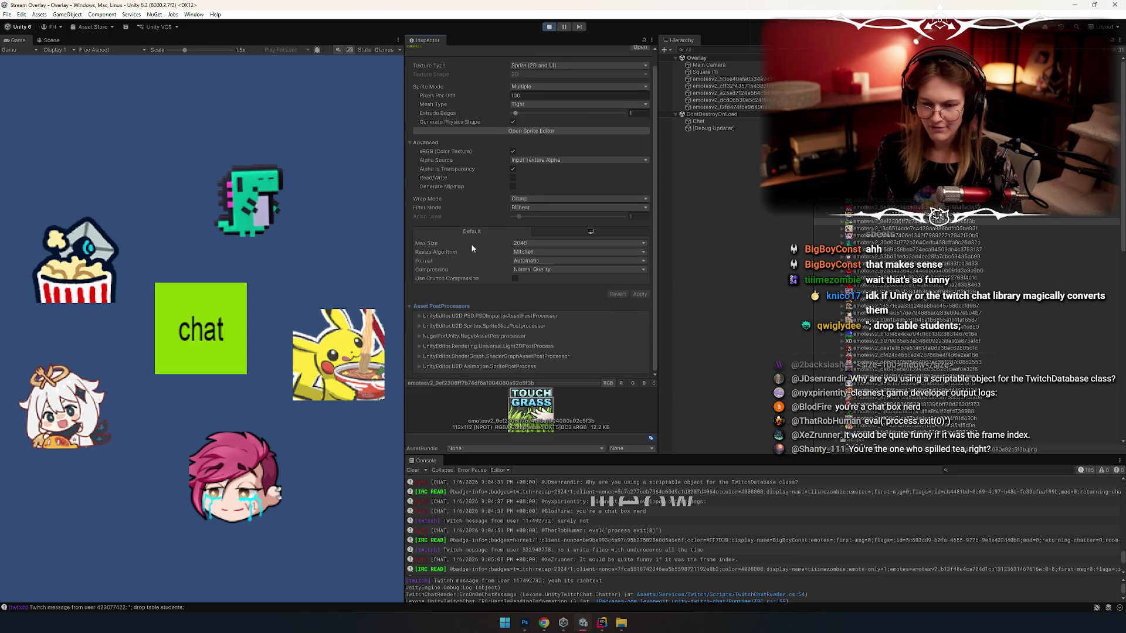
key(Left)
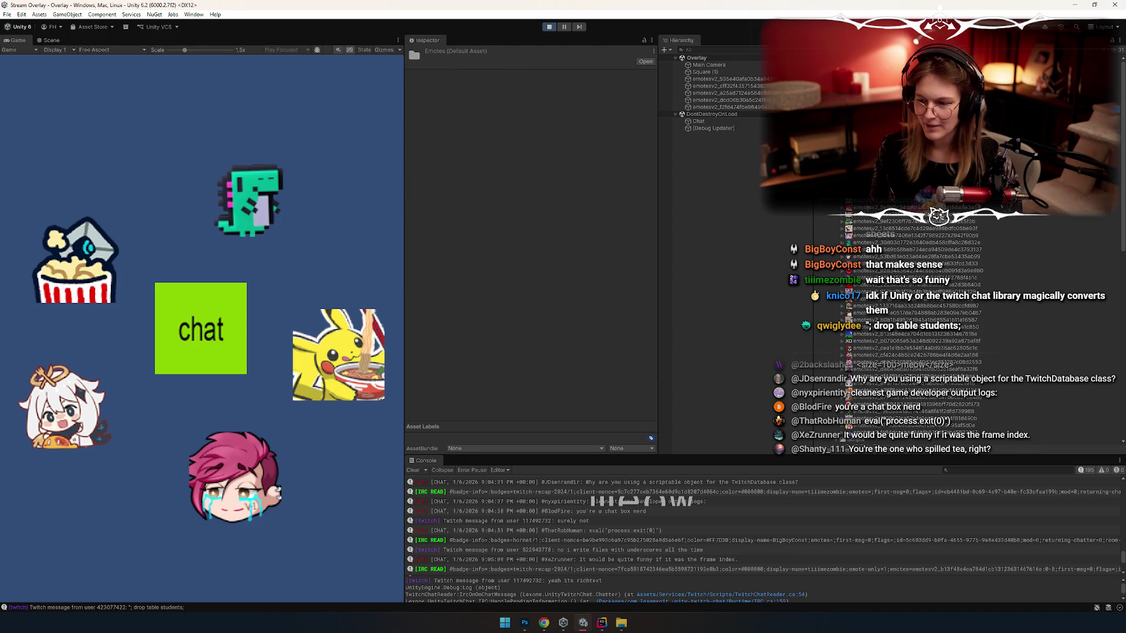
key(alt+Tab)
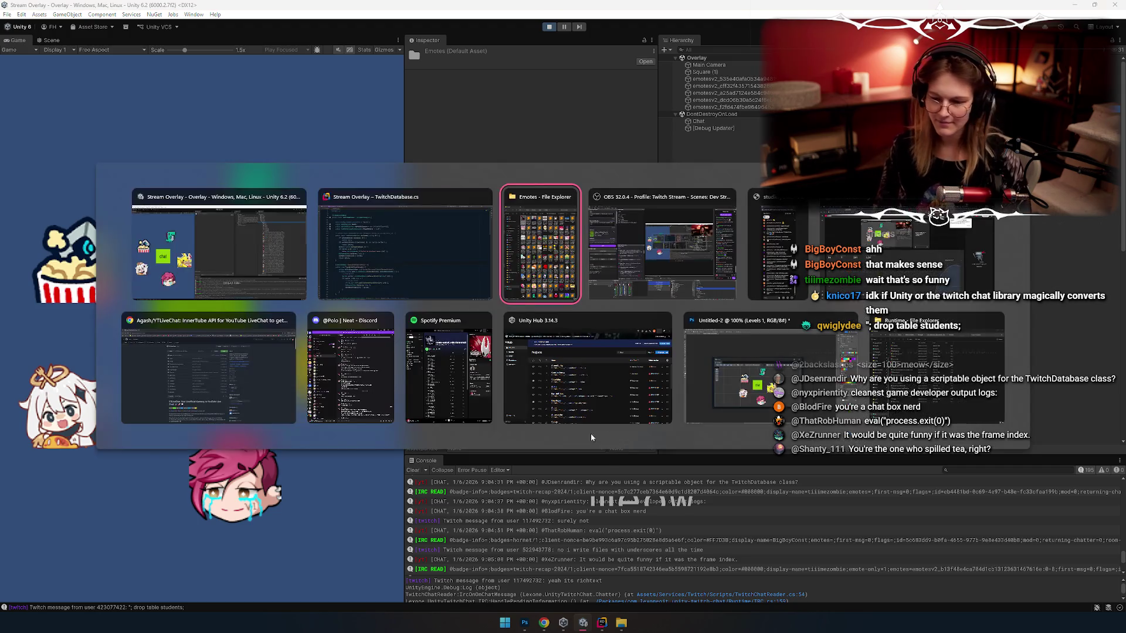
Step: Compare the TwitchDatabase code in Rider with the running Unity scene
key(Tab)
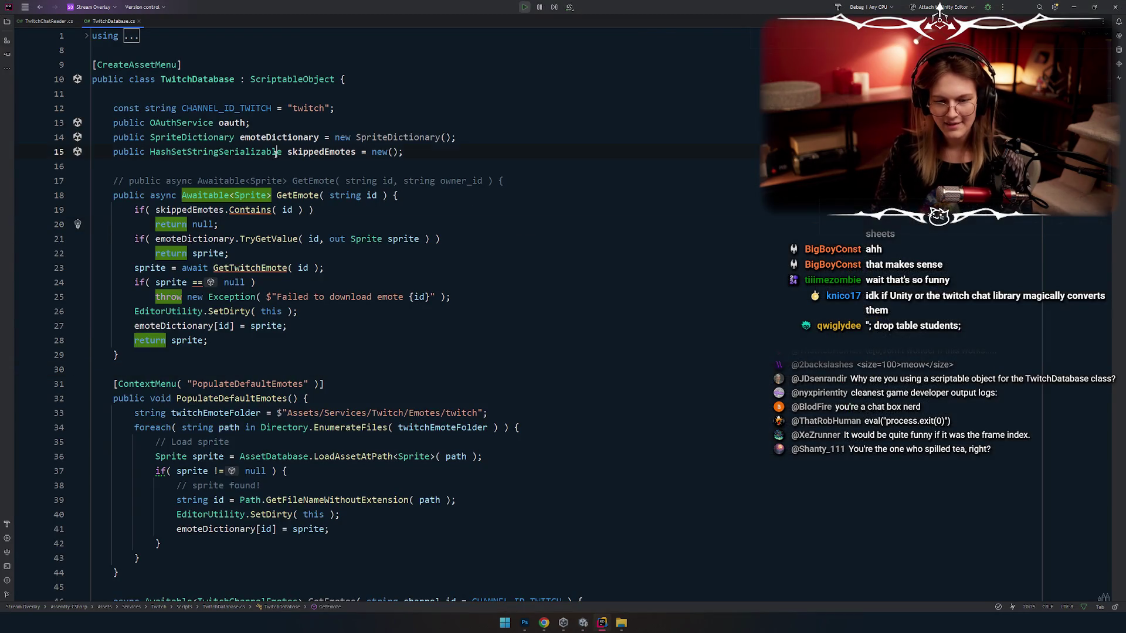
key(alt+Tab)
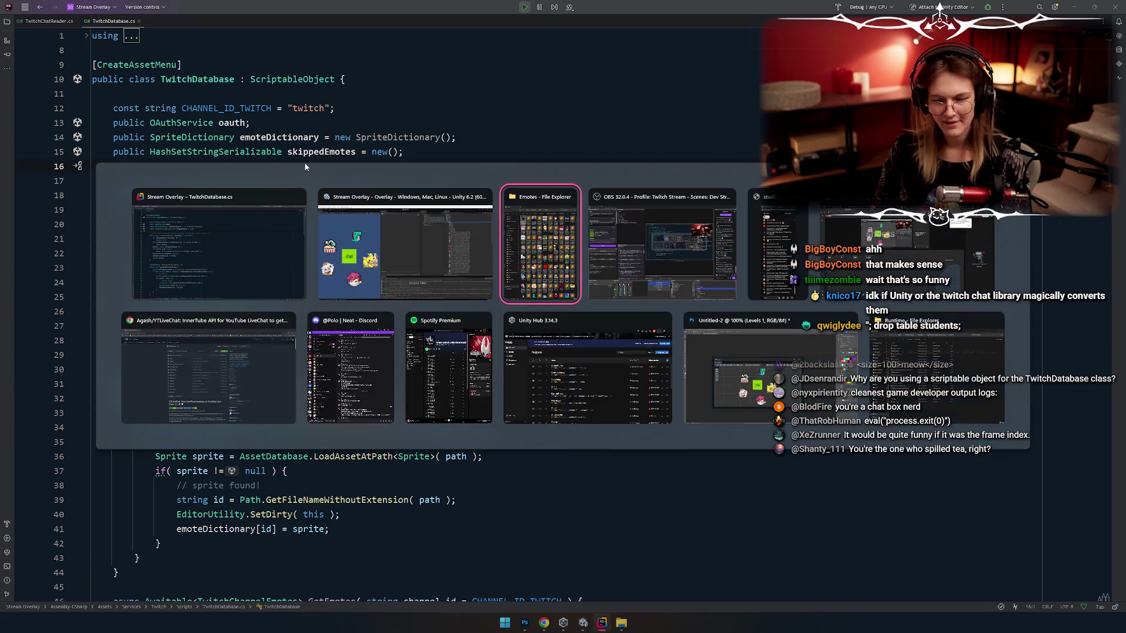
click(311, 173)
key(alt+Tab)
click(286, 162)
key(alt+Tab)
scroll(904, 323, down, 10)
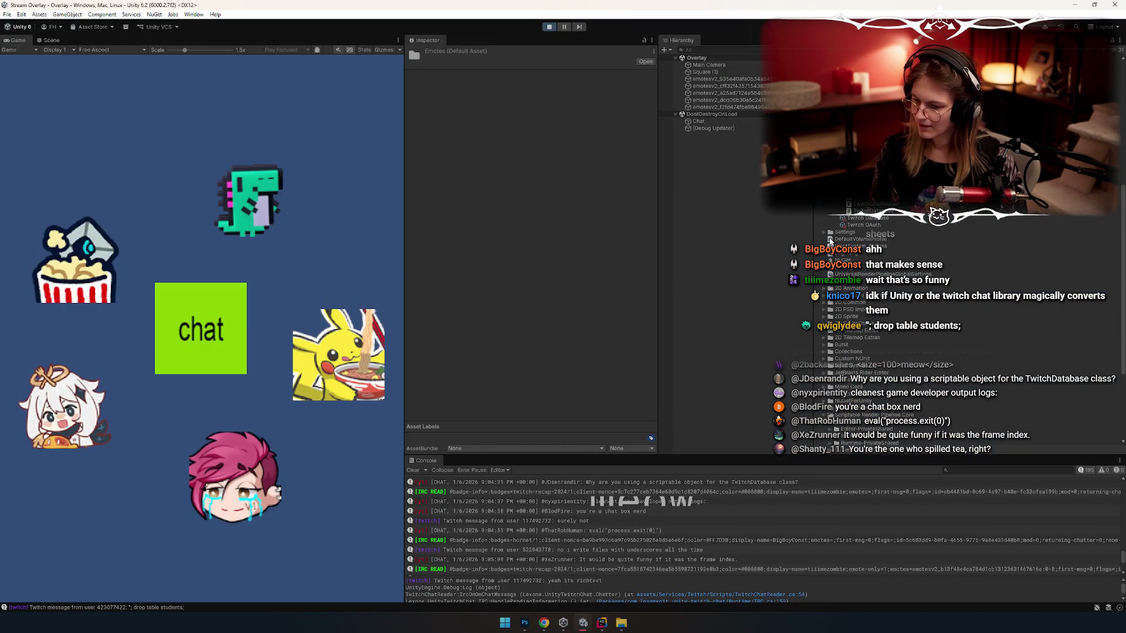
scroll(862, 235, up, 10)
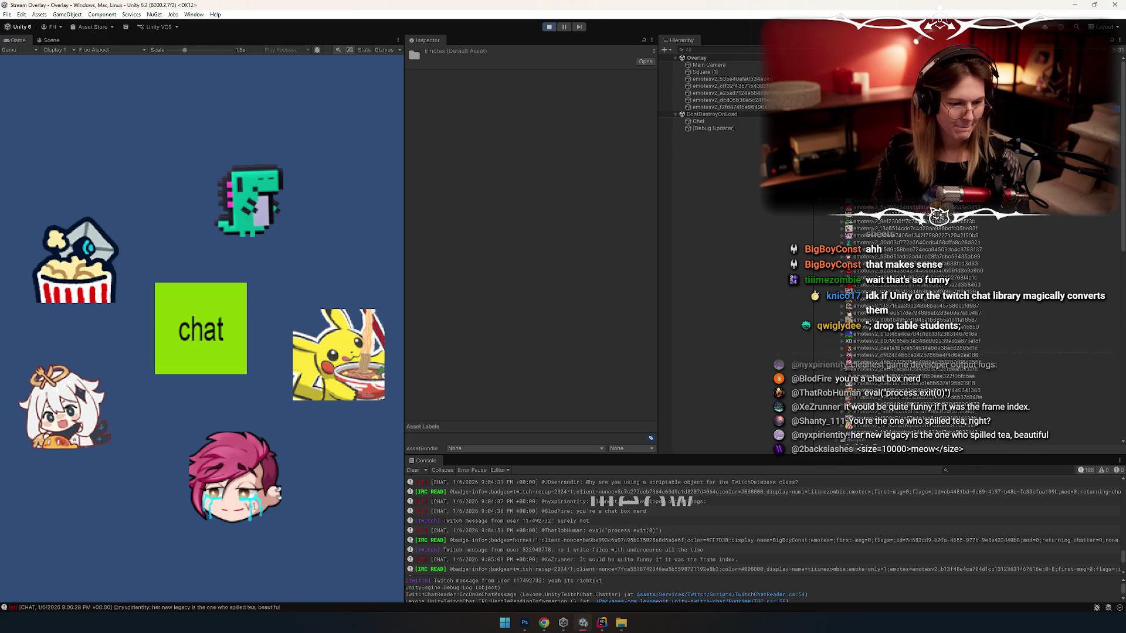
key(alt+Tab)
key(alt+Tab)
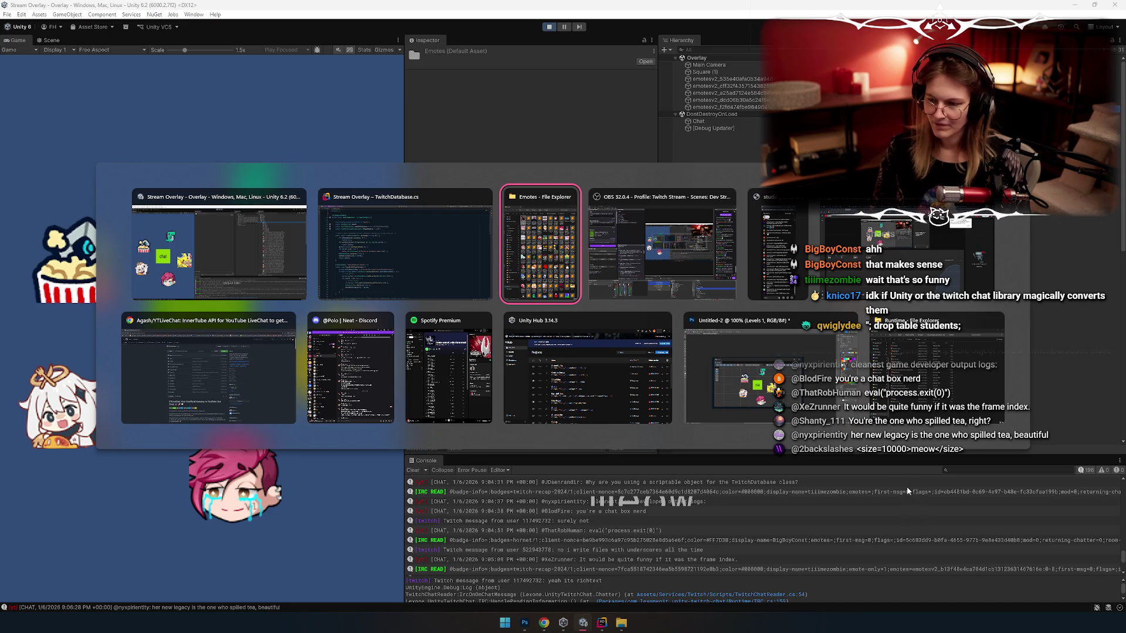
click(319, 252)
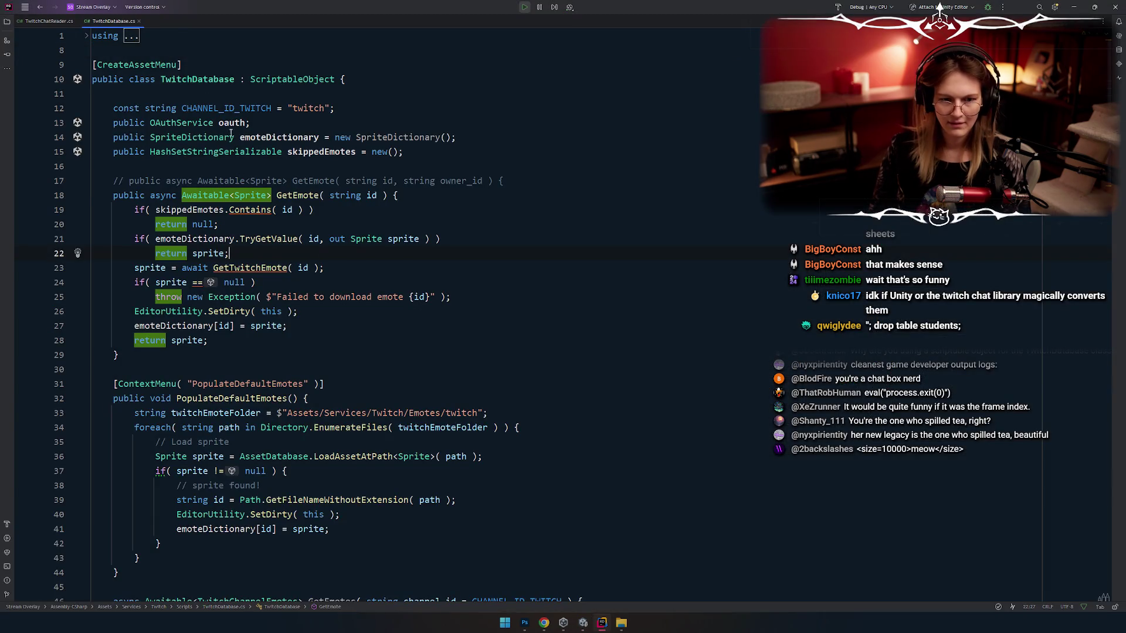
key(alt+Tab)
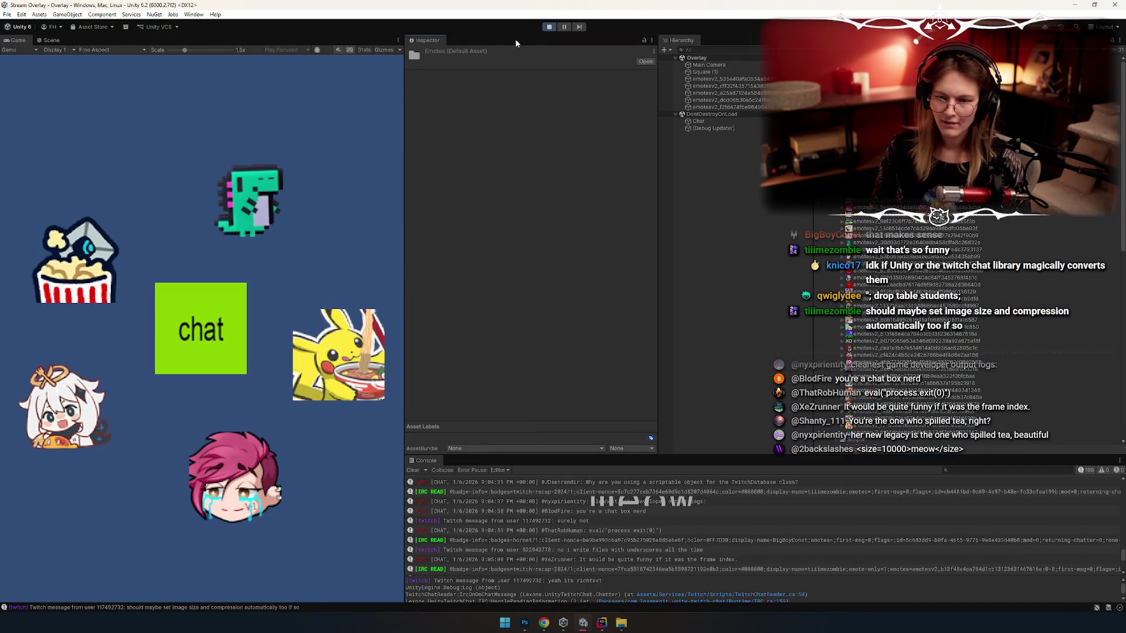
Step: Stop play mode, then inspect GetEmote and the emote fields in TwitchDatabase.cs
click(549, 27)
key(alt+Tab)
key(Tab)
key(alt+shift+Tab)
key(alt+Tab)
key(alt+Tab)
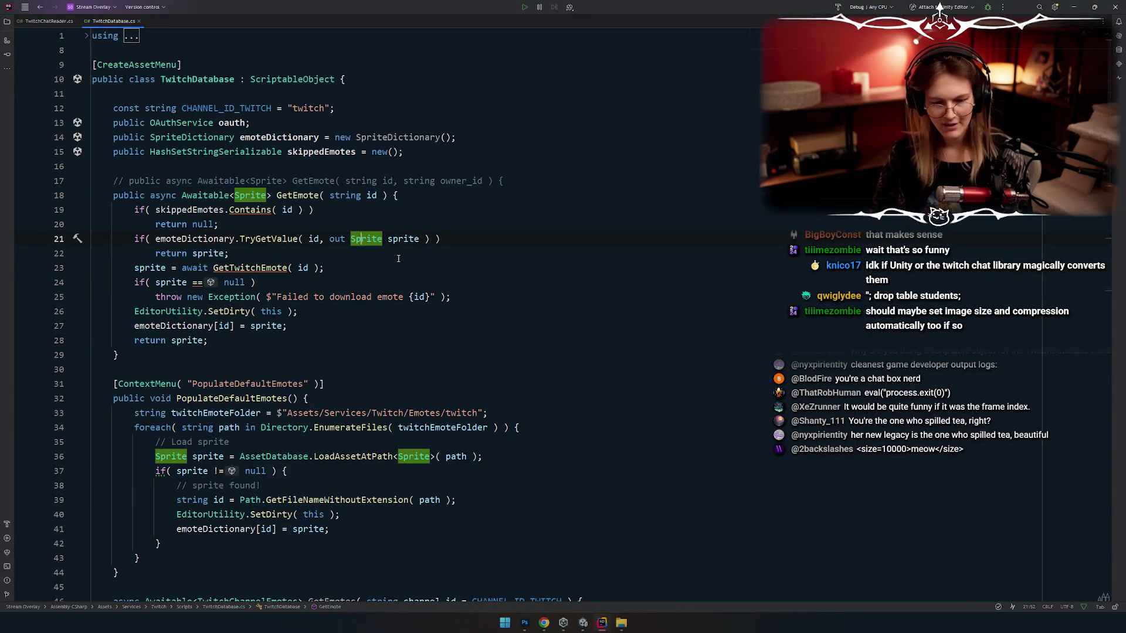
click(205, 196)
click(429, 311)
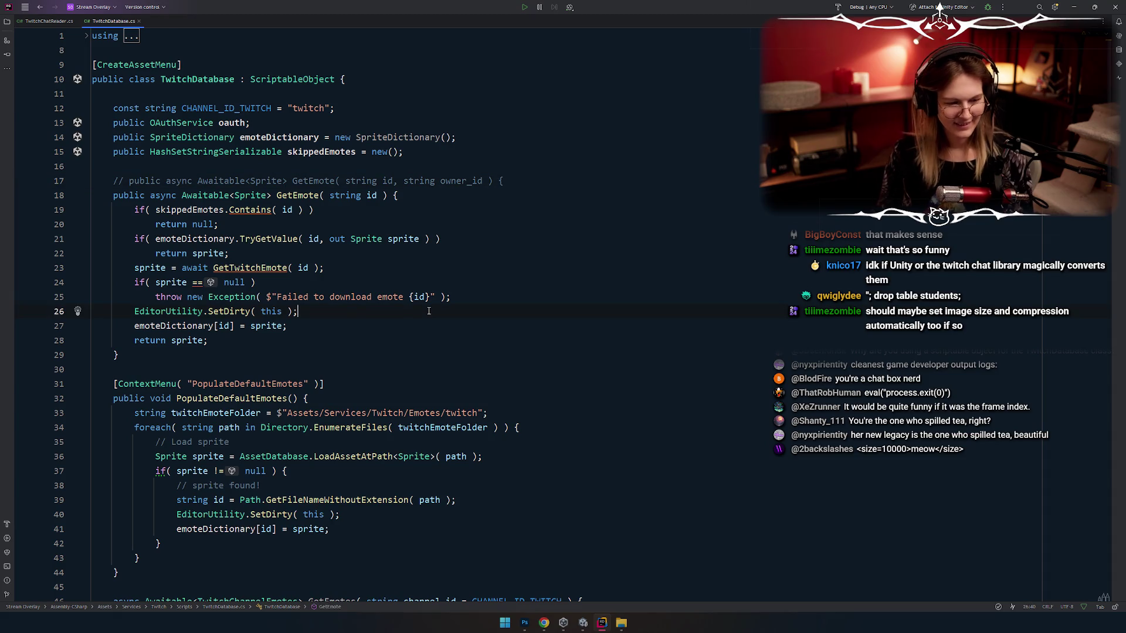
click(424, 234)
key(Up)
key(Up)
key(Up)
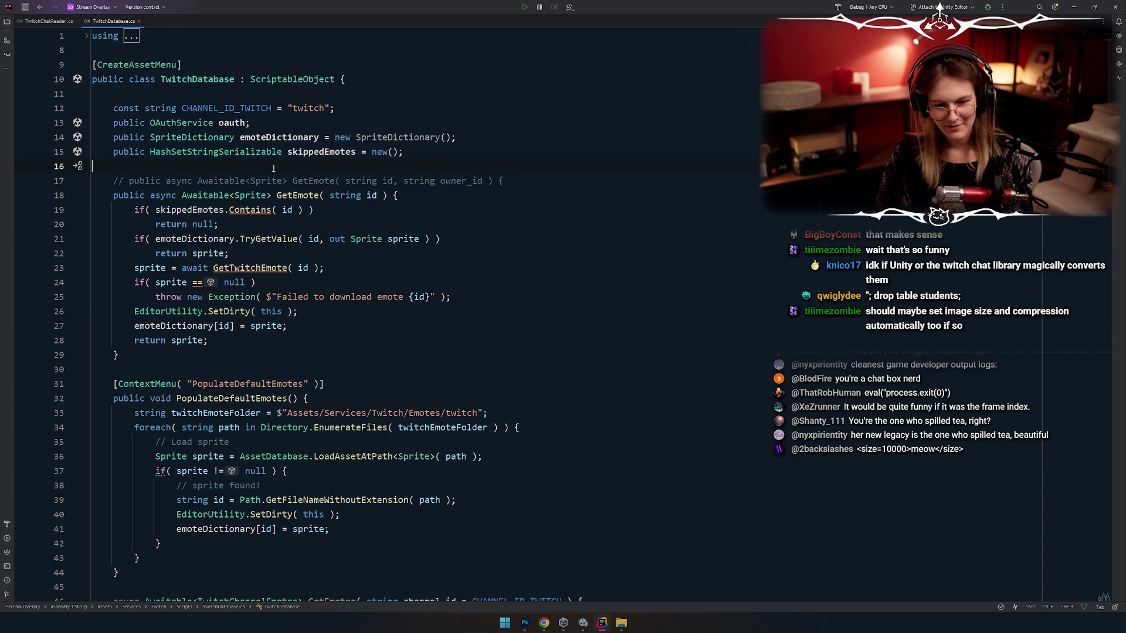
Step: Review the SetDirty call and the PopulateDefaultEmotes method in TwitchDatabase.cs
key(alt+Tab)
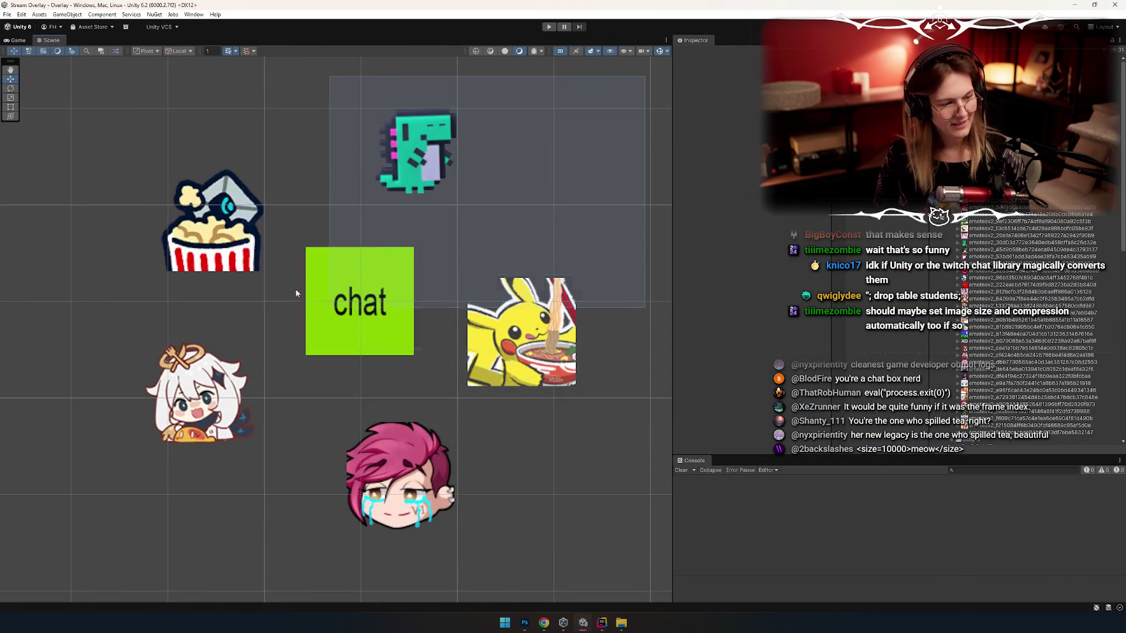
key(alt+Tab)
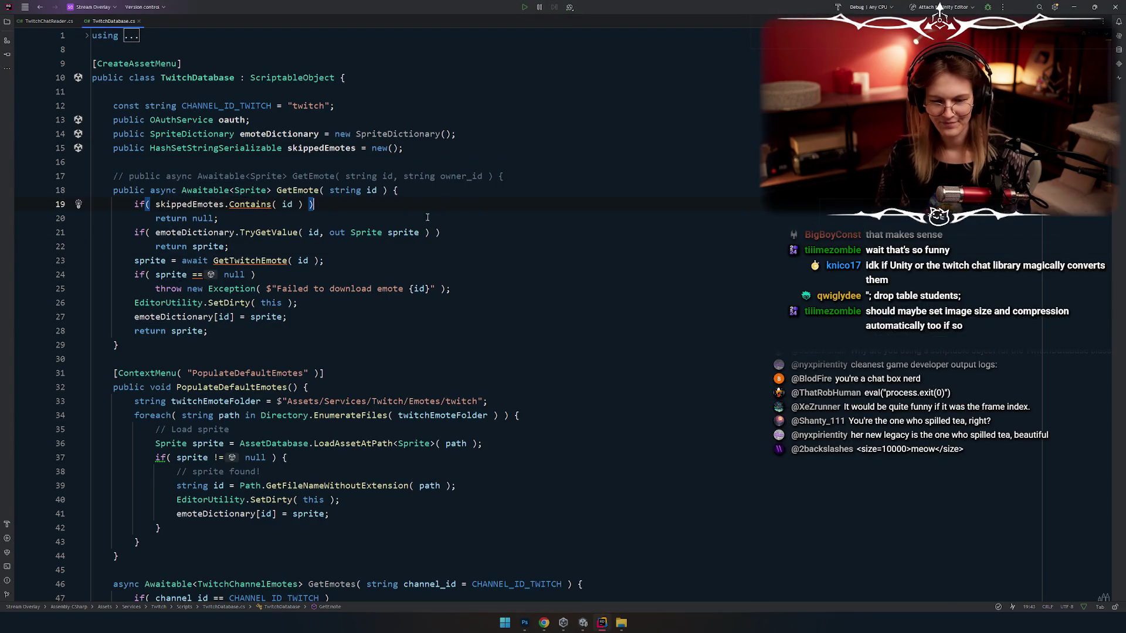
click(398, 356)
click(482, 304)
scroll(481, 307, down, 1)
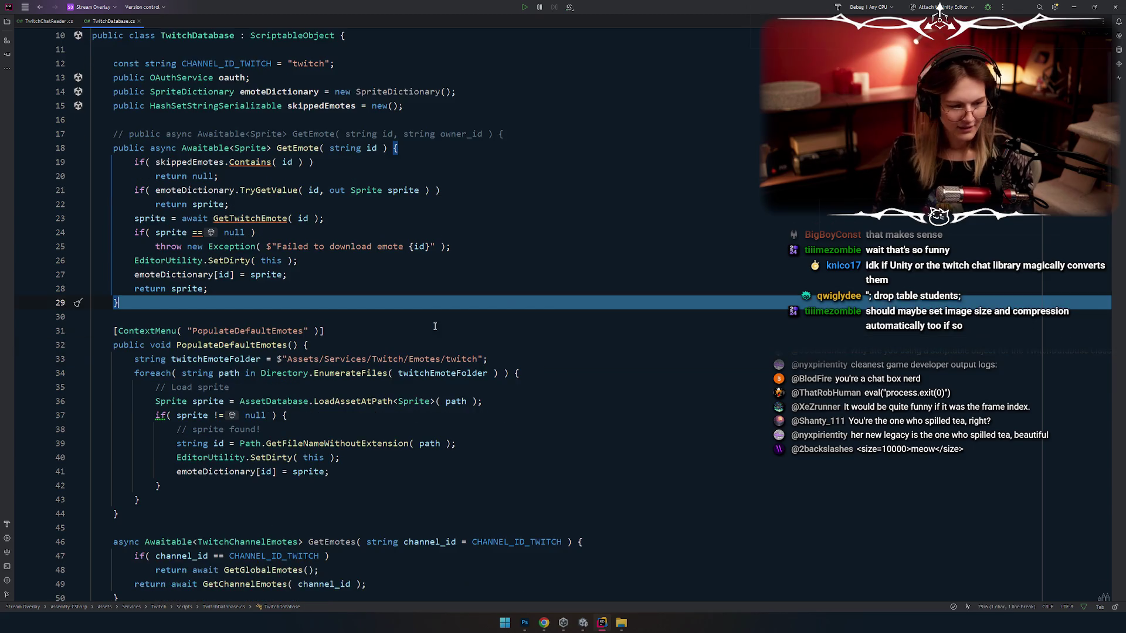
click(431, 344)
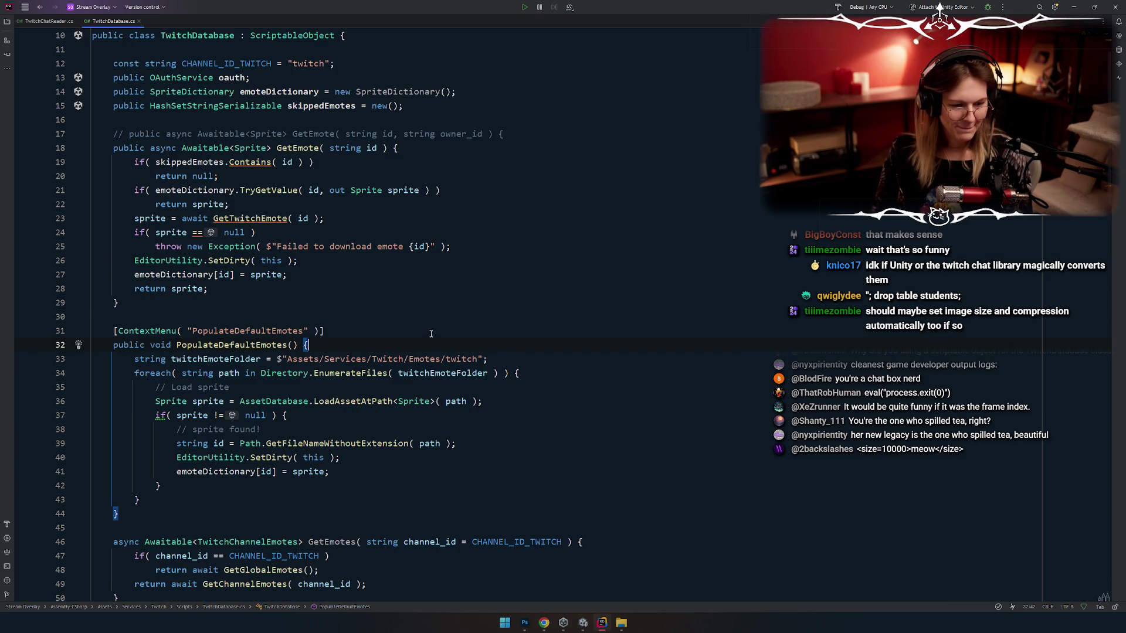
click(237, 322)
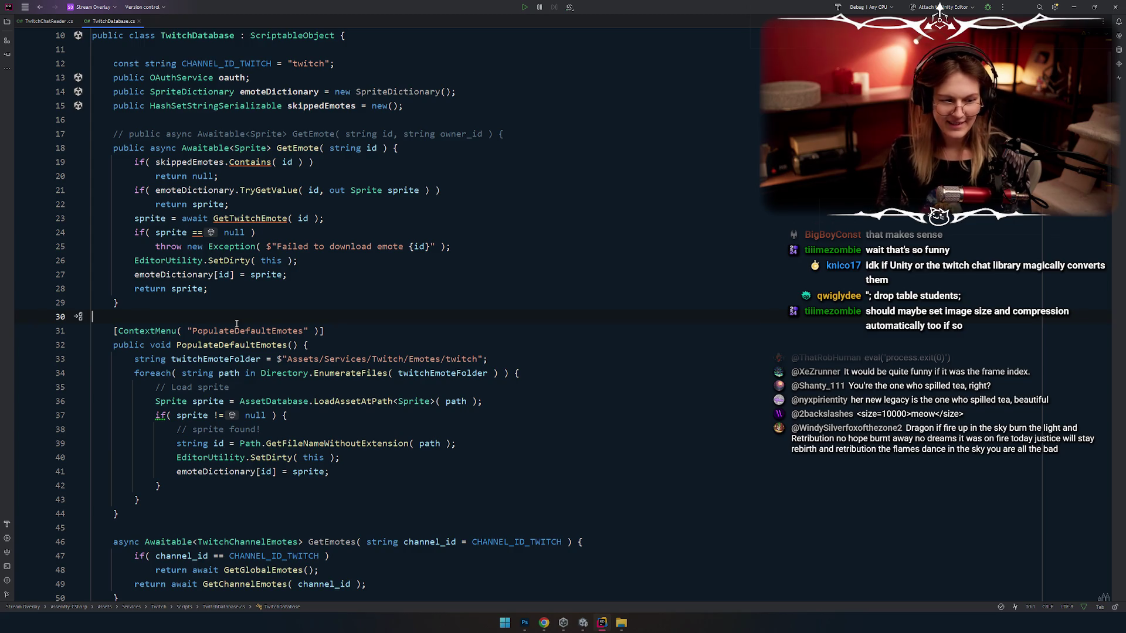
Step: Cycle through the open windows and return to the TwitchDatabase code
key(alt+Tab)
key(alt+Tab)
key(alt+Tab)
key(alt+shift+Tab)
key(alt+shift+Tab)
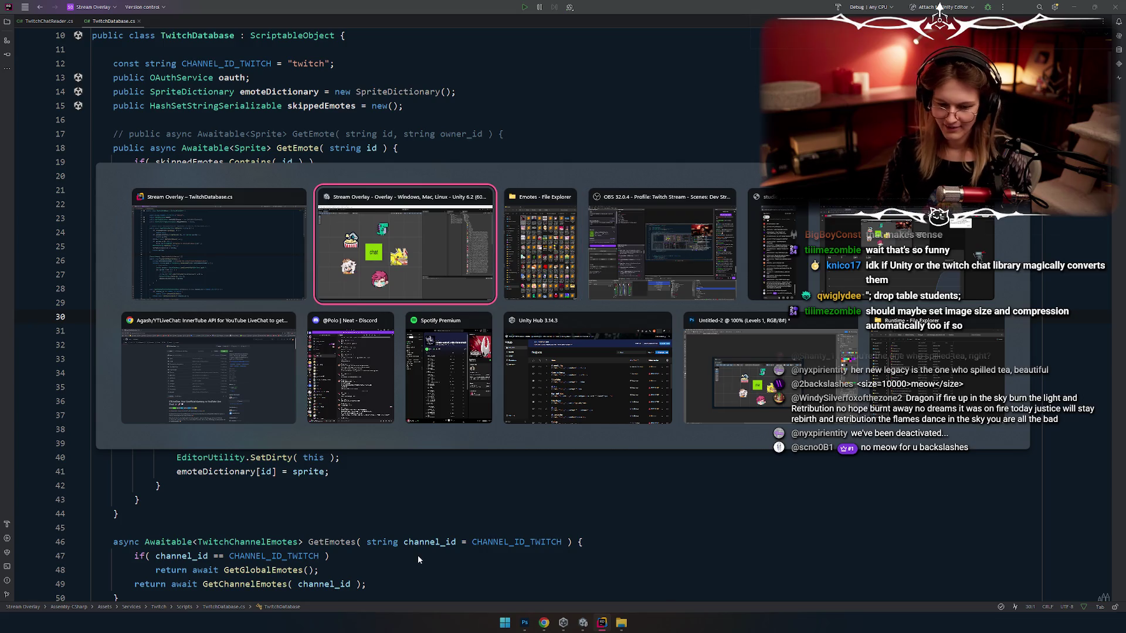
key(alt+shift+Tab)
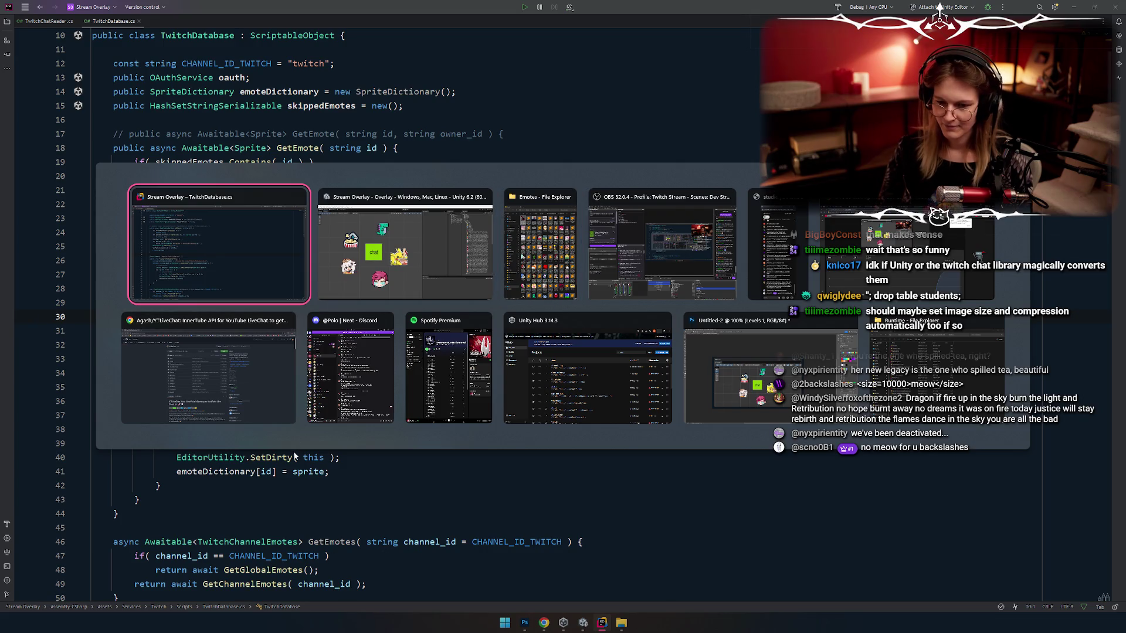
key(alt+Tab)
key(alt+Tab)
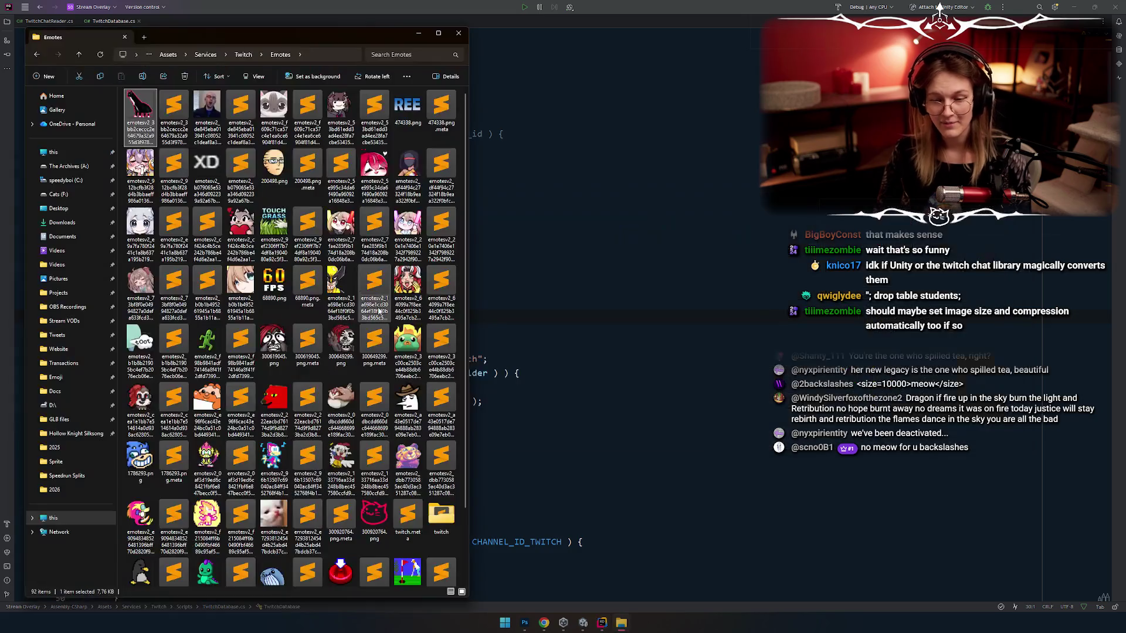
click(547, 240)
Step: Check lines 28–30 of TwitchDatabase.cs, then return to Unity's Scene view
key(alt+Tab)
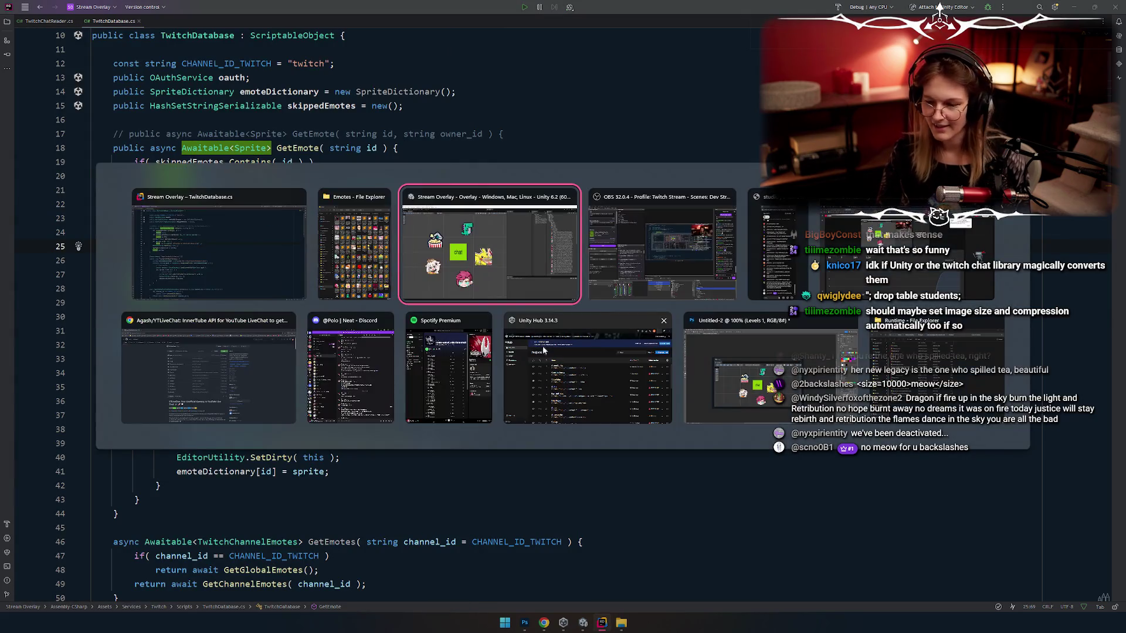
scroll(299, 235, up, 1)
click(303, 347)
scroll(302, 347, down, 5)
scroll(303, 347, up, 5)
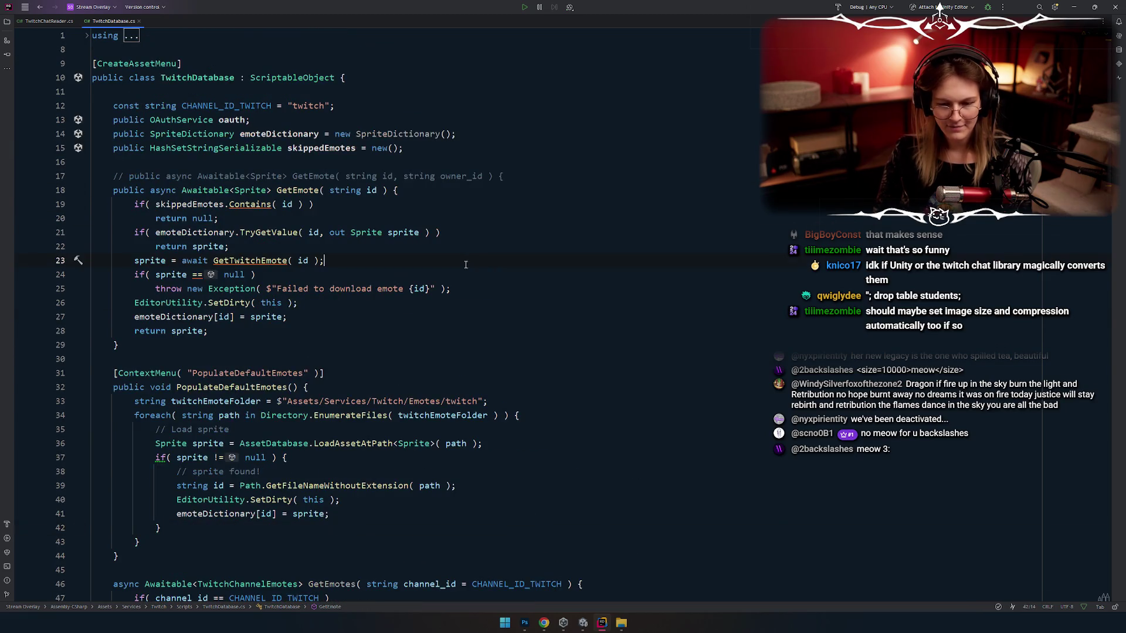
click(302, 331)
key(alt+Tab)
key(Tab)
key(Tab)
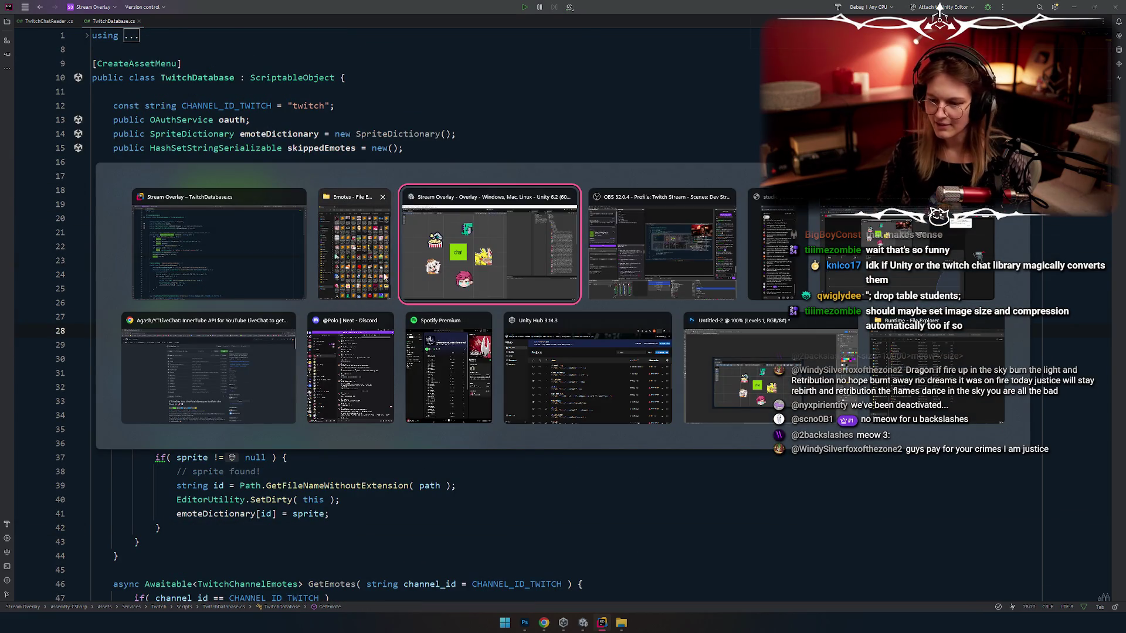
scroll(997, 328, down, 10)
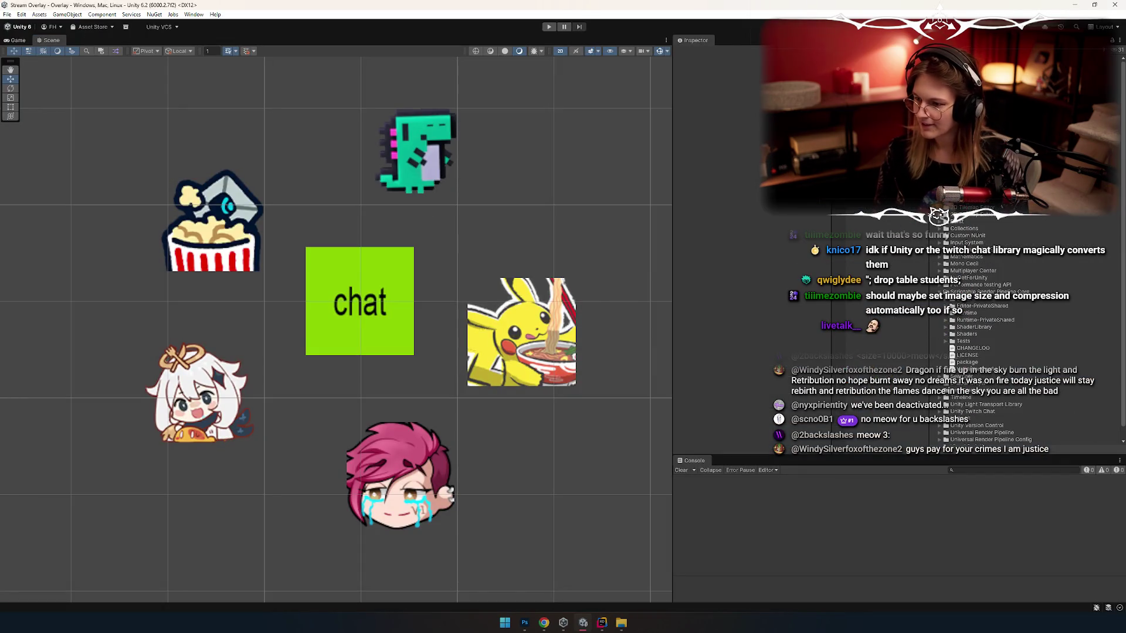
Step: Create an empty C# script named SpriteImporterSettings in the Editor folder via Create > Scripting
scroll(997, 329, down, 10)
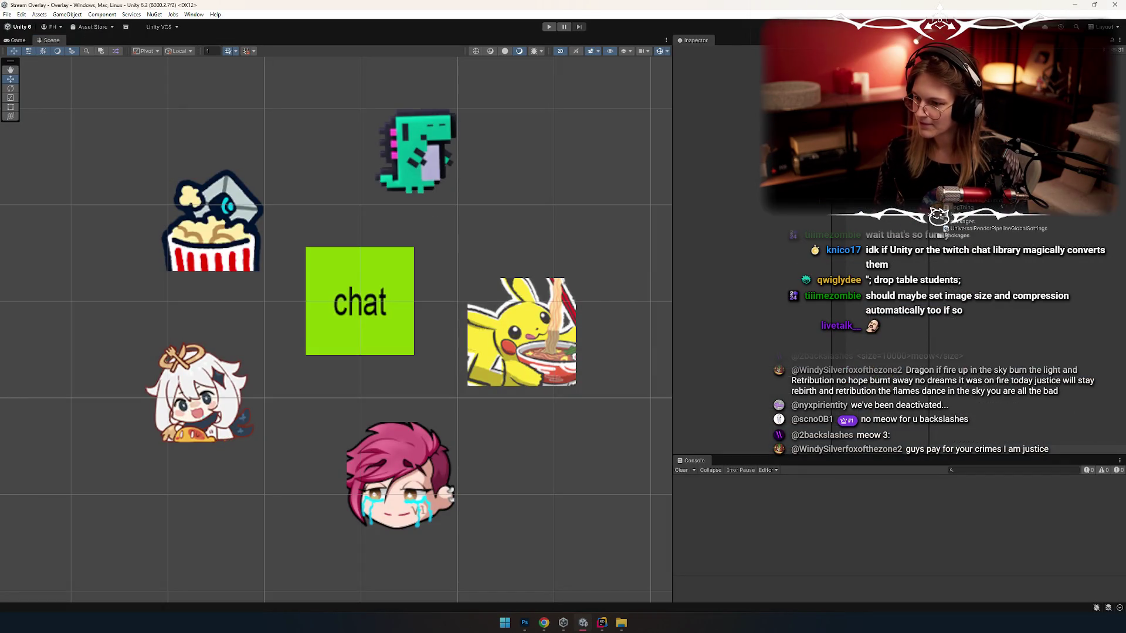
right_click(1018, 170)
mouse_move(997, 143)
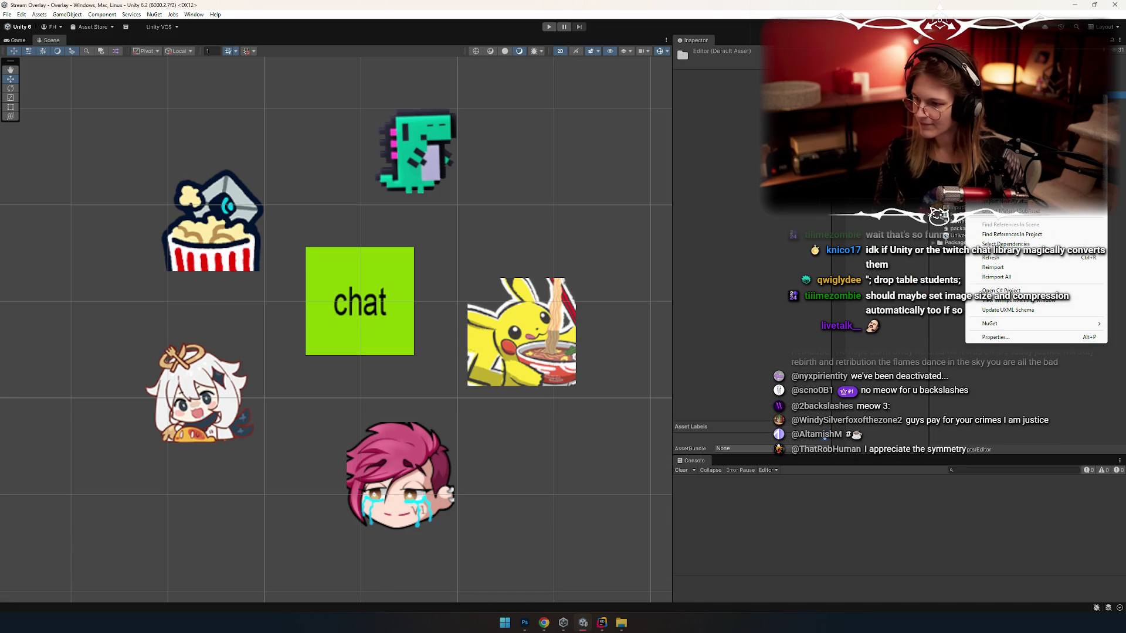
mouse_move(915, 194)
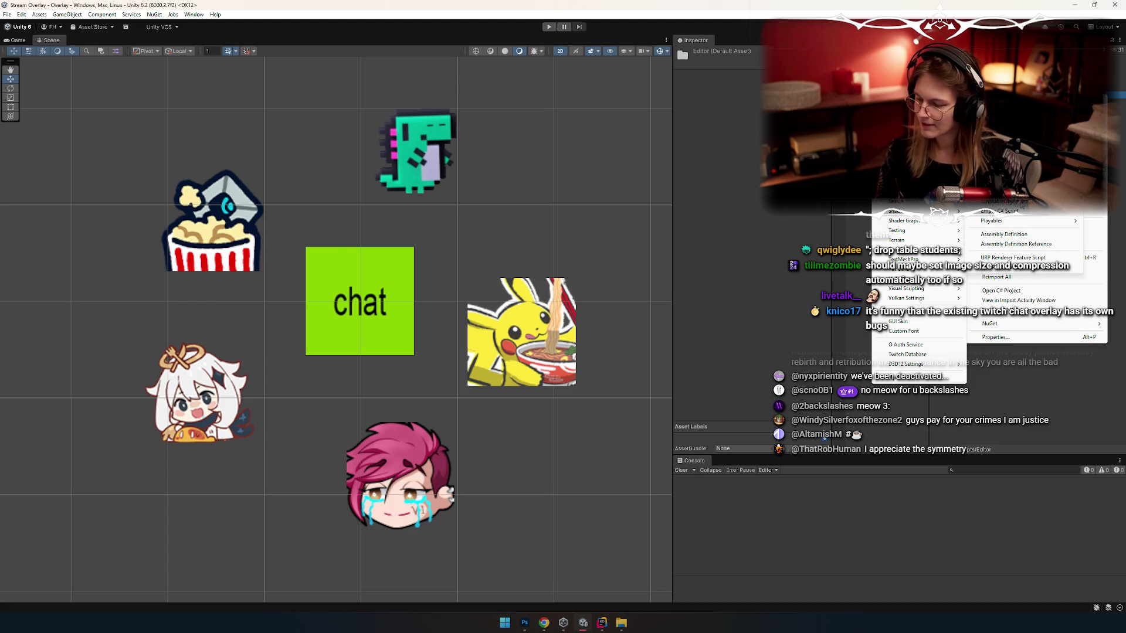
click(1011, 212)
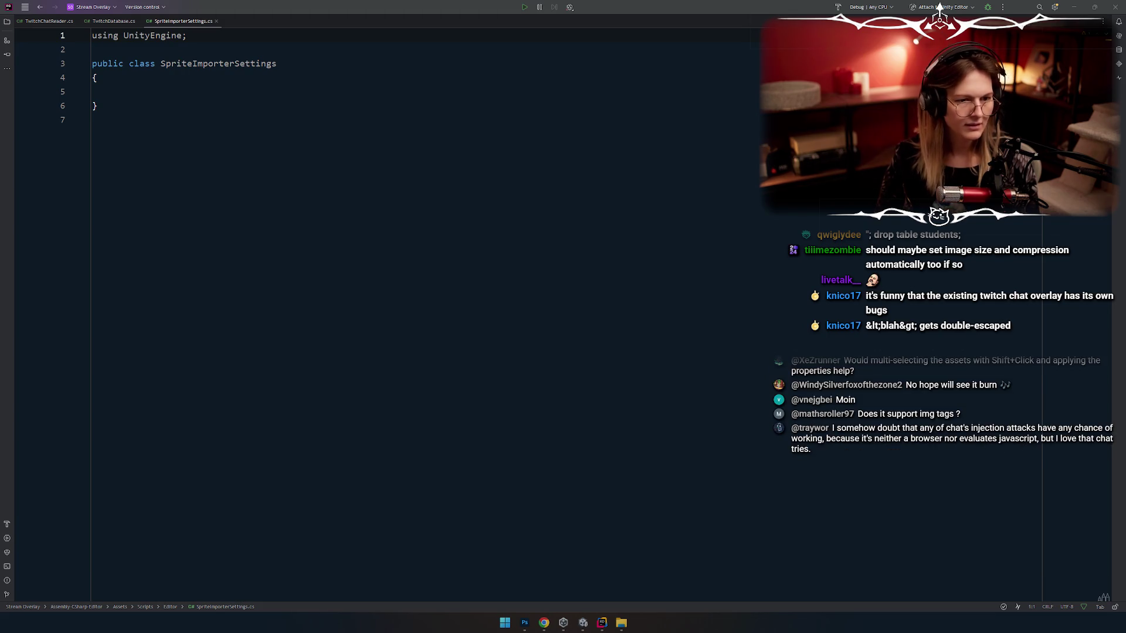
Step: Focus the SpriteImporterSettings script and expand its empty class braces onto separate lines
click(939, 7)
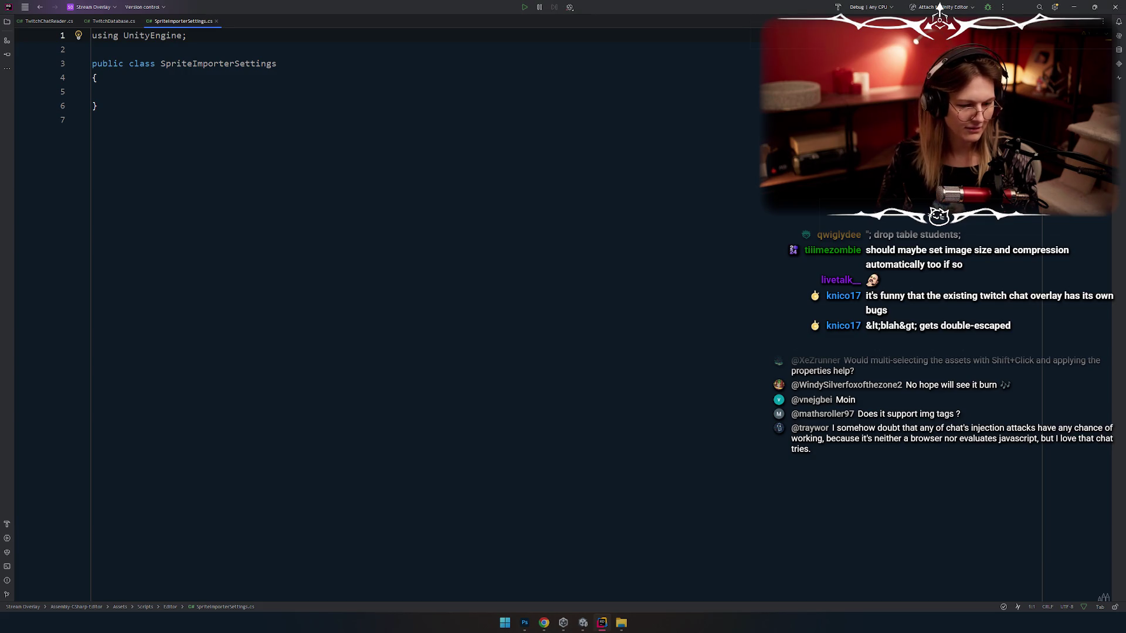
key(alt+Tab)
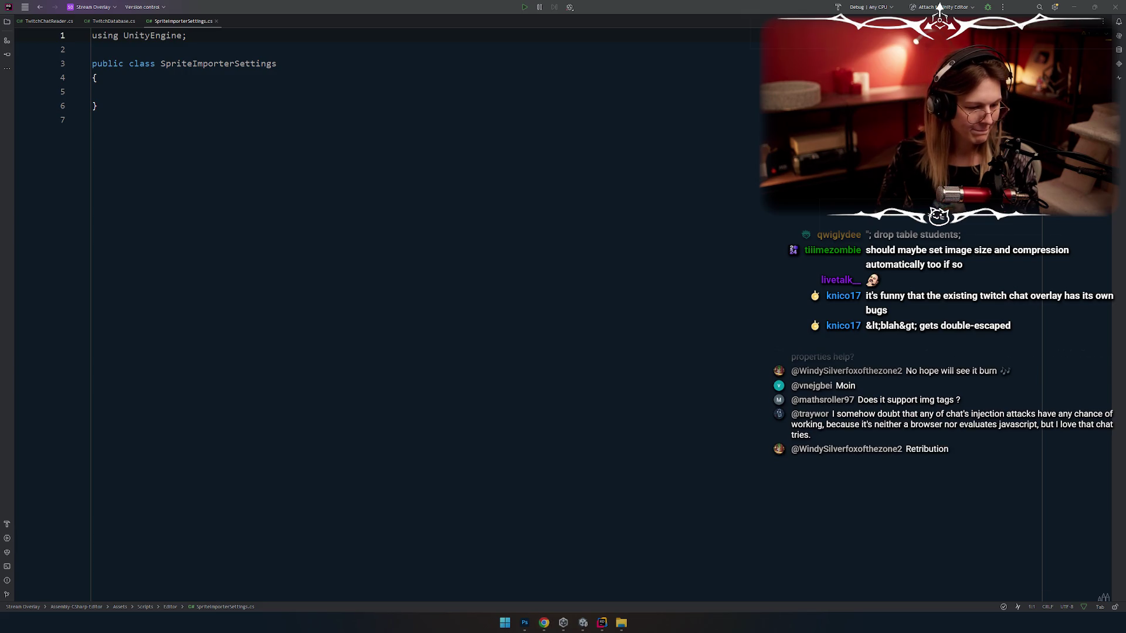
click(364, 253)
click(299, 102)
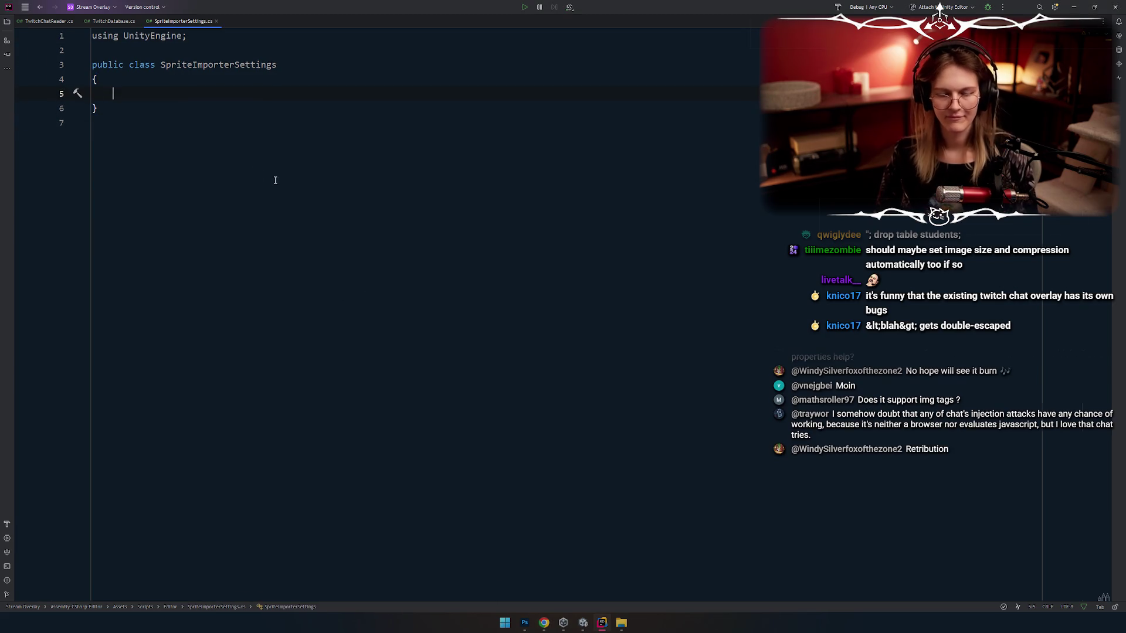
key(ctrl+z)
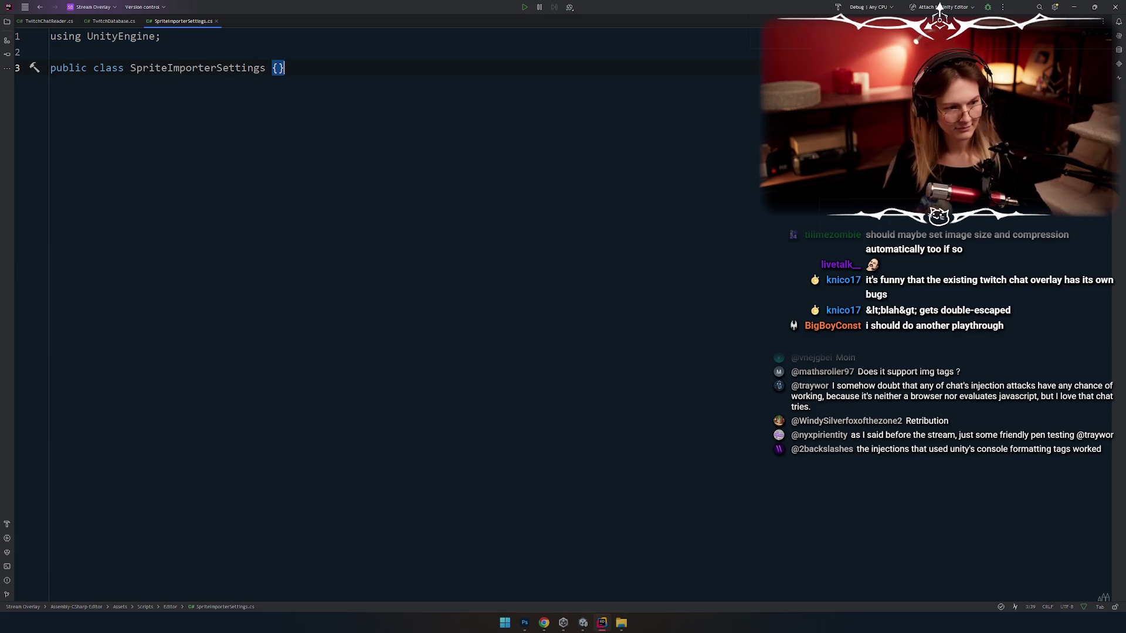
ctrl+scroll(354, 173, up, 3)
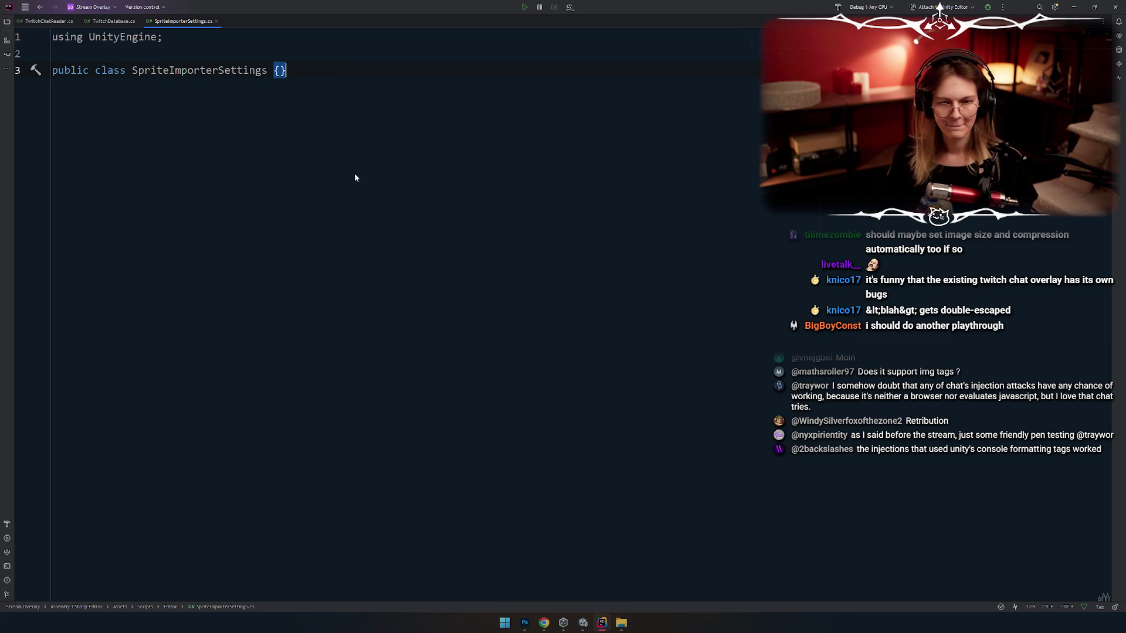
key(Return)
key(Return)
key(Return)
Step: Start a base-class declaration after the class name, leaving it as ': AssetPre'
key(Up)
key(Up)
key(Up)
key(End)
key(Left)
key(Left)
text(: )
text(AssetImp)
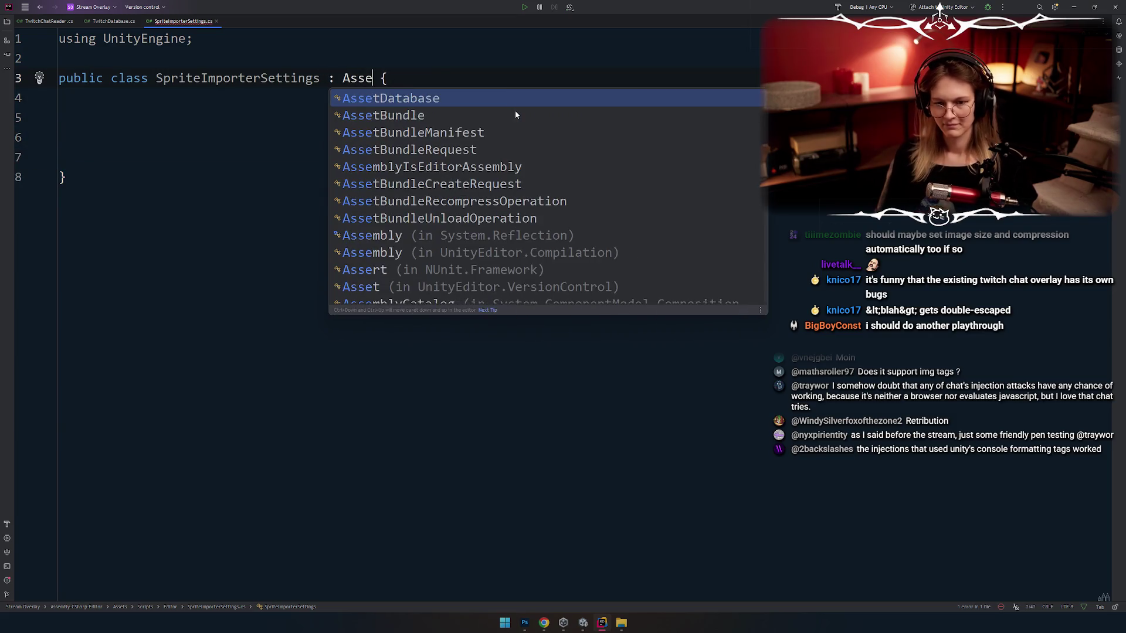
key(BackSpace)
key(BackSpace)
text(mport)
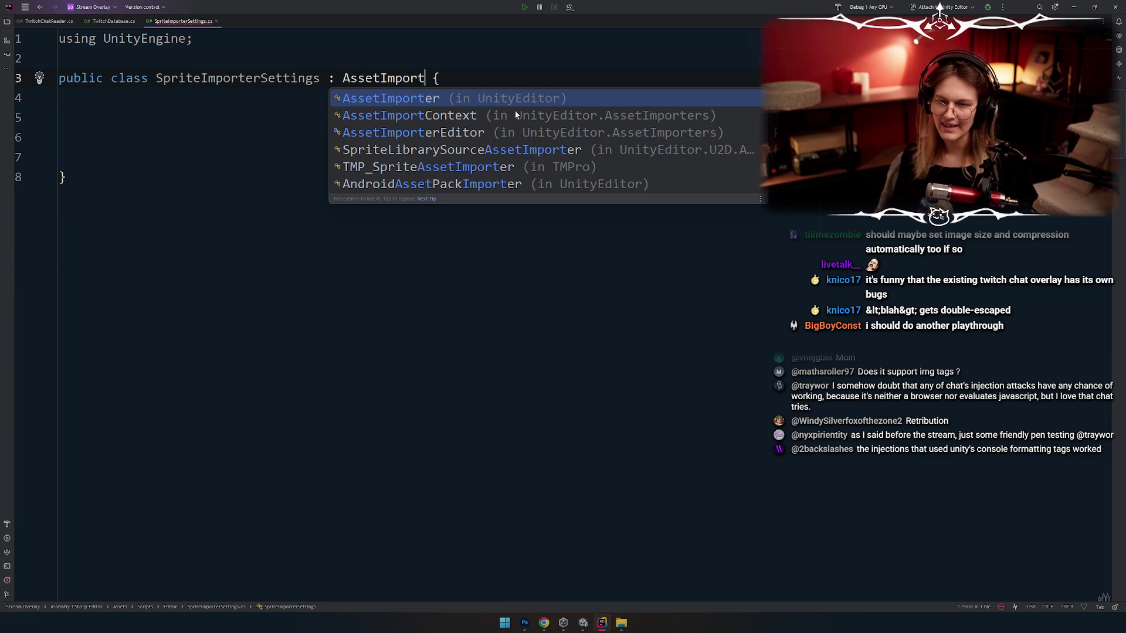
key(ctrl+shift+Left)
text(Asse)
text(tPro)
key(BackSpace)
key(BackSpace)
text(ost)
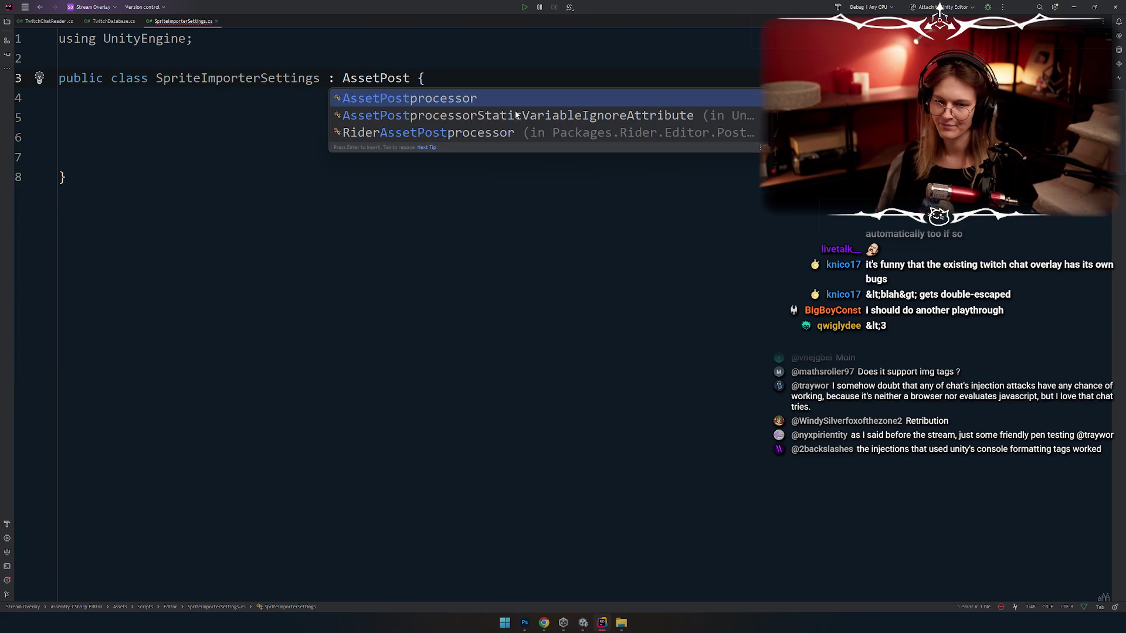
key(ctrl+shift+Left)
text(Asset)
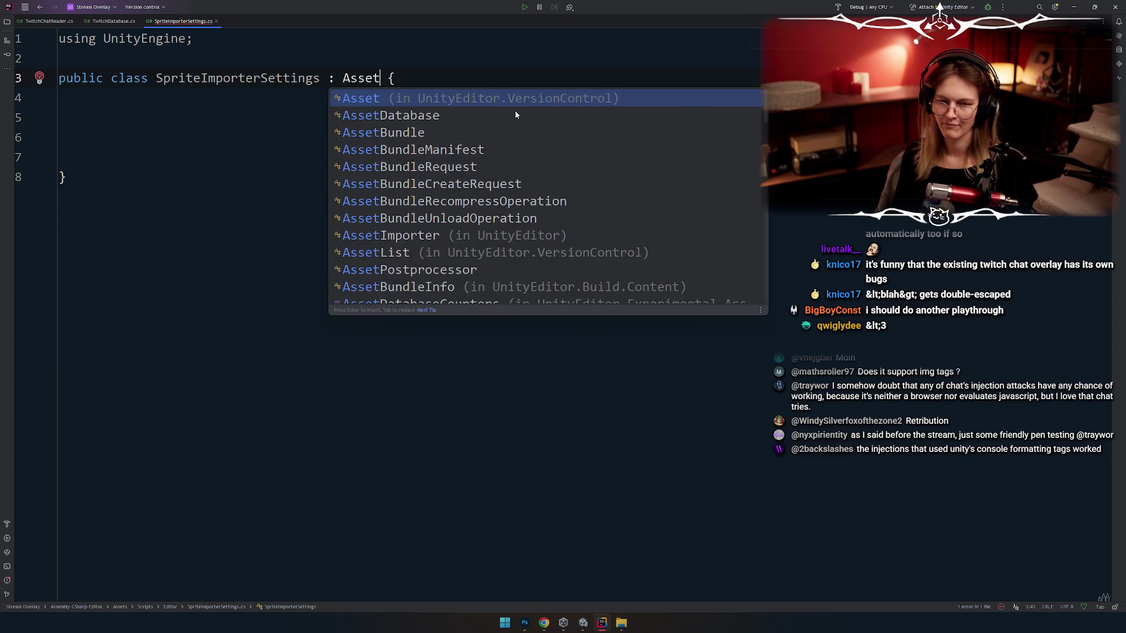
text(Pre)
Step: Switch to a new Chrome tab and type a search for Unity asset preprocessors
key(alt+Tab)
key(Tab)
key(shift+Tab)
key(shift+Tab)
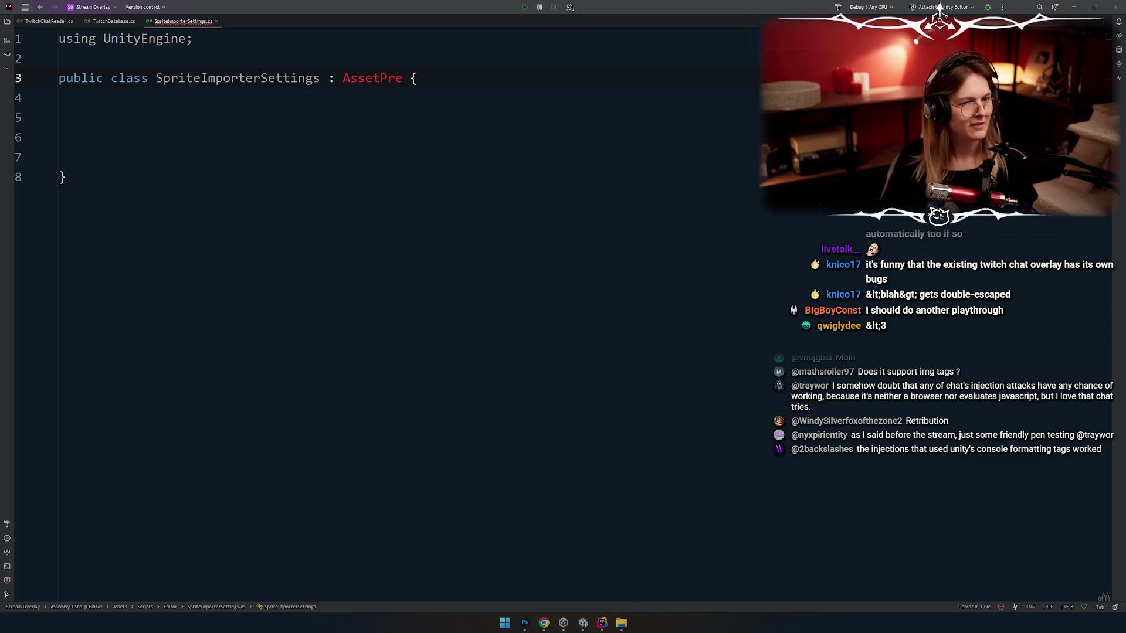
text(unity aset pre)
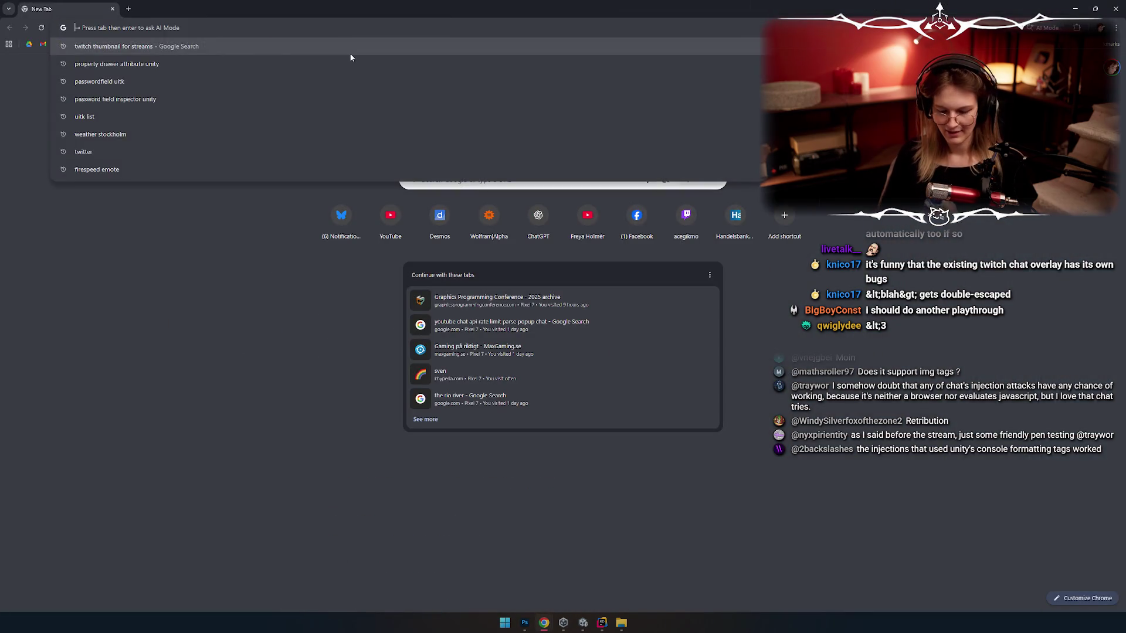
text(preceewssreors)
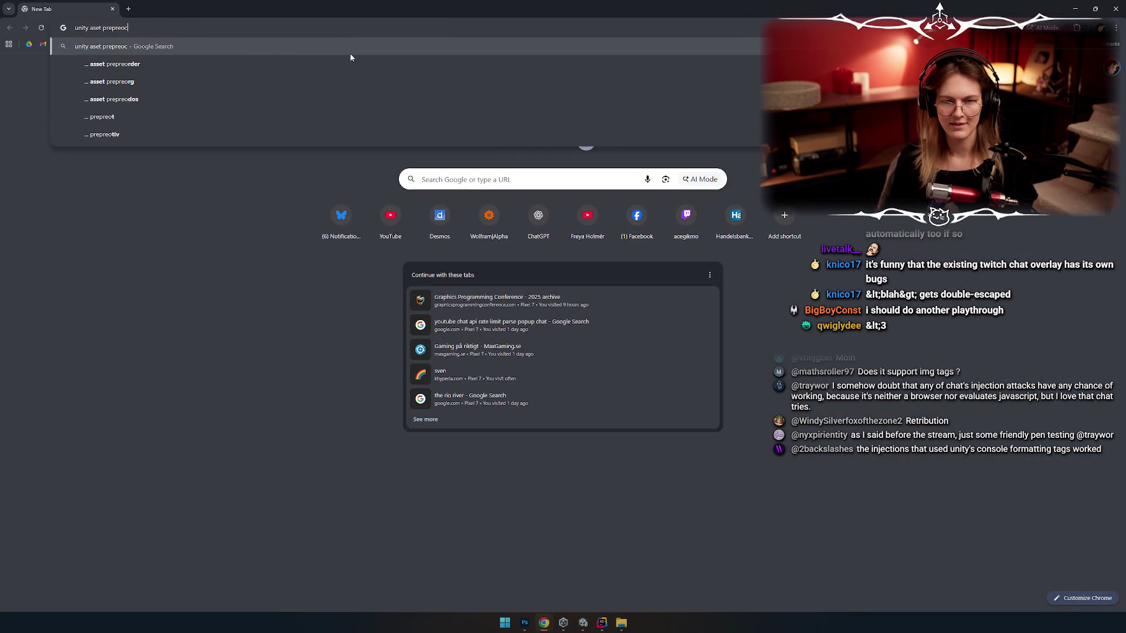
Step: Search 'unity asset preprocessors' with corrected spelling and open the AssetPostprocessor documentation
key(Return)
click(224, 132)
click(113, 155)
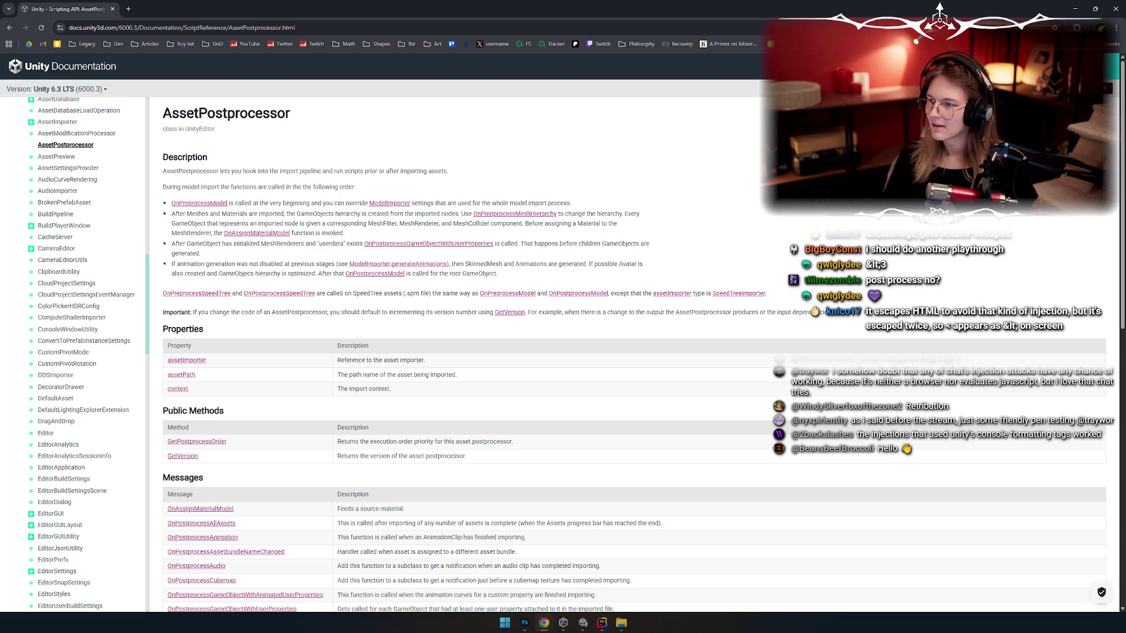
scroll(550, 132, down, 15)
scroll(542, 223, up, 15)
scroll(517, 256, down, 2)
scroll(517, 256, up, 2)
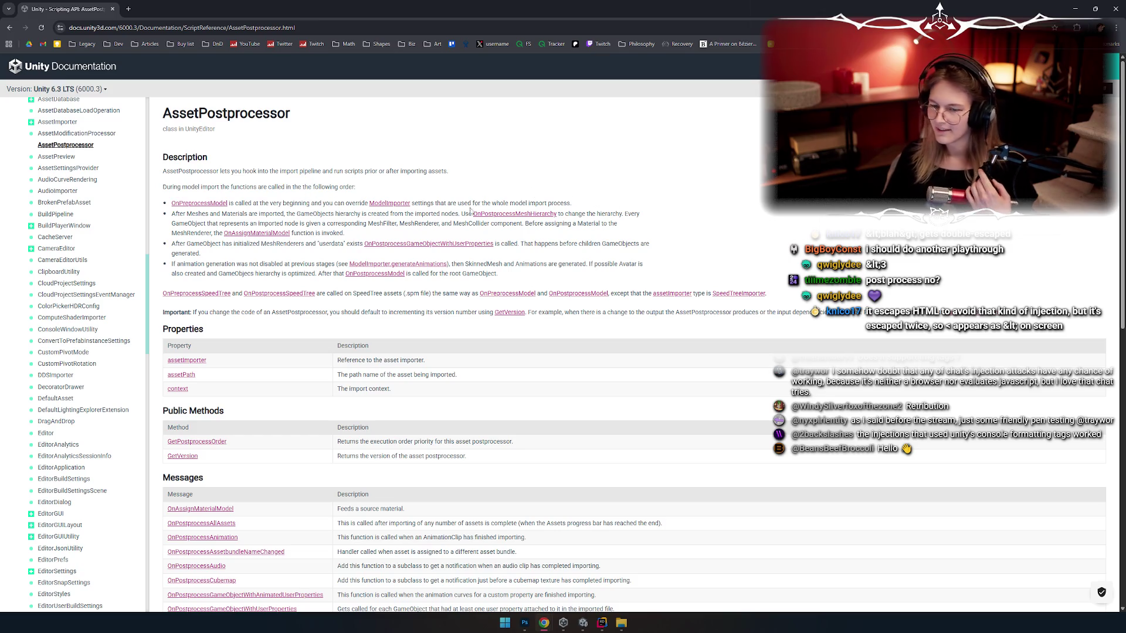
scroll(274, 186, down, 2)
scroll(317, 196, up, 2)
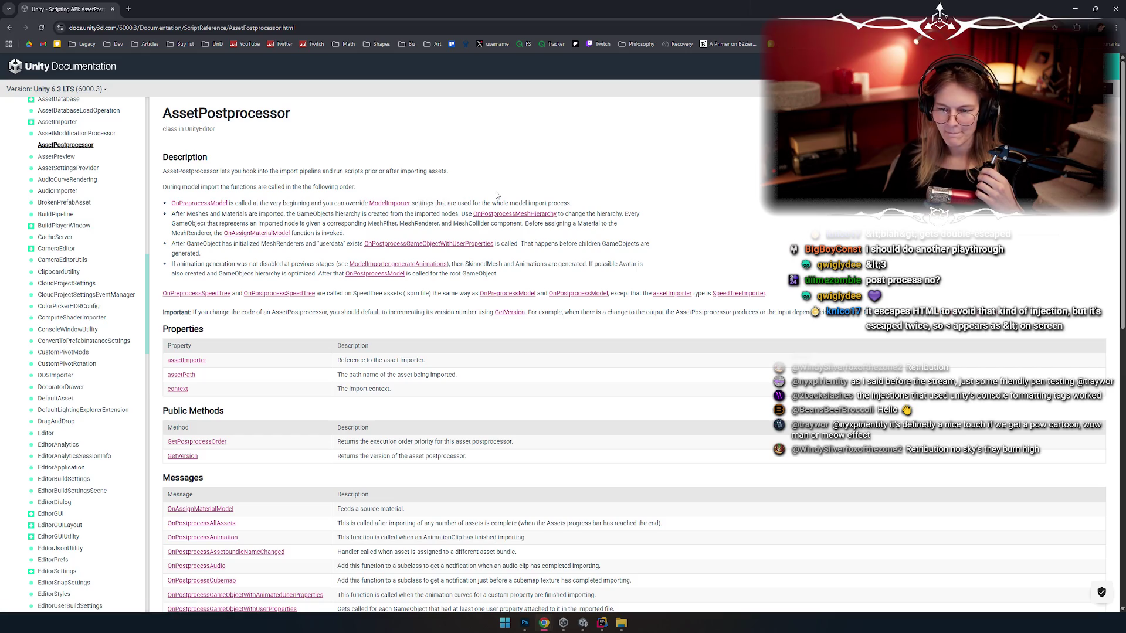
Step: Open the OnPreprocessTexture page and copy ': AssetPostprocessor' from its example code
click(212, 204)
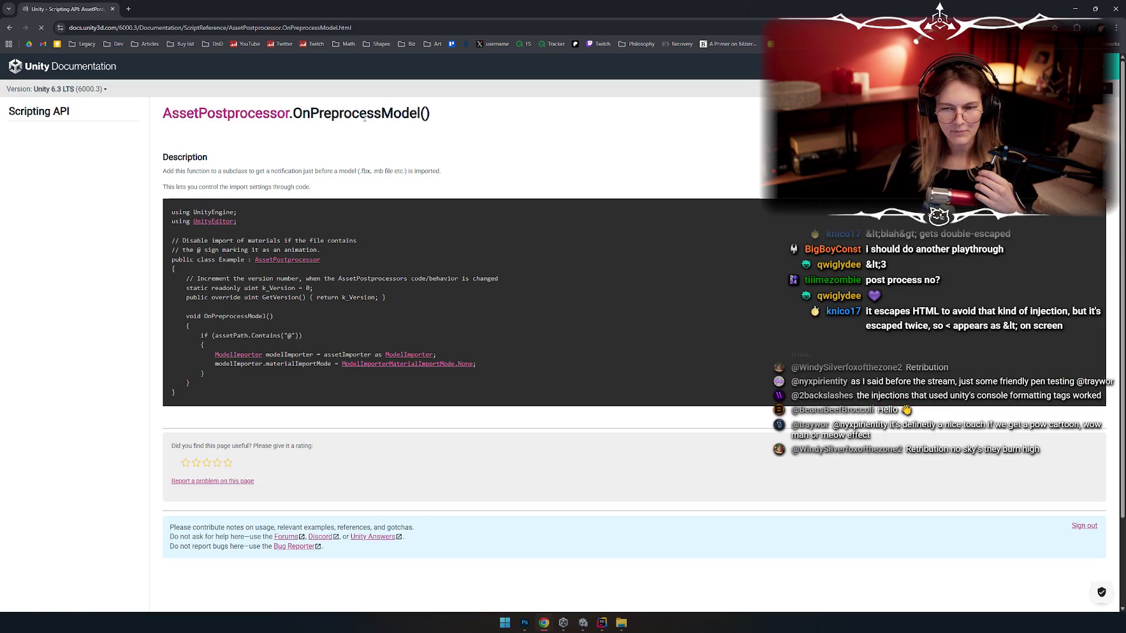
key(alt+Left)
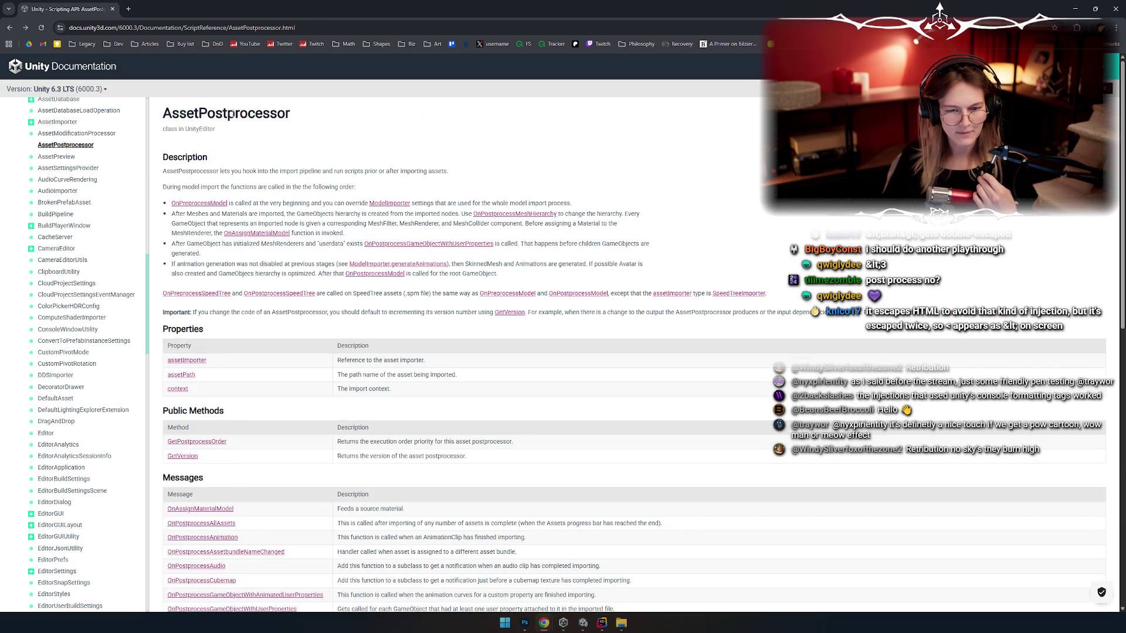
scroll(305, 182, down, 6)
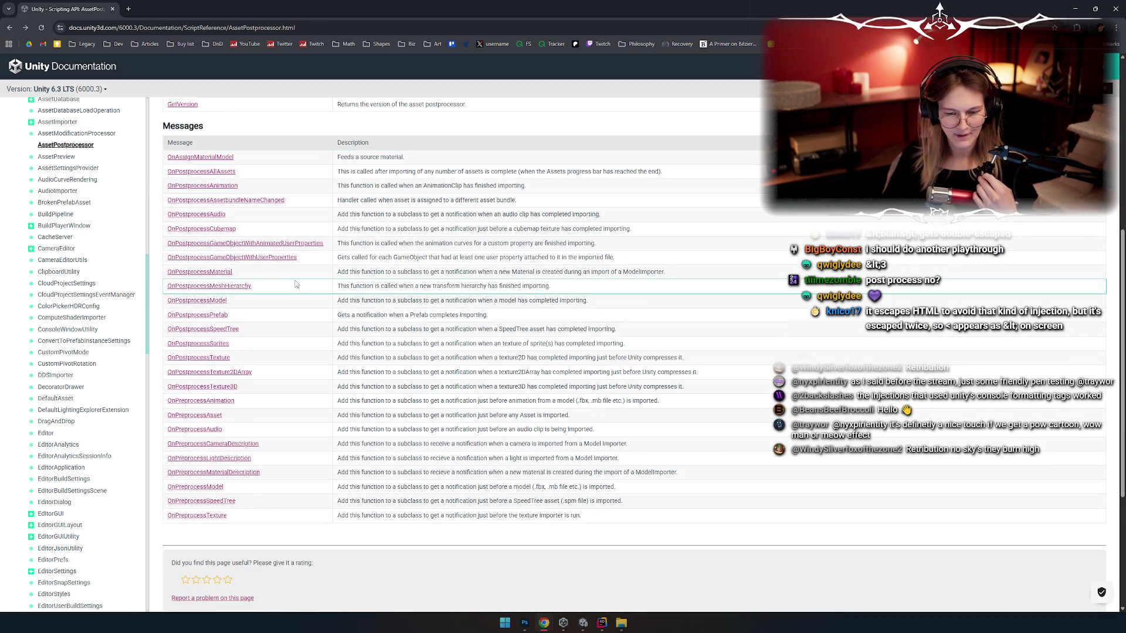
click(217, 519)
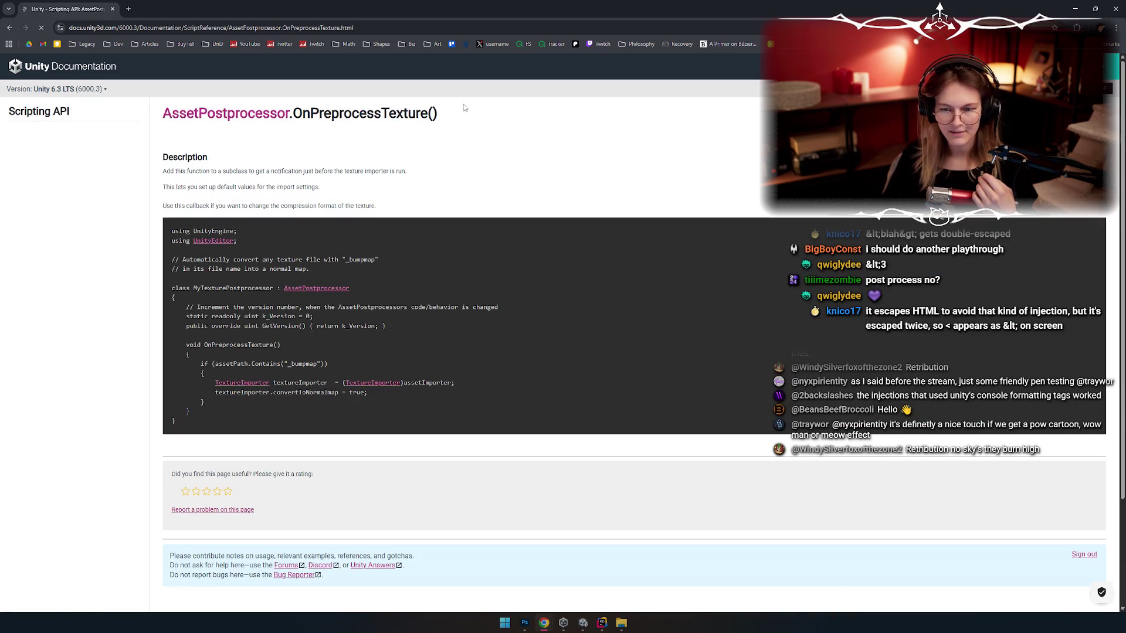
scroll(282, 258, down, 1)
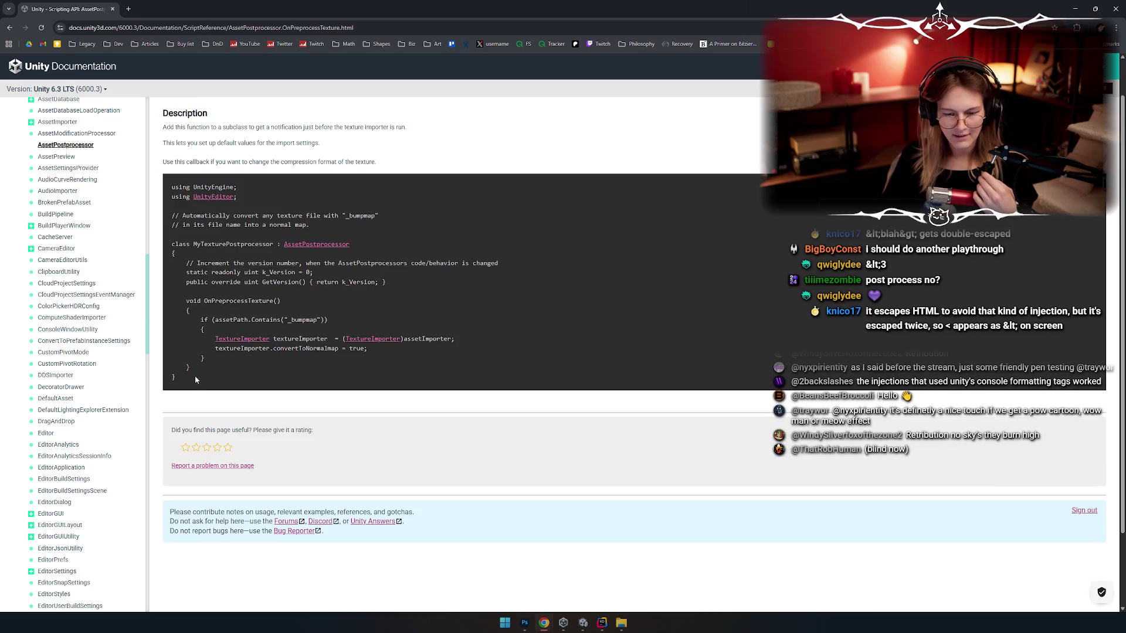
drag(188, 381, 355, 258)
click(356, 258)
drag(283, 247, 273, 245)
key(ctrl+c)
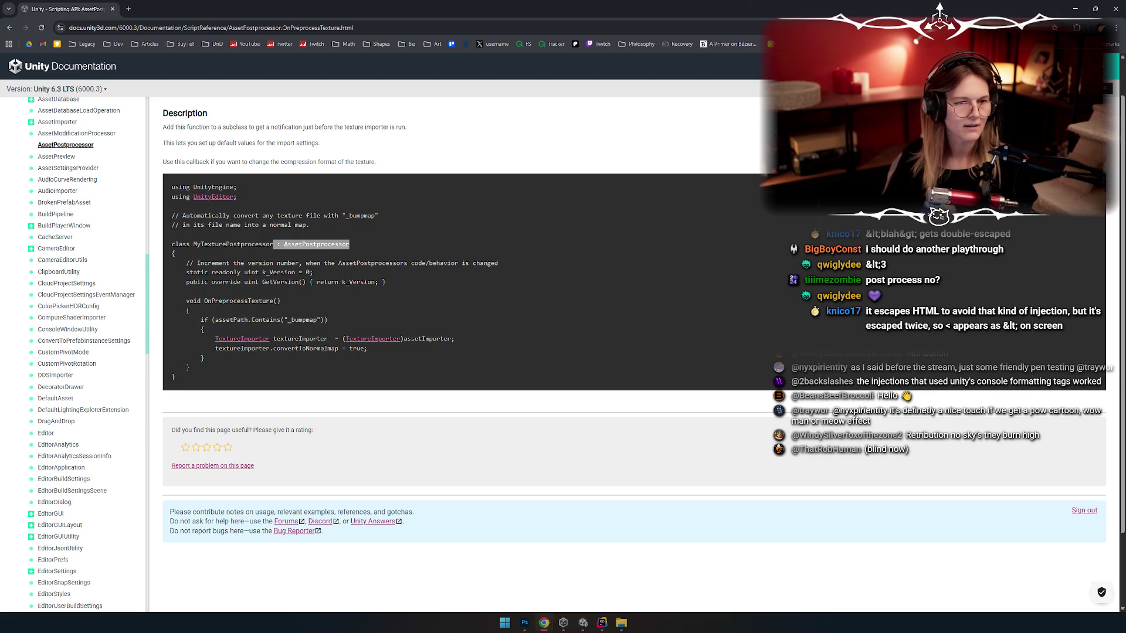
key(alt+Tab)
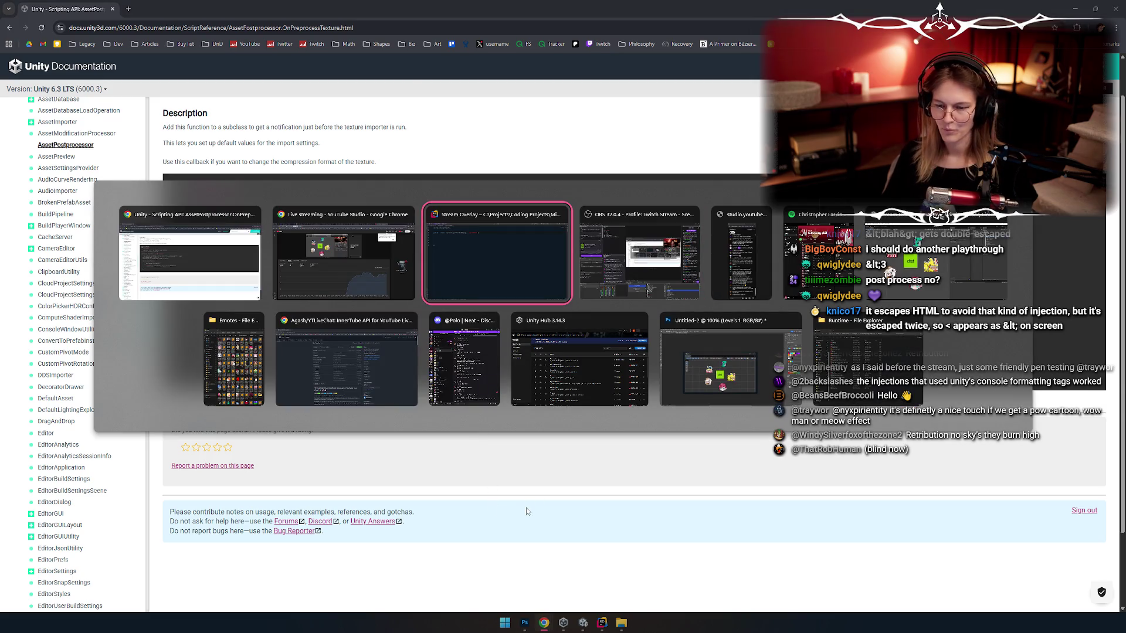
Step: Make the class extend AssetPostprocessor, removing the duplicate colon and adding 'using UnityEditor'
key(ctrl+v)
key(ctrl+Left)
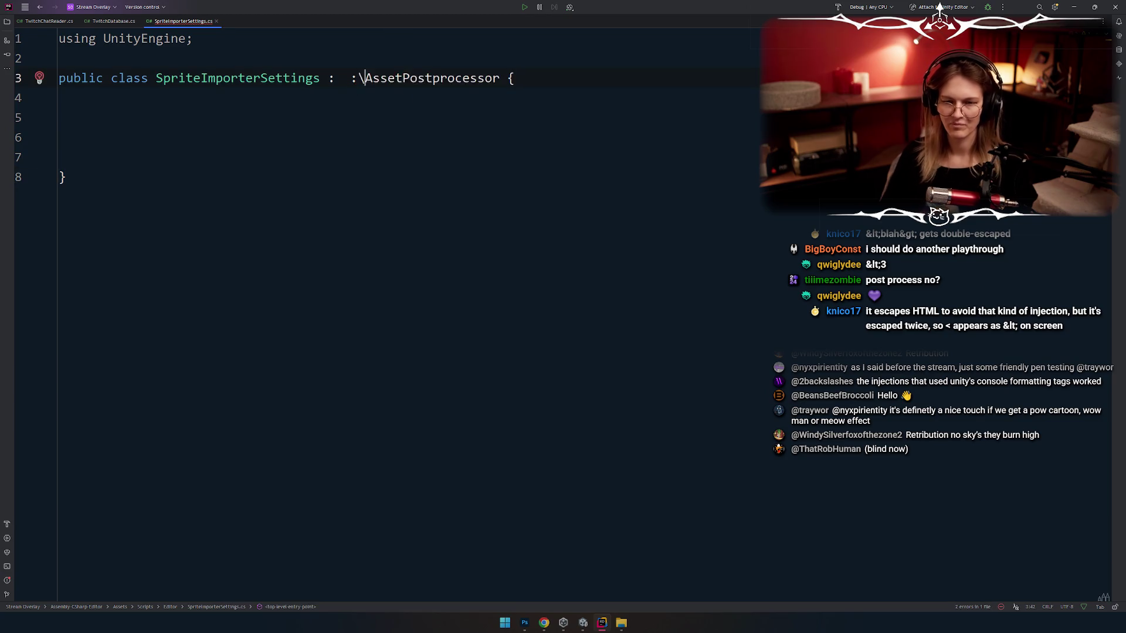
key(BackSpace)
key(BackSpace)
key(alt+Return)
key(Return)
Step: Copy the docs example's version and OnPreprocessTexture code into the class
key(alt+Tab)
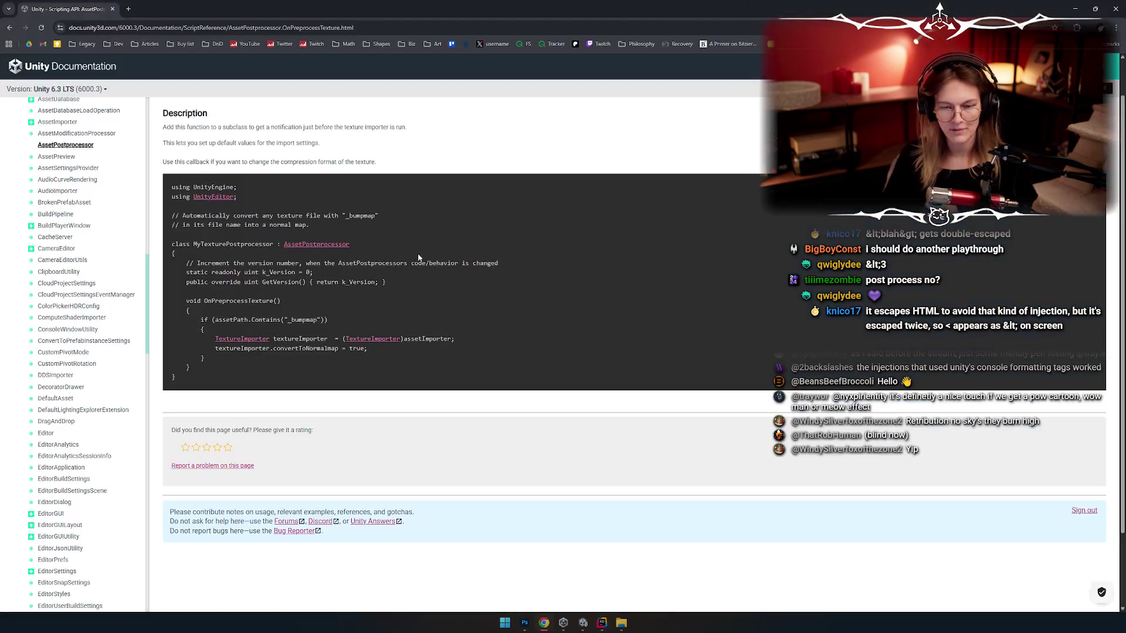
mouse_move(207, 368)
mouse_down()
mouse_move(164, 260)
mouse_move(326, 258)
mouse_up()
key(ctrl+c)
key(alt+Tab)
key(ctrl+v)
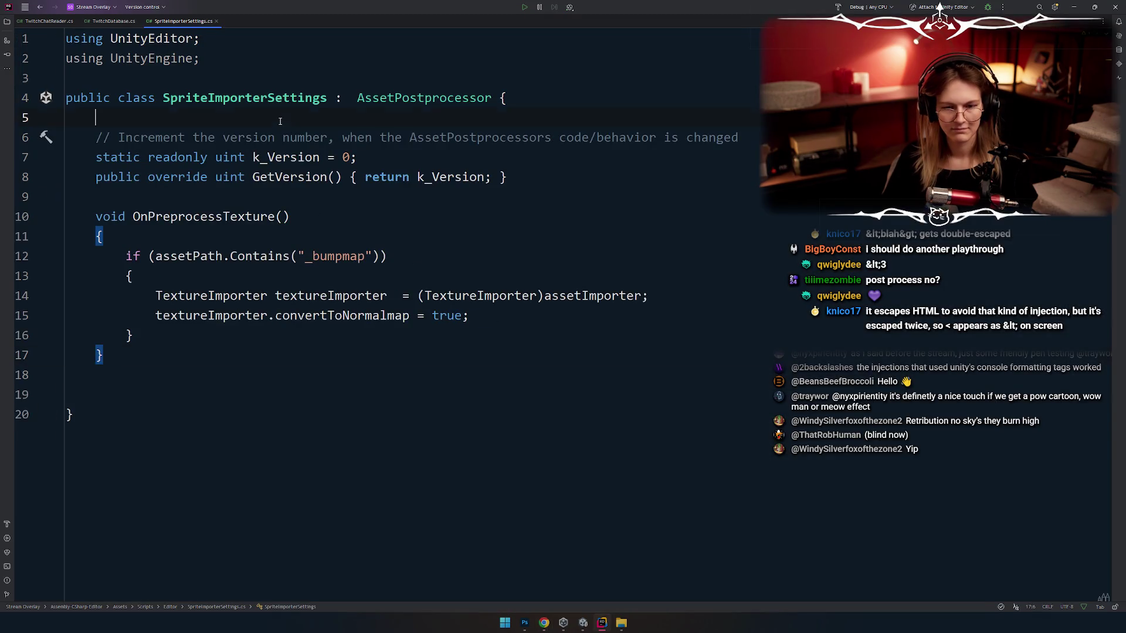
Step: Reformat the file and convert GetVersion to an expression body
click(465, 200)
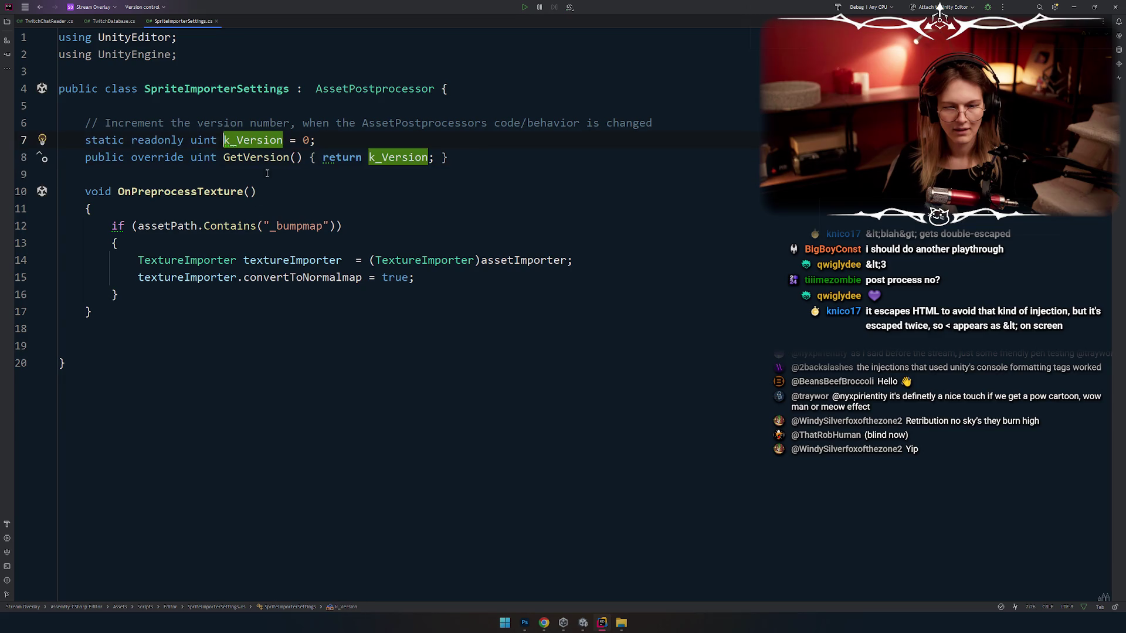
key(ctrl+alt+l)
click(176, 243)
click(131, 192)
key(alt+Return)
key(Return)
Step: Insert blank lines at the top of OnPreprocessTexture for new code
click(323, 328)
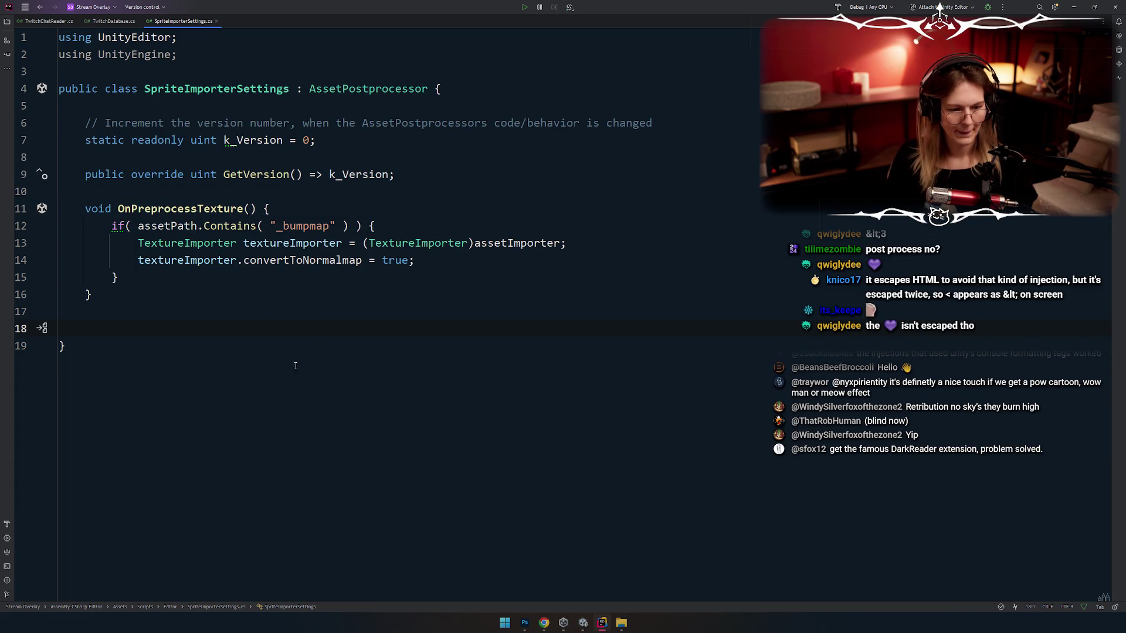
key(Up)
click(269, 209)
key(Return)
key(Return)
key(Return)
key(Up)
key(Down)
key(Down)
key(Up)
key(Up)
key(Up)
key(Down)
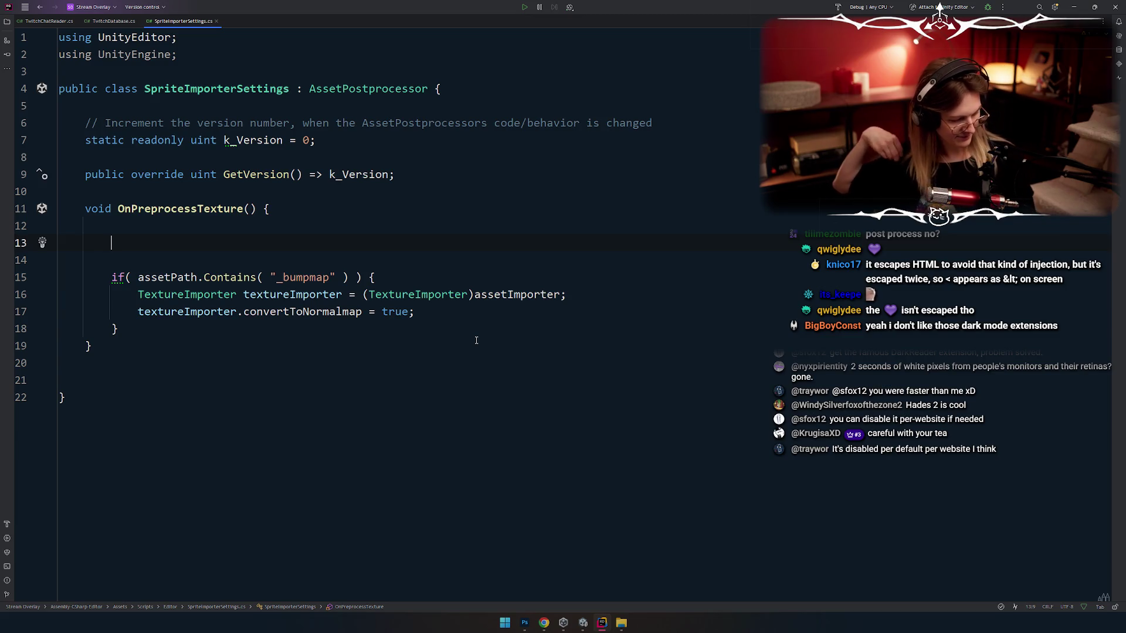
Step: Clear the blank lines above the if-block in OnPreprocessTexture, keeping one line of space
click(505, 396)
click(482, 231)
key(ctrl+Delete)
key(Return)
key(Return)
key(Return)
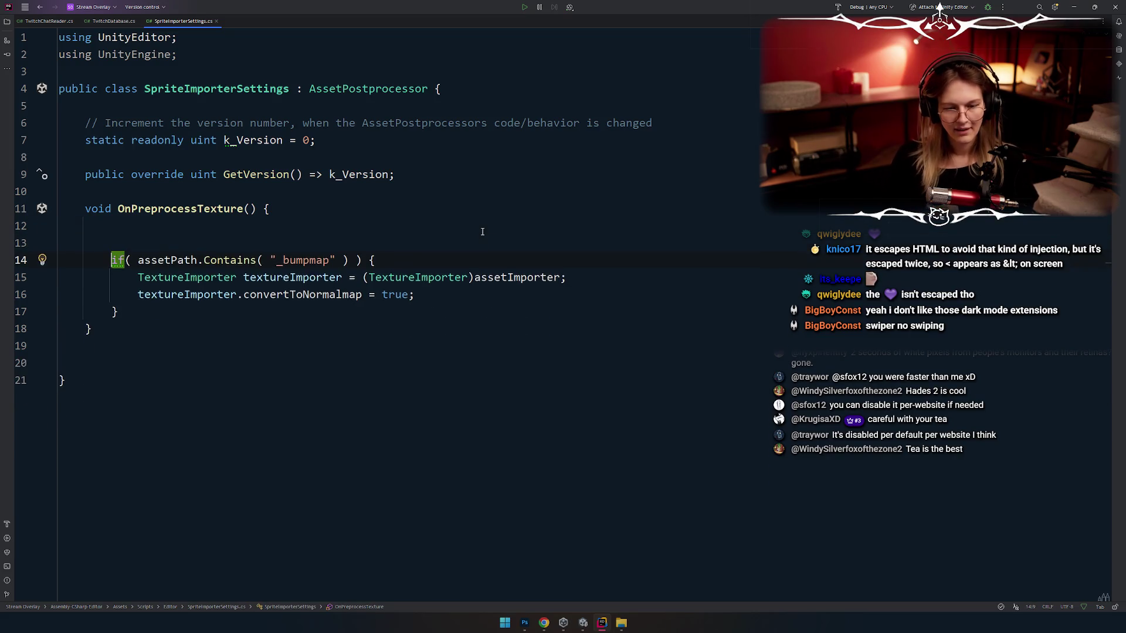
Step: Cycle through the open windows to glance at the Unity documentation, then return to the code
click(418, 491)
key(alt+Tab)
key(Left)
key(Left)
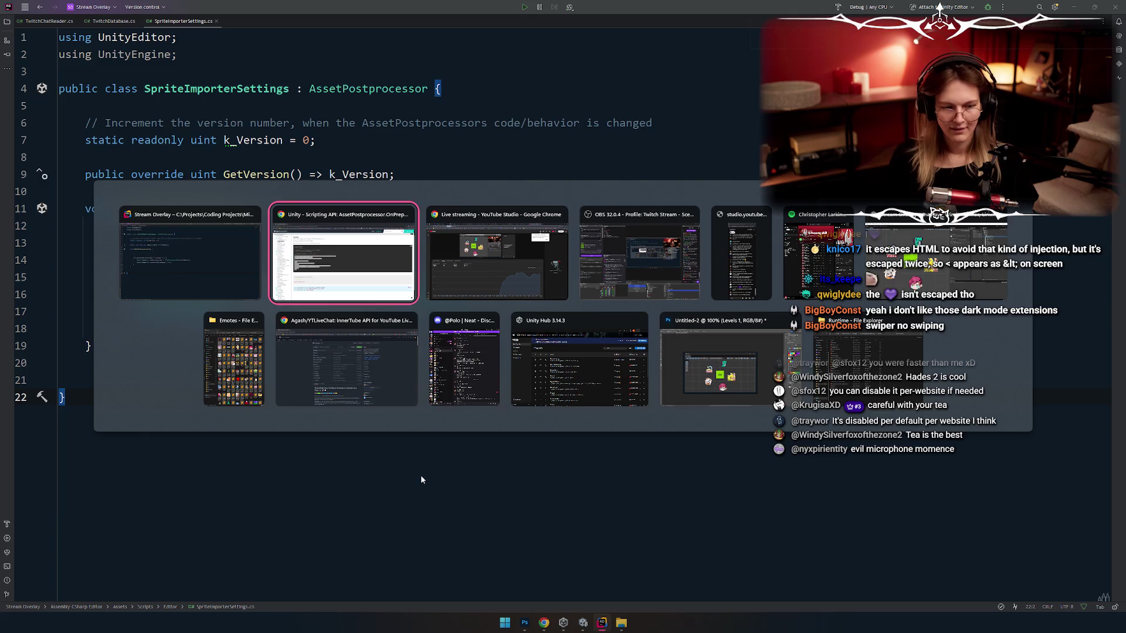
key(Right)
key(Right)
key(Left)
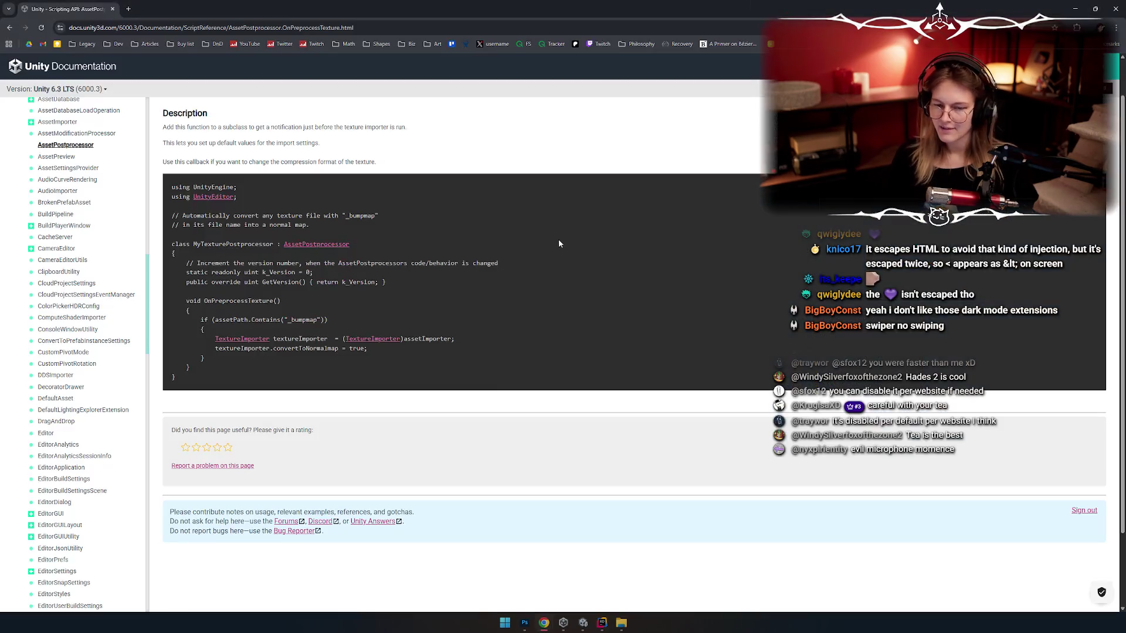
key(alt+Tab)
key(Down)
key(Down)
key(Down)
key(alt+Tab)
key(alt+Tab)
key(Left)
key(Left)
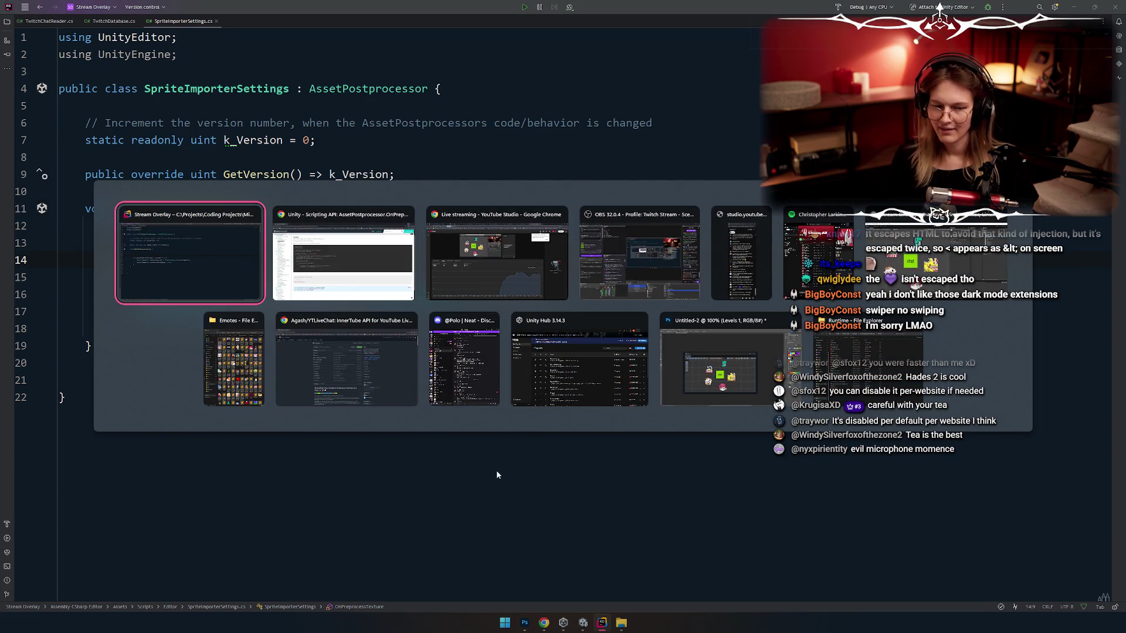
key(Right)
key(Right)
key(Left)
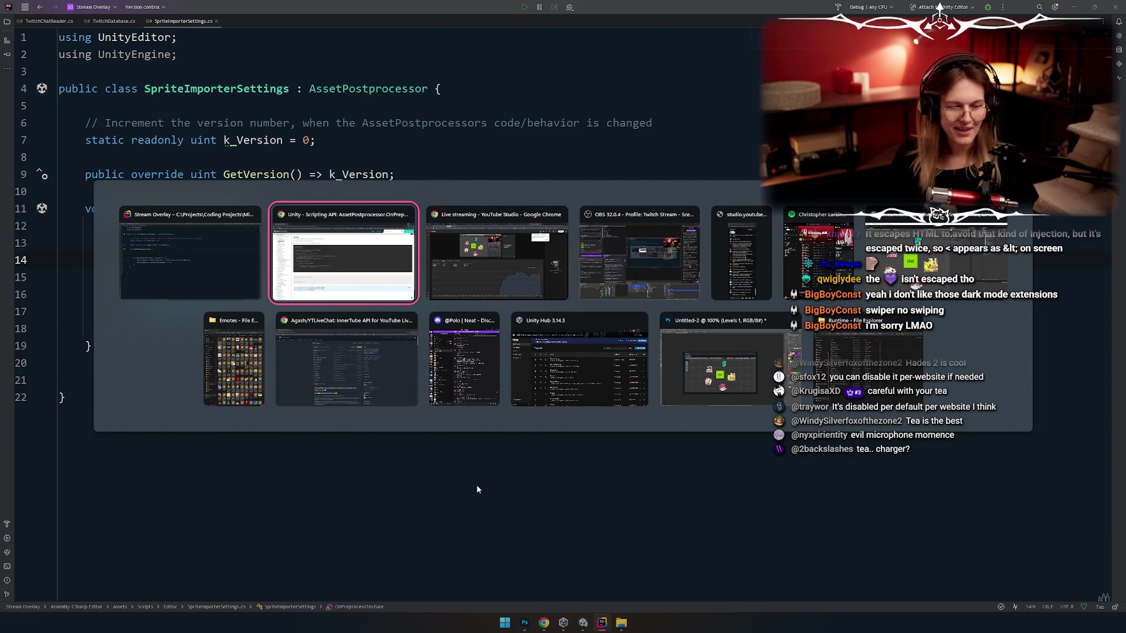
key(Right)
Step: Delete the remaining extra blank line above the bumpmap check
key(Left)
key(Escape)
key(Up)
key(Up)
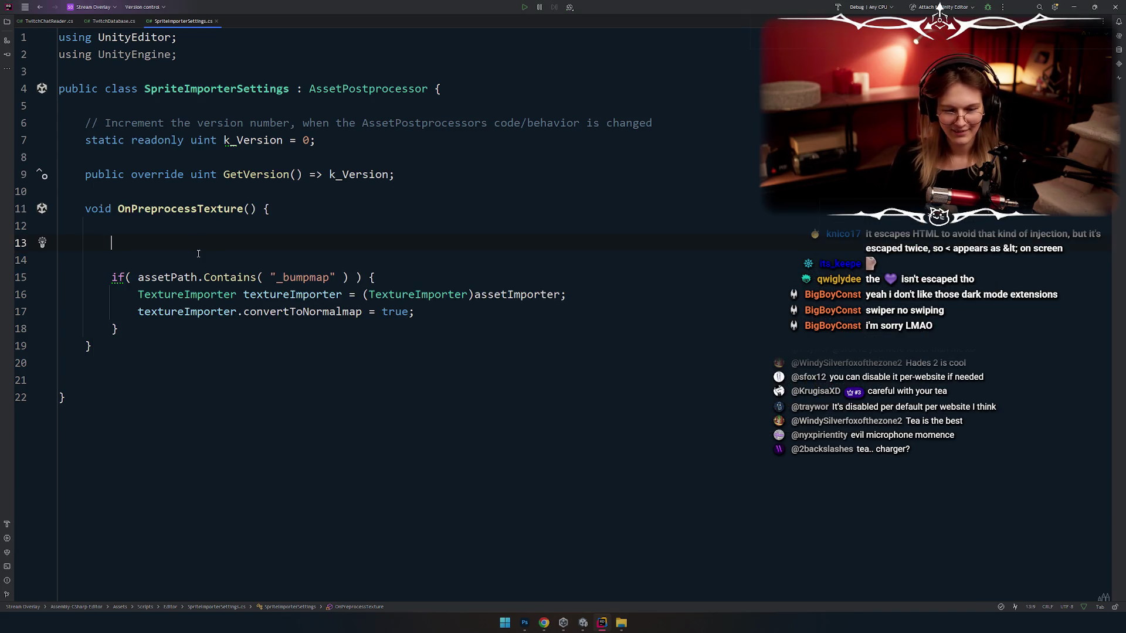
key(Down)
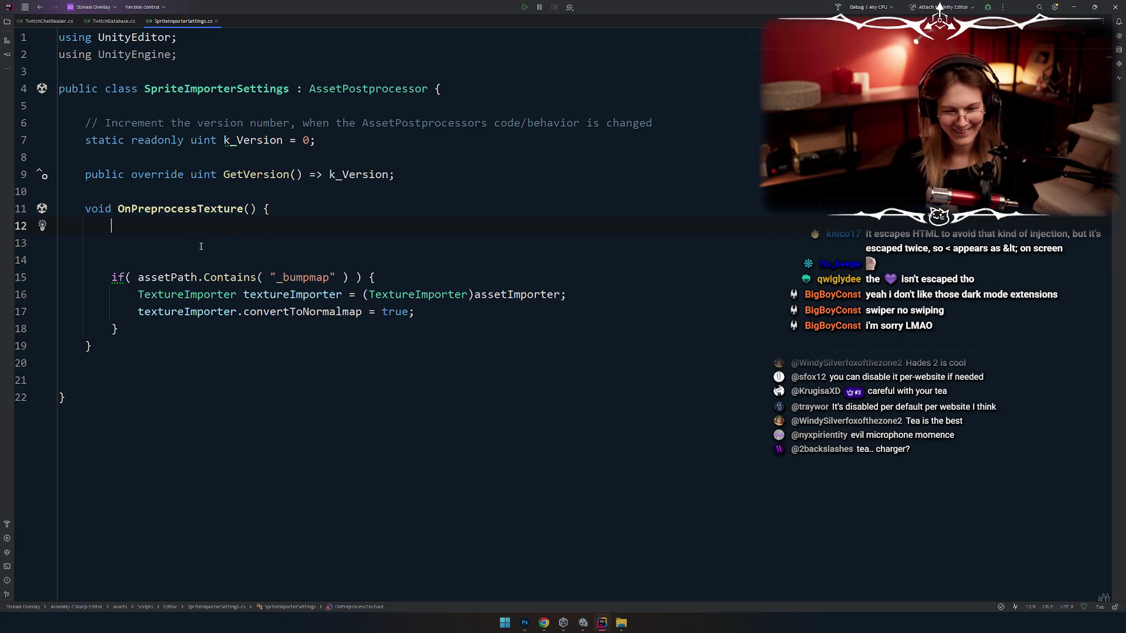
key(Up)
key(Delete)
key(Delete)
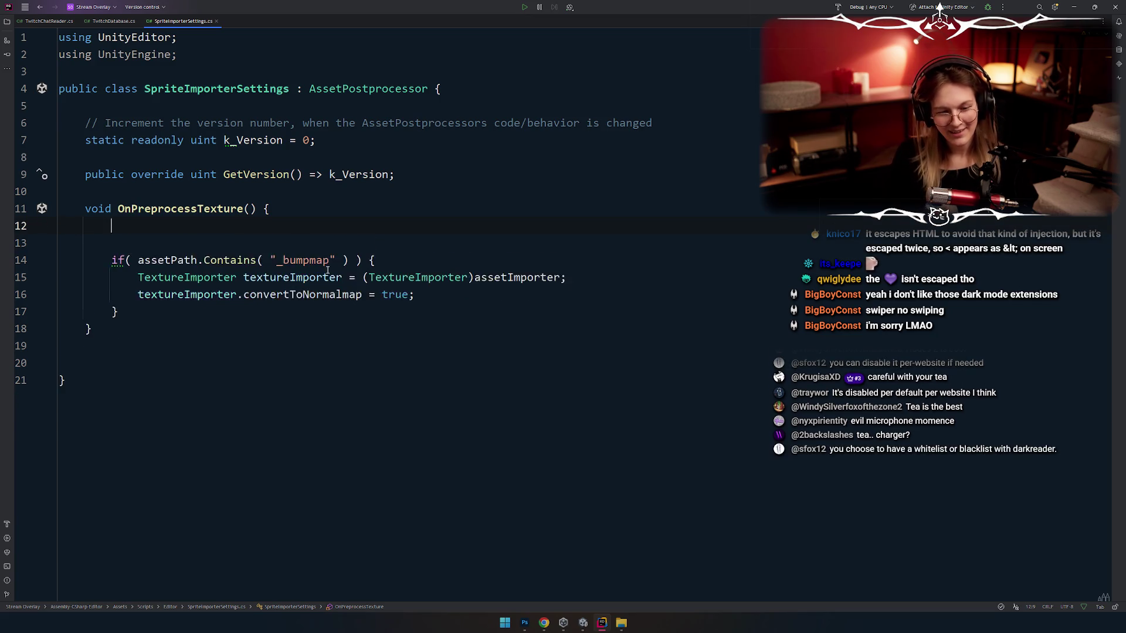
Step: Peek at the scripting API page and come back to Rider
key(alt+Tab)
key(alt+Tab)
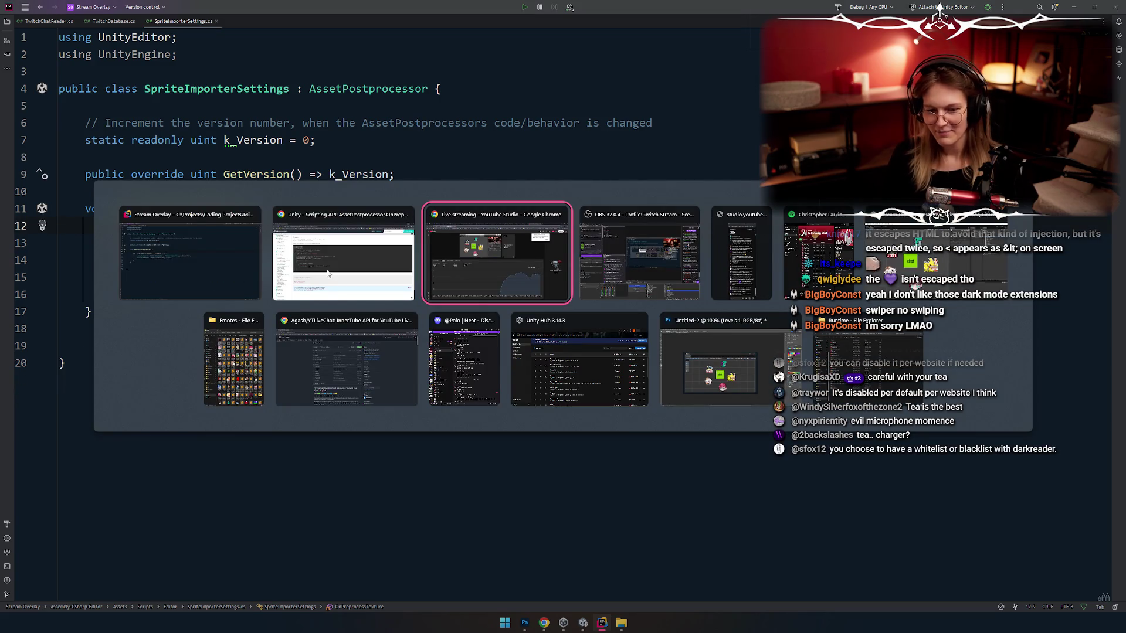
key(alt+shift+Tab)
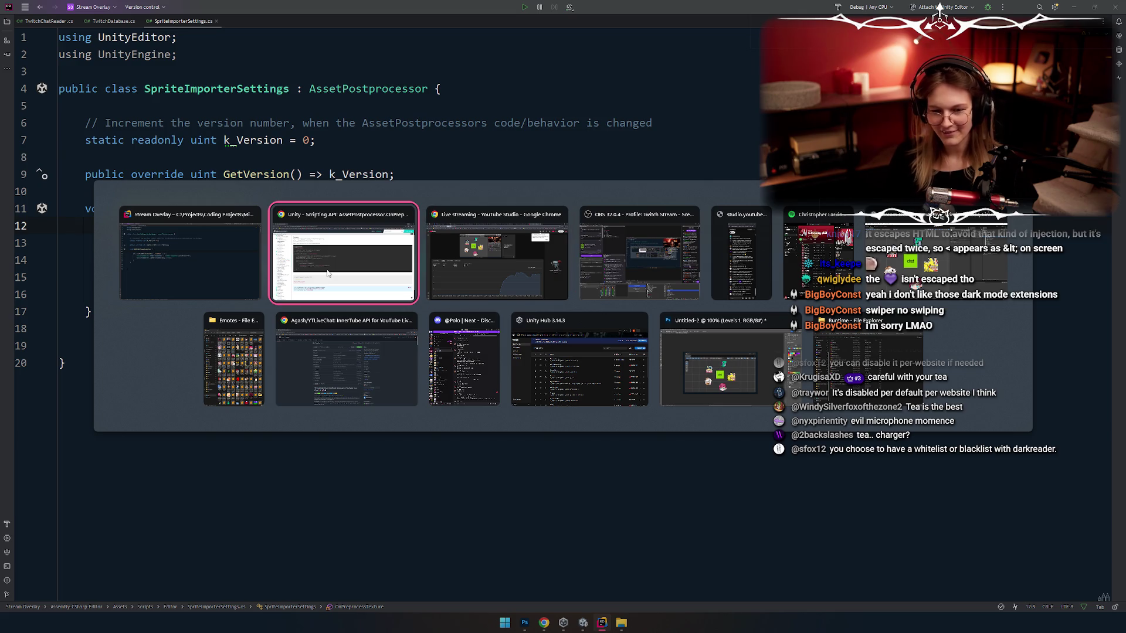
key(alt+shift+Tab)
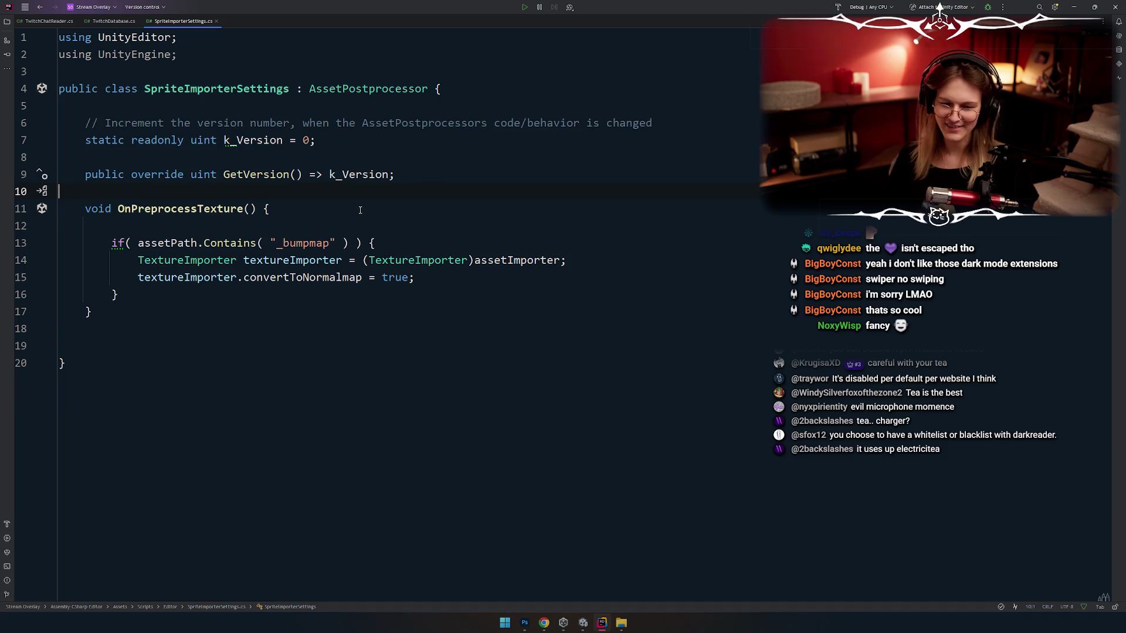
Step: Insert a second blank line above the _bumpmap check at the top of OnPreprocessTexture
key(Return)
key(Up)
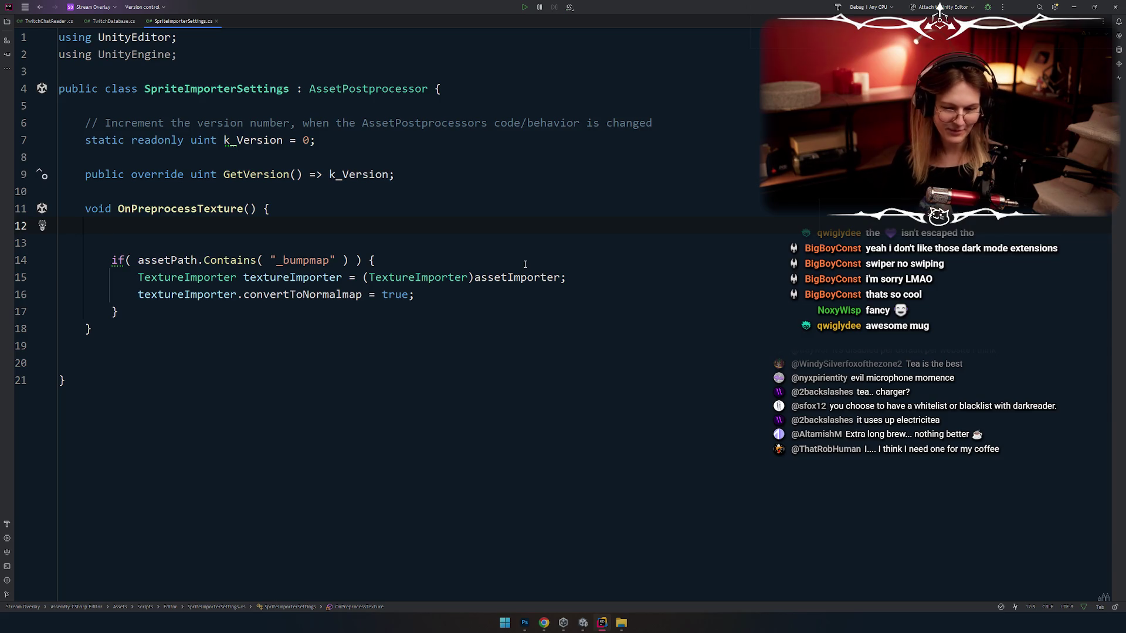
key(Down)
key(Up)
key(Down)
key(Up)
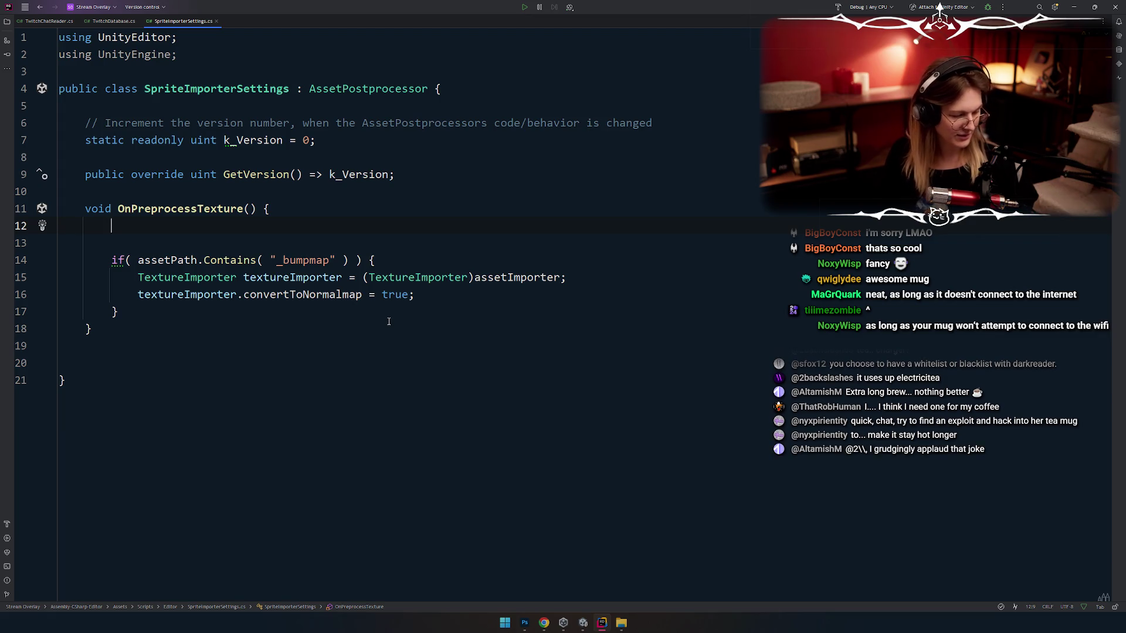
key(Down)
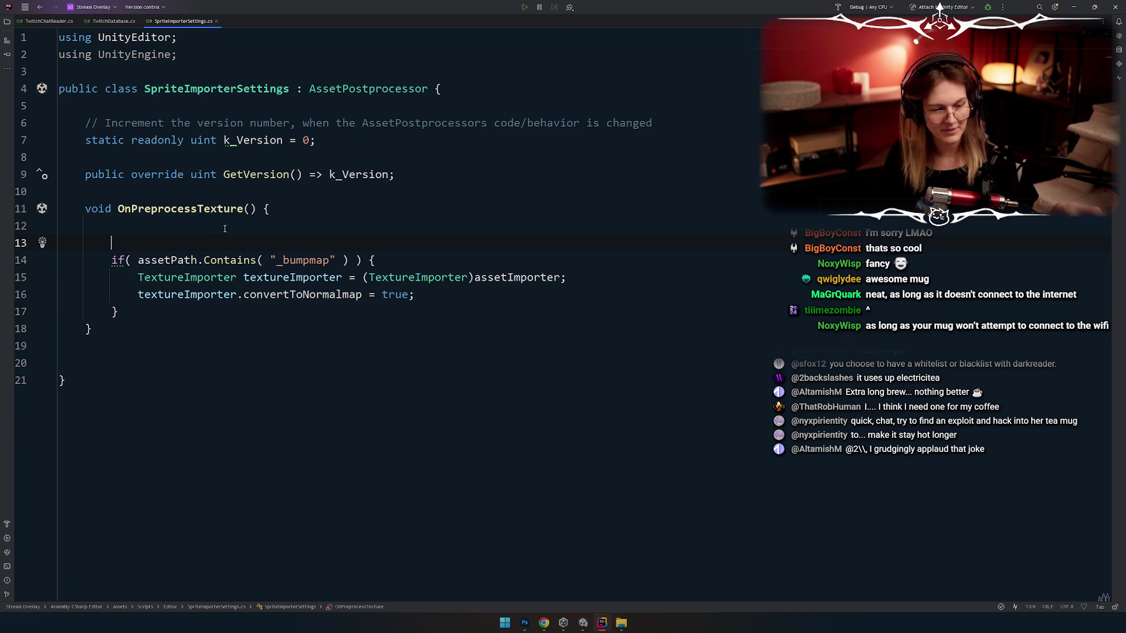
key(Up)
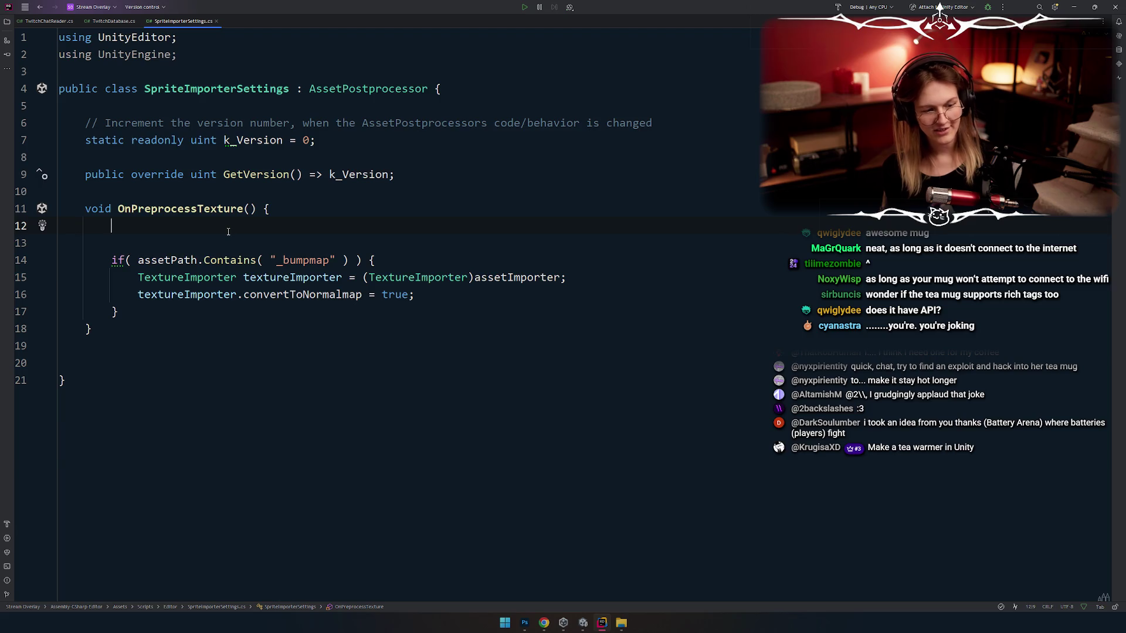
key(Down)
key(Down)
key(Up)
key(Up)
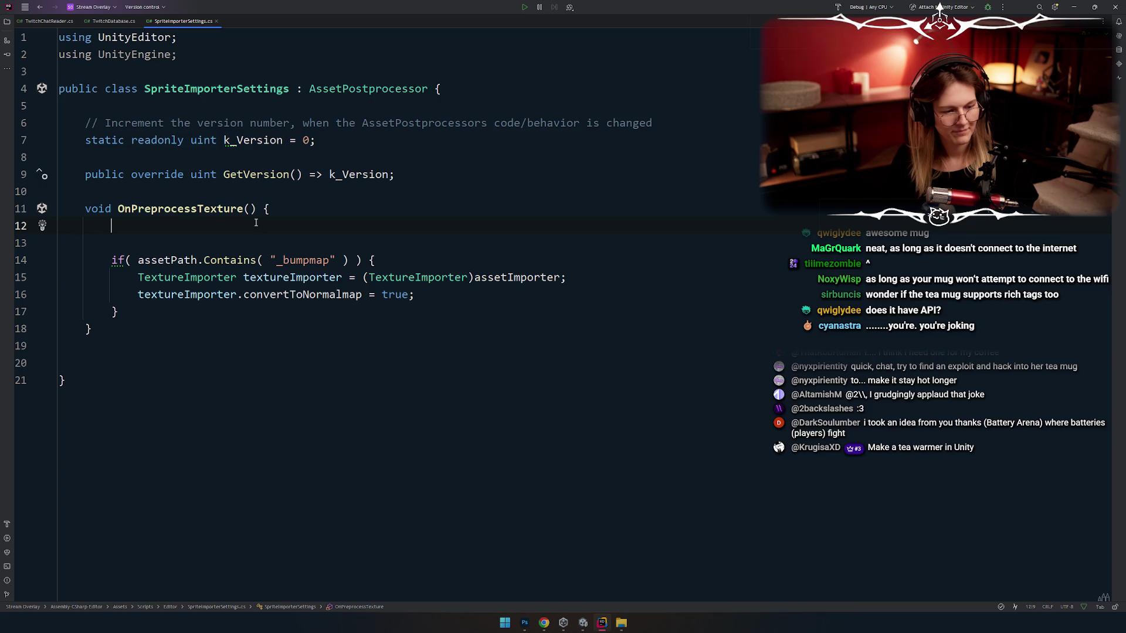
click(246, 384)
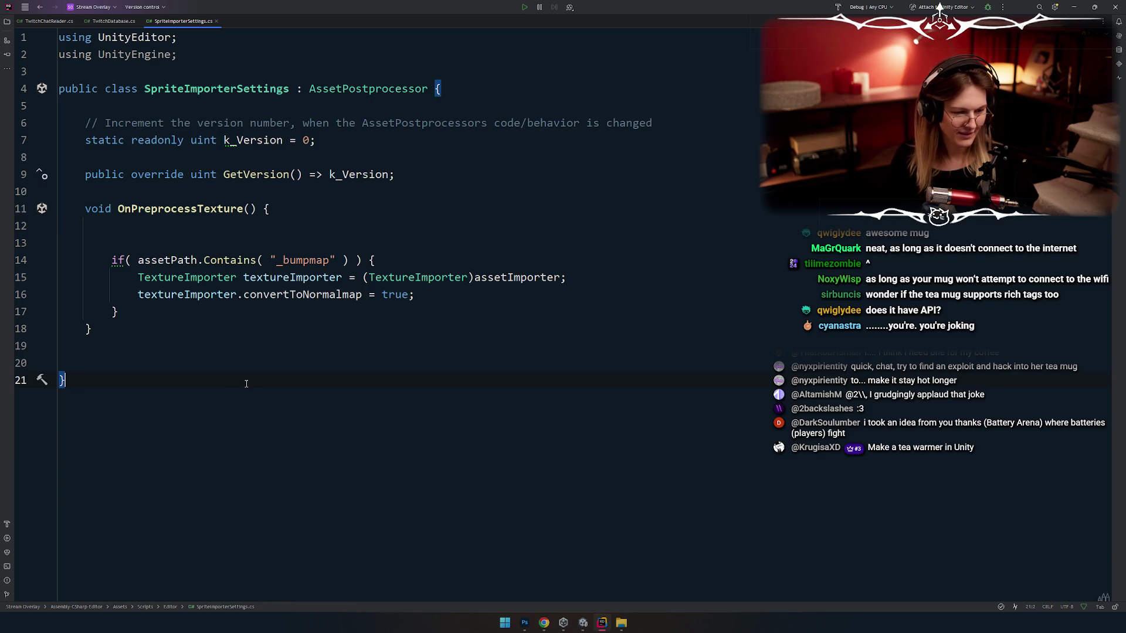
click(185, 232)
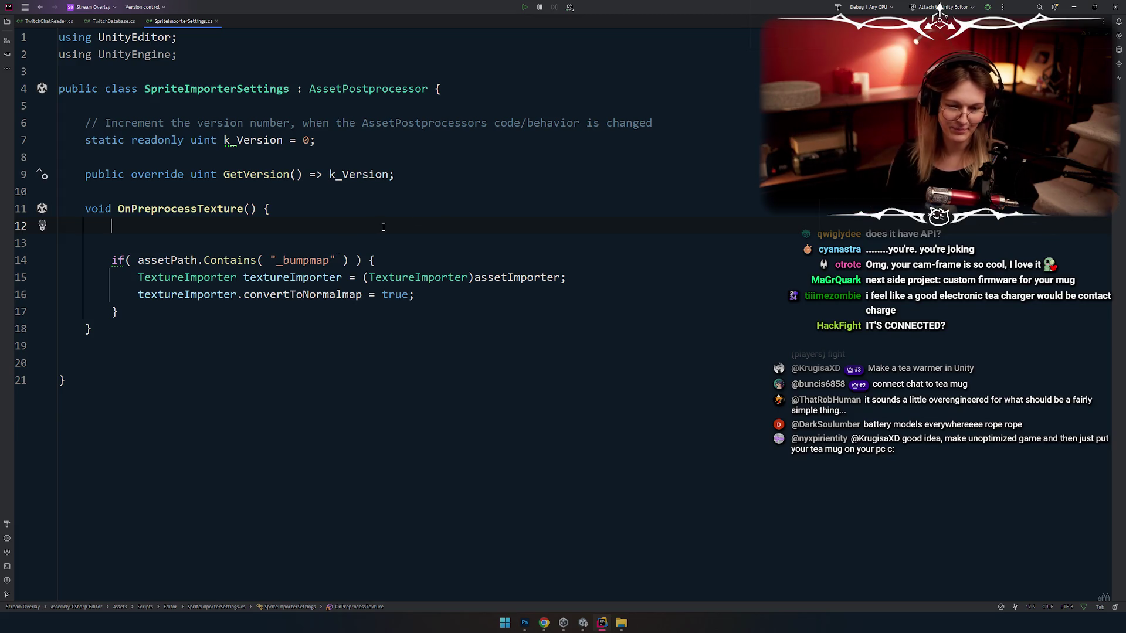
Step: Add a new line after the OnPreprocessTexture header, above the bumpmap check
key(Down)
key(Up)
key(Up)
key(End)
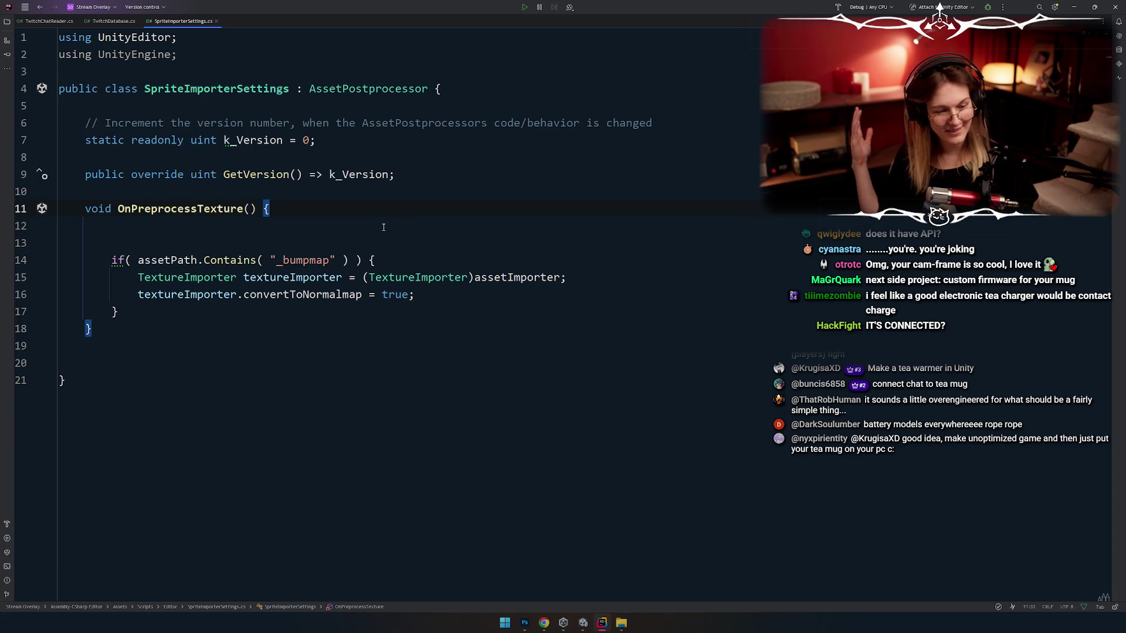
key(Return)
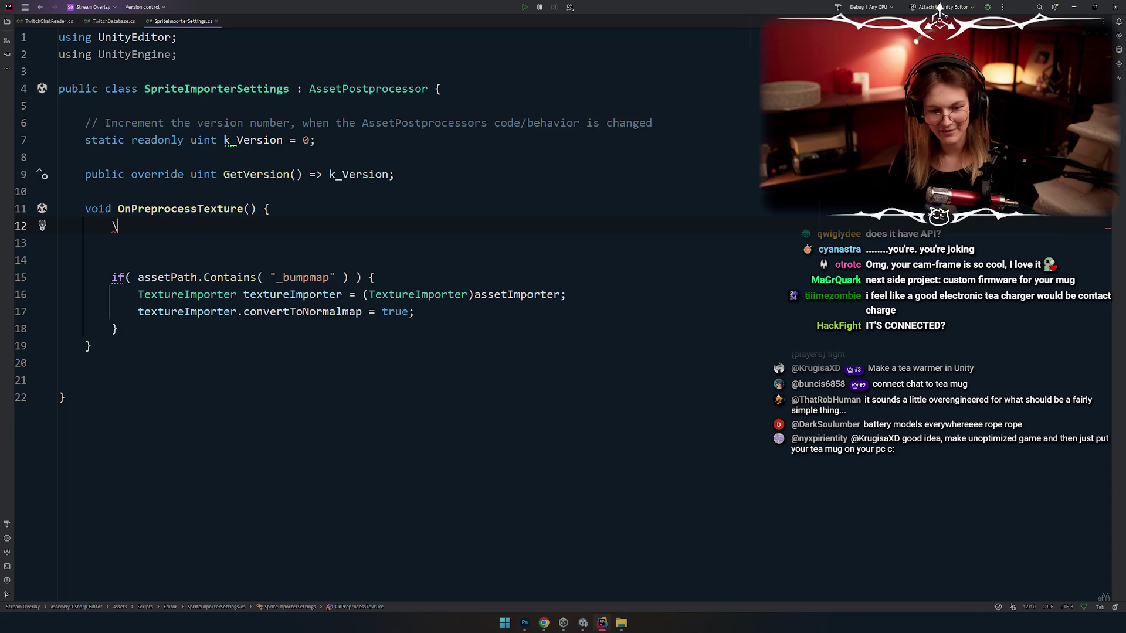
key(Down)
key(Down)
key(Down)
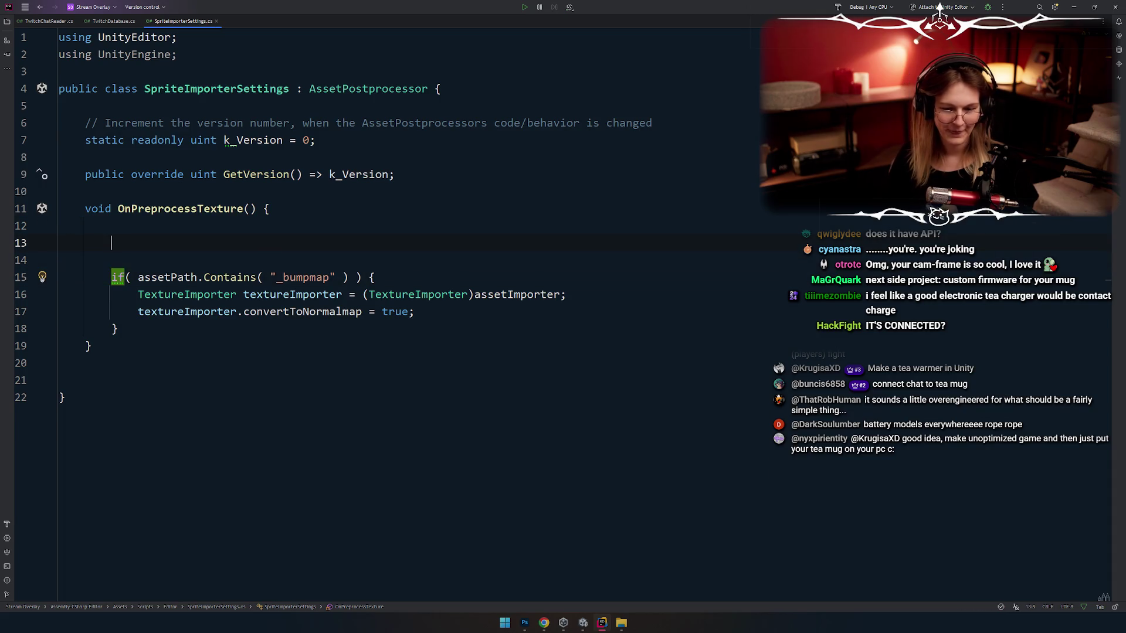
key(Down)
key(Down)
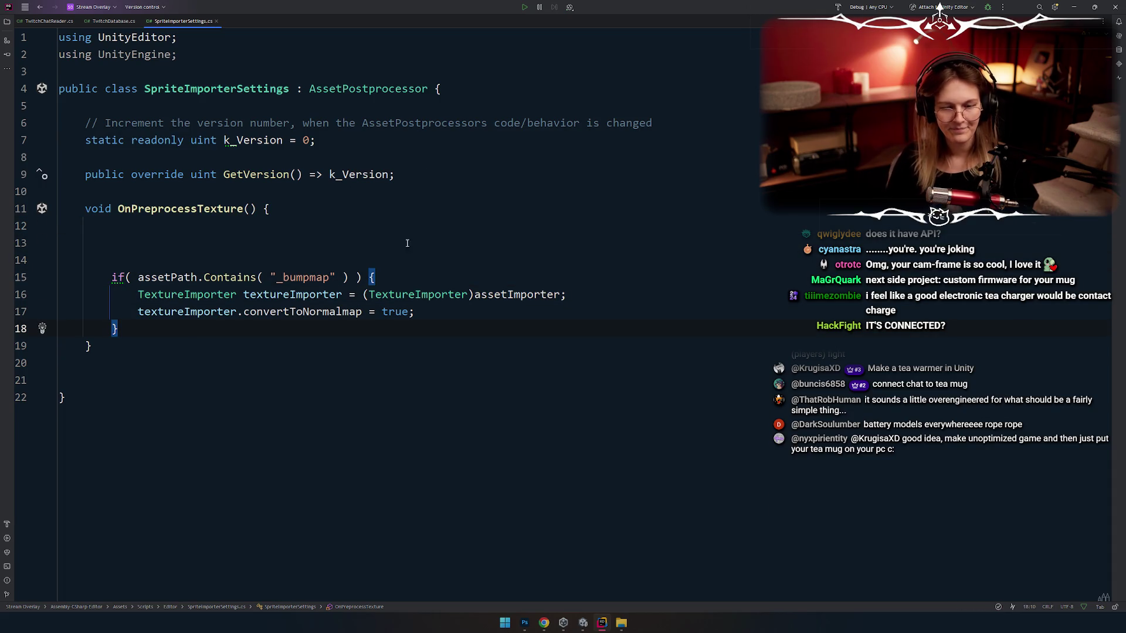
key(Up)
key(Up)
key(Up)
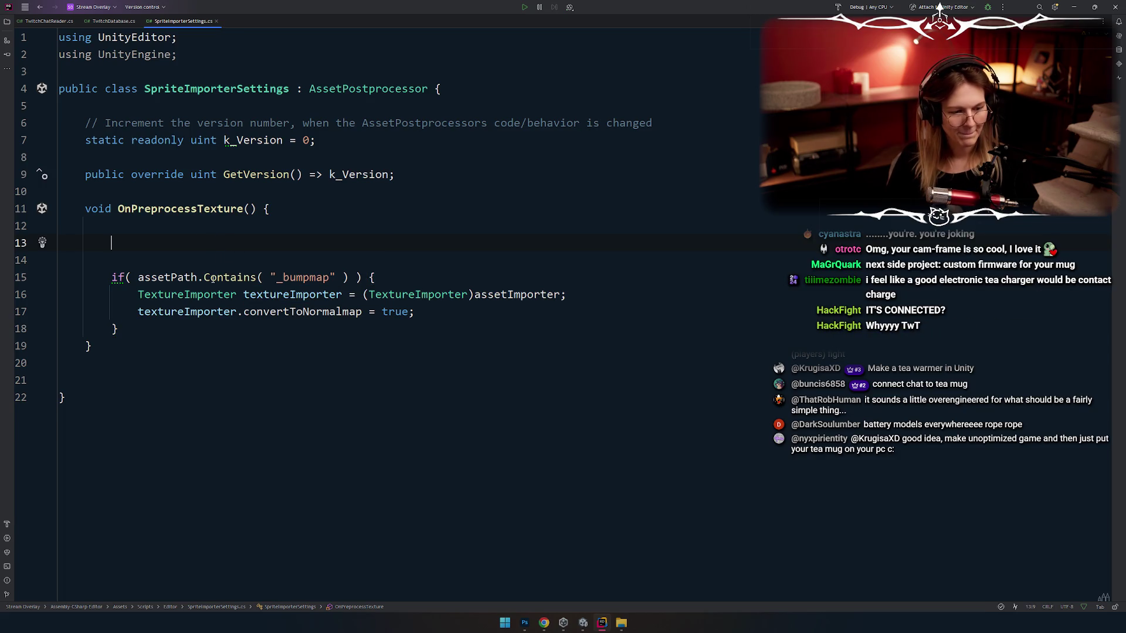
Step: Remove the blank line between k_Version and GetVersion, reformat with Ctrl+Alt+L, and dismiss the suggested fixes
click(241, 164)
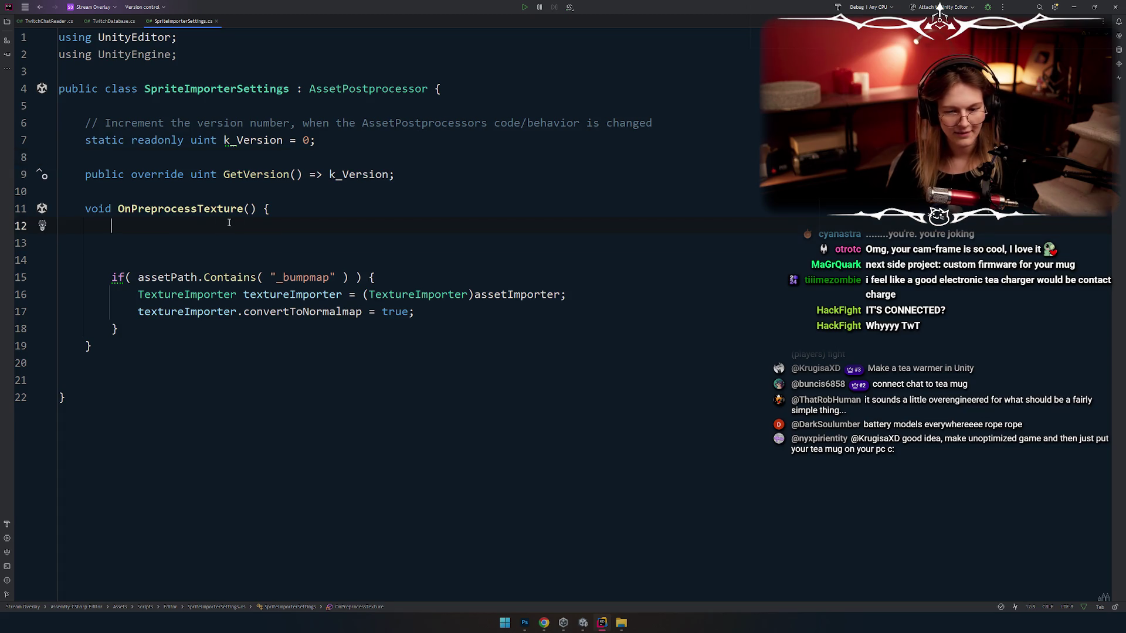
key(BackSpace)
key(ctrl+alt+l)
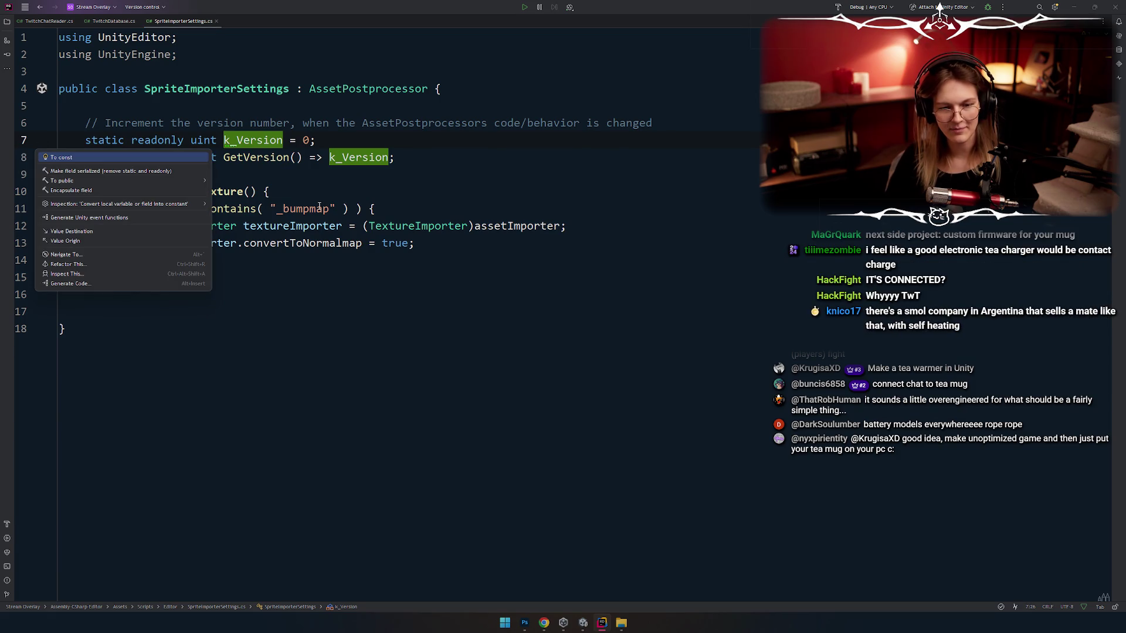
key(Escape)
click(282, 326)
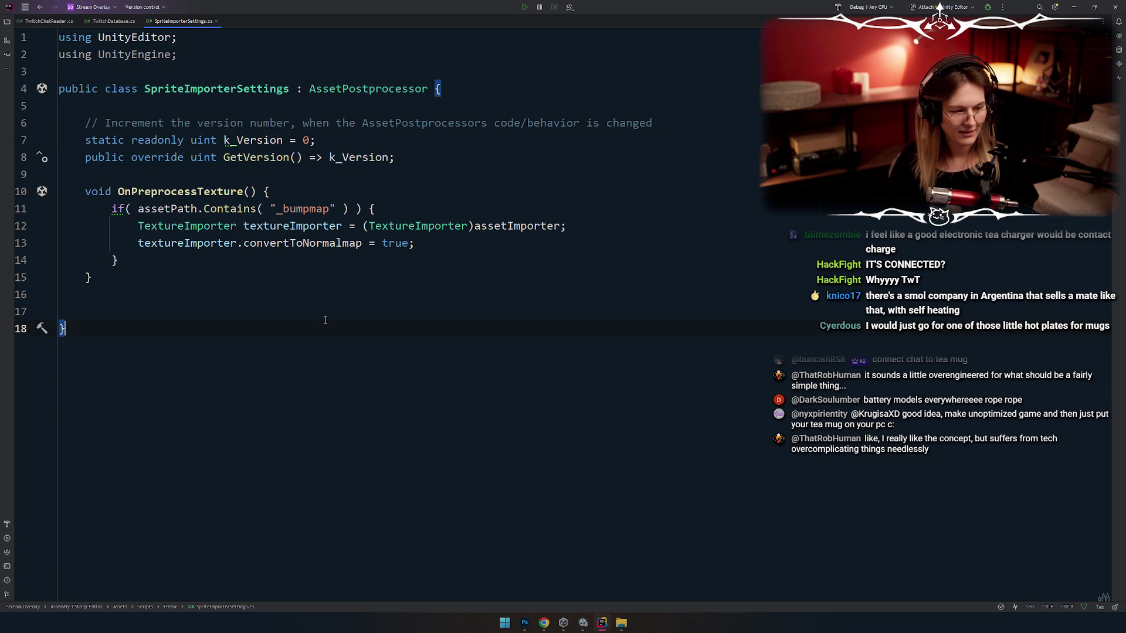
click(276, 307)
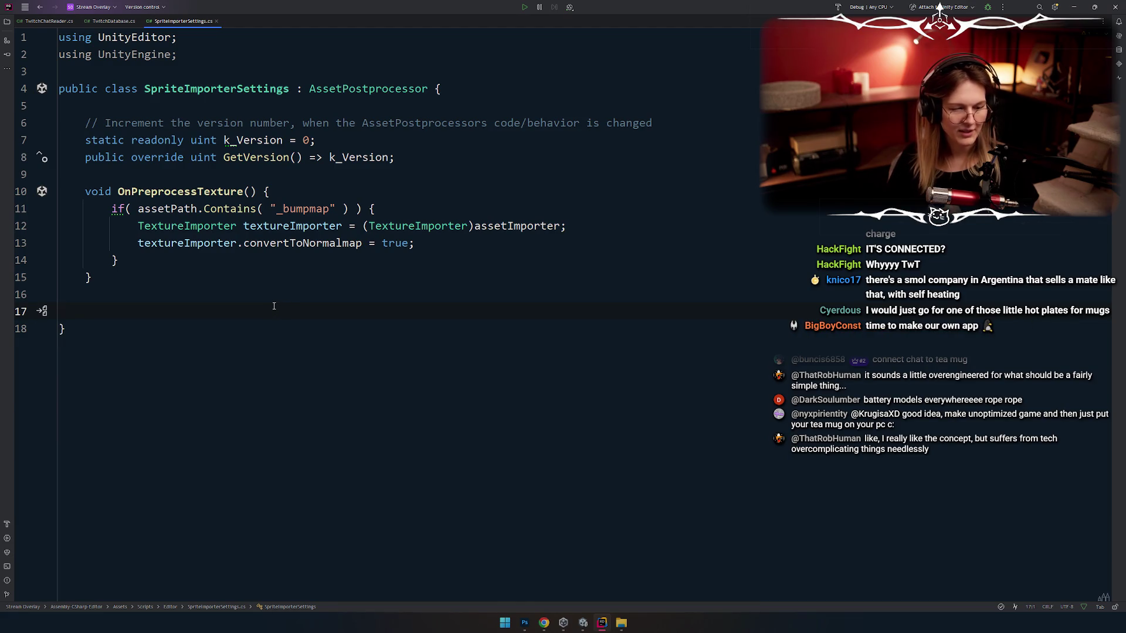
click(305, 177)
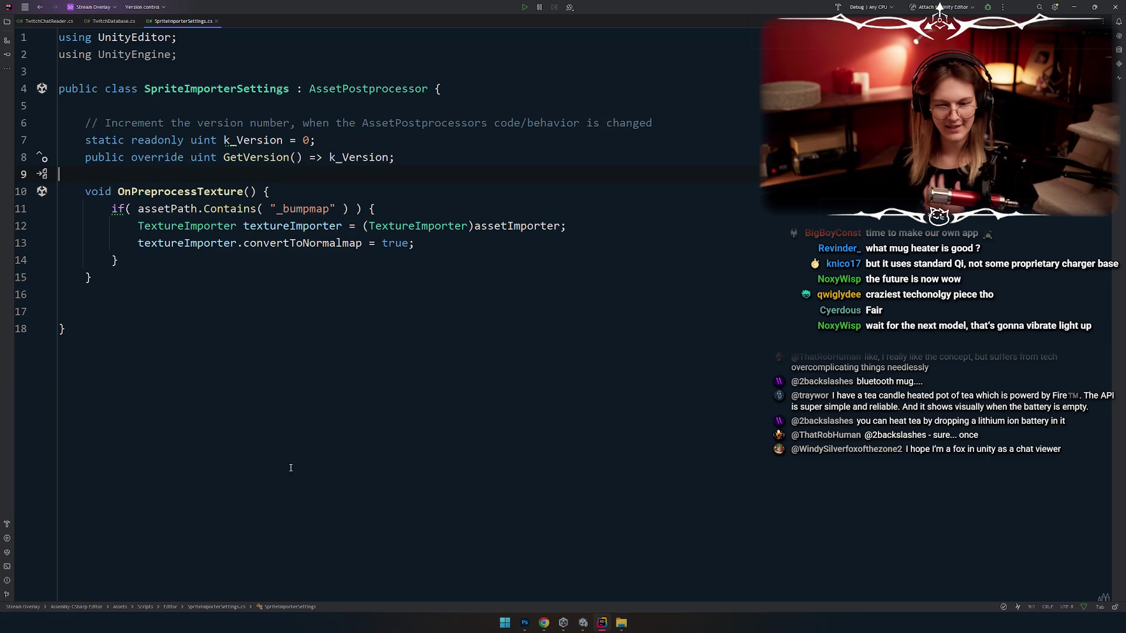
Step: Move between the blank lines of the script and select assetPath in the bumpmap condition
click(358, 176)
click(359, 180)
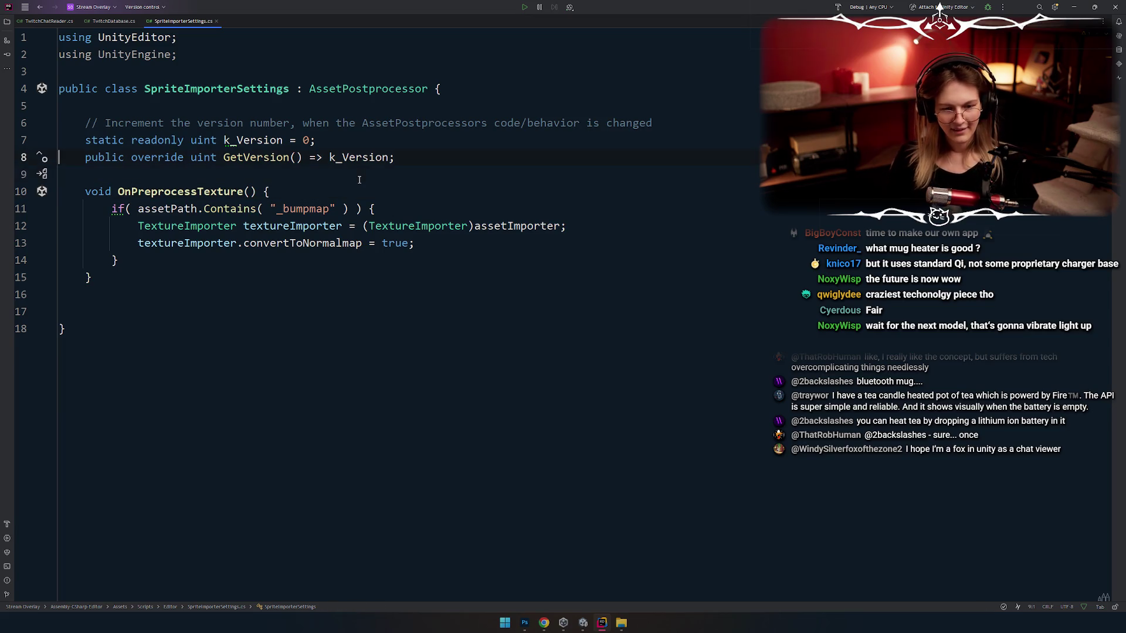
click(340, 315)
click(305, 186)
key(Up)
double_click(167, 209)
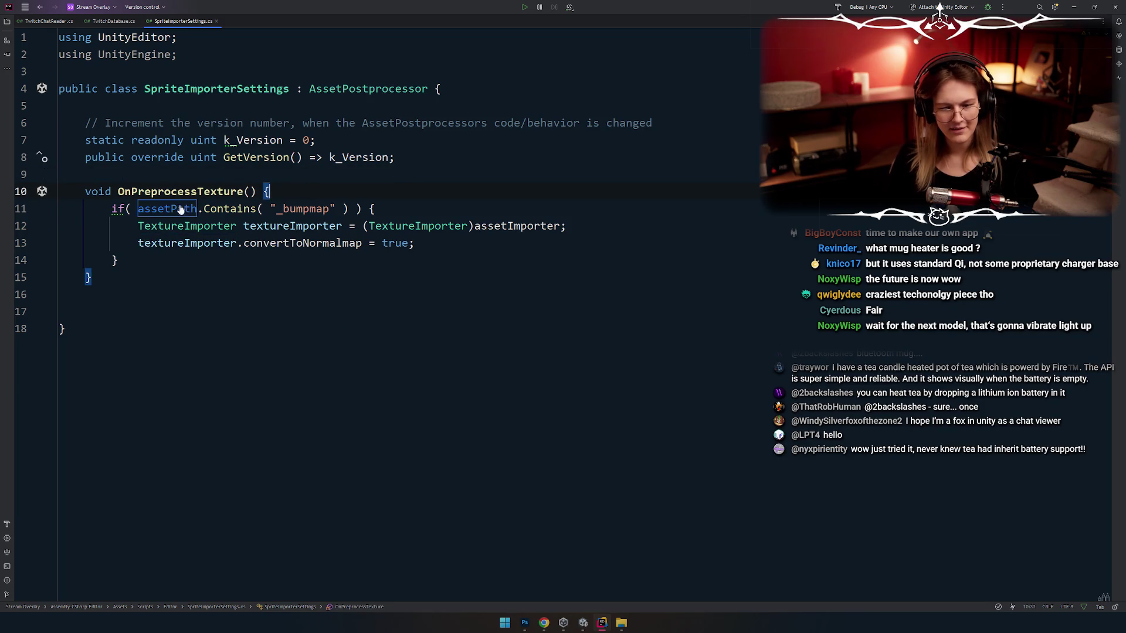
Step: In Unity's Project window select the Twitch folder, then return to Rider
key(alt+Tab)
key(alt+Tab)
key(alt+shift+Tab)
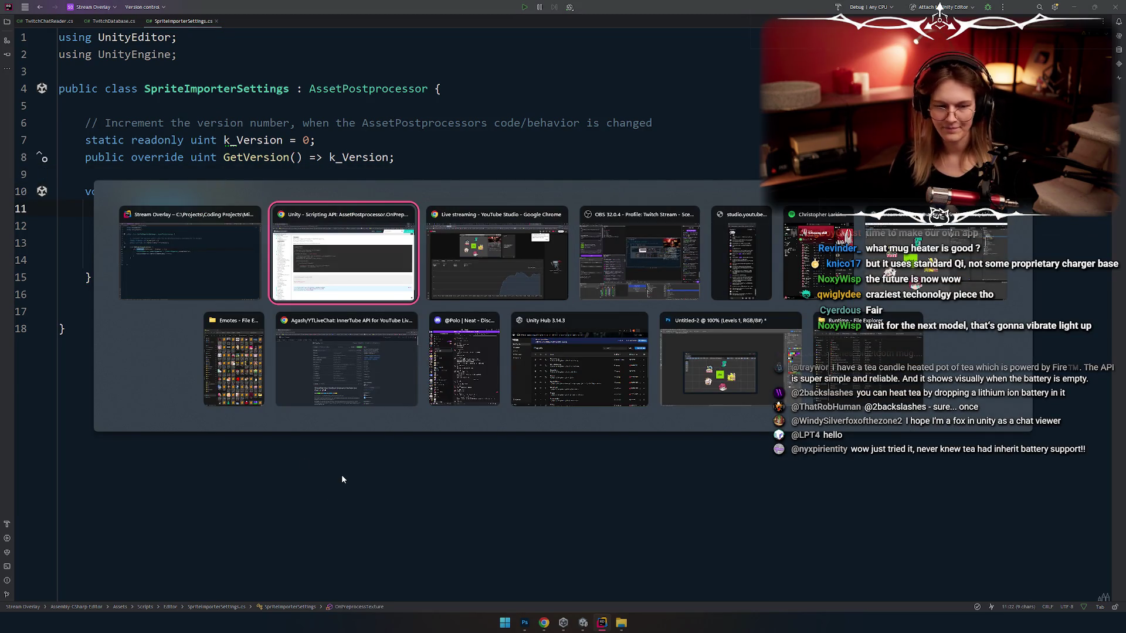
key(alt+shift+Tab)
key(alt+Tab)
key(alt+Tab)
key(alt+Tab)
key(alt+shift+Tab)
key(alt+Tab)
key(alt+Tab)
key(alt+Tab)
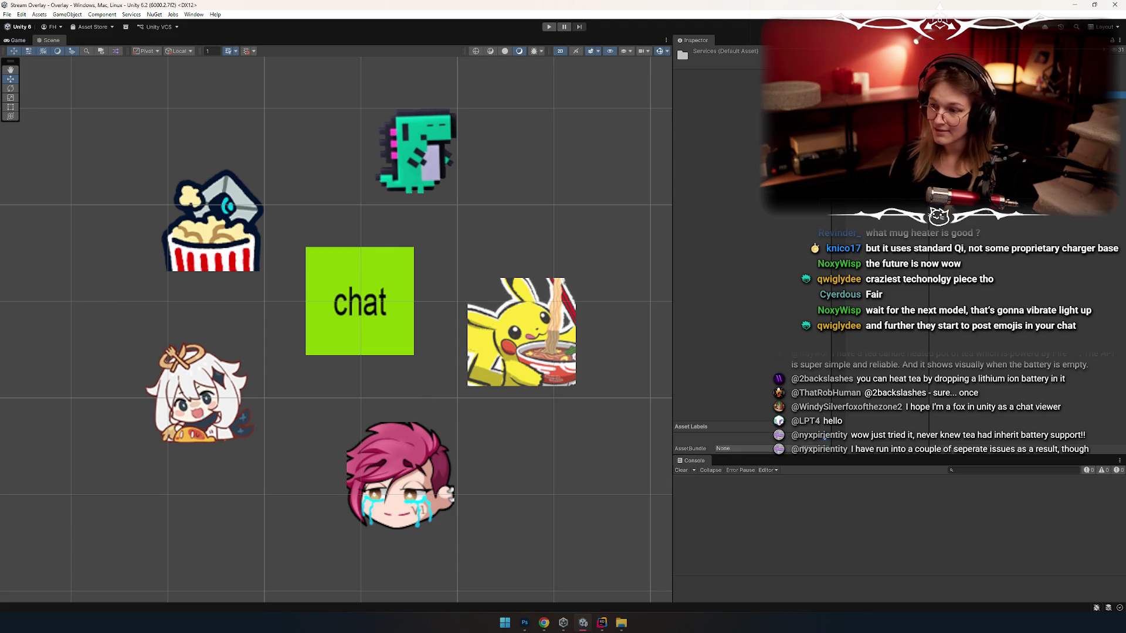
key(Down)
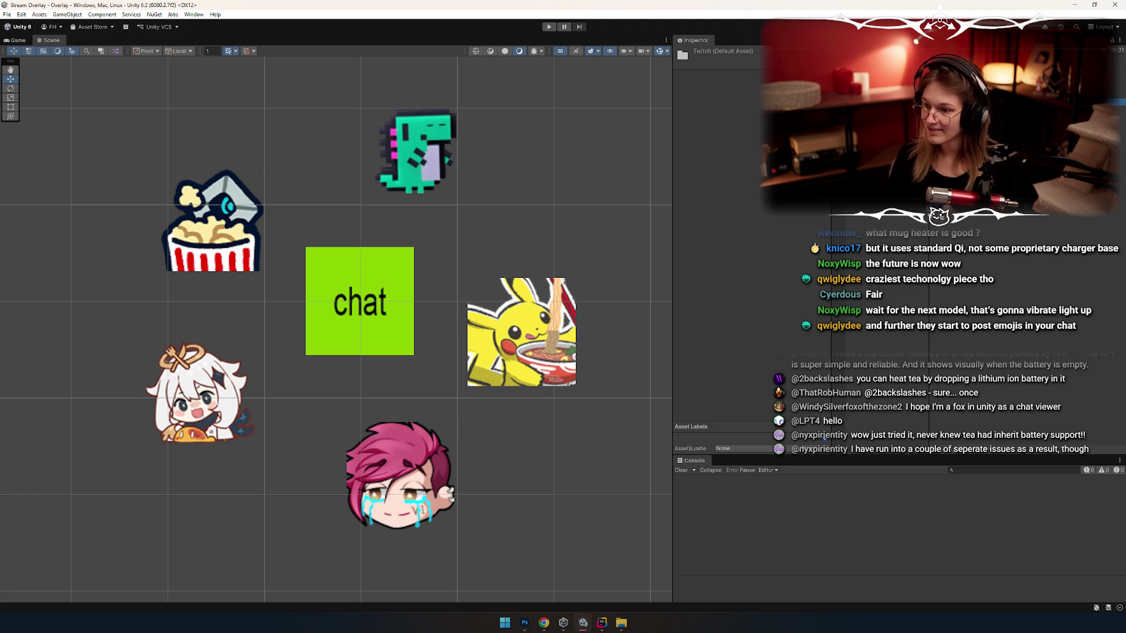
key(alt+Tab)
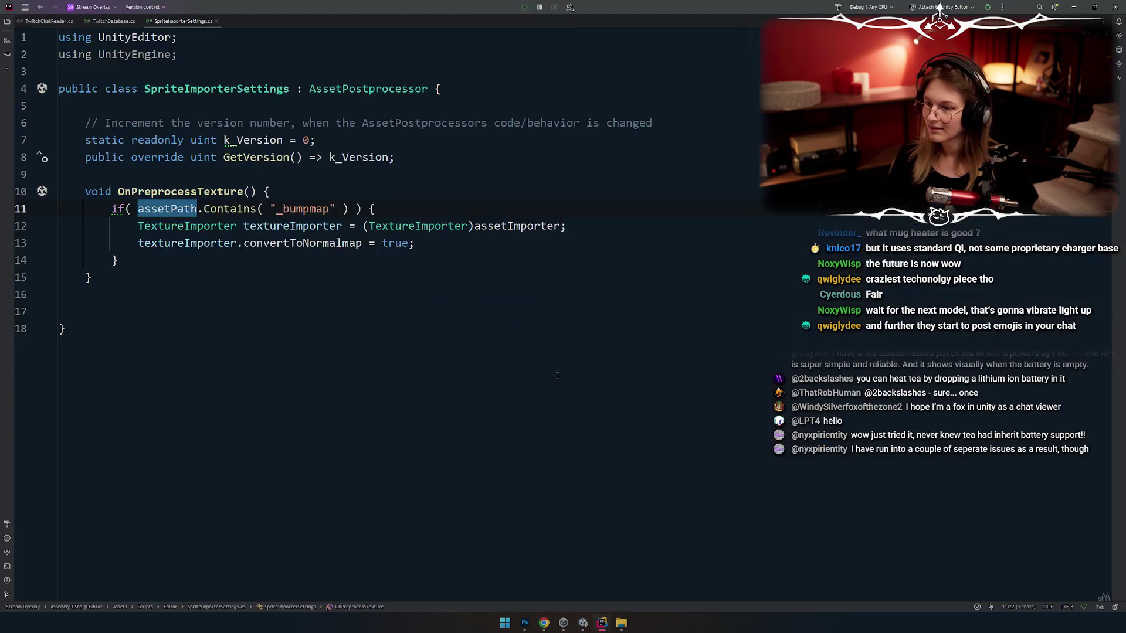
Step: Replace the Contains _bumpmap call on assetPath with an empty StartsWith call
click(291, 300)
click(313, 198)
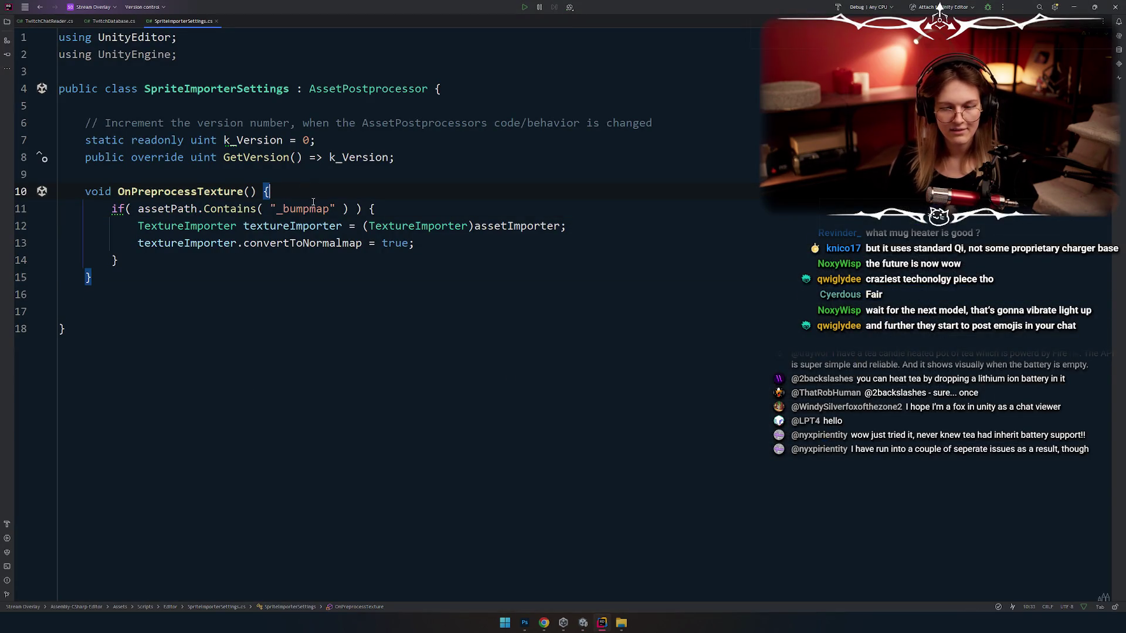
click(204, 209)
text(s)
text(()
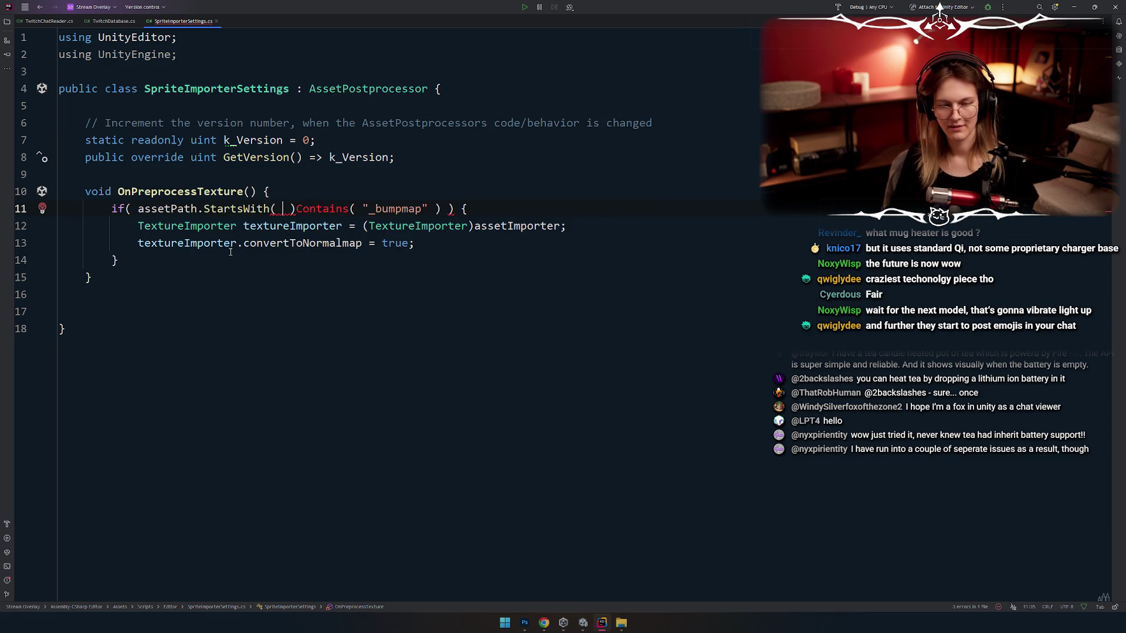
key(ctrl+shift+Right)
key(ctrl+shift+Right)
key(ctrl+shift+Right)
key(Delete)
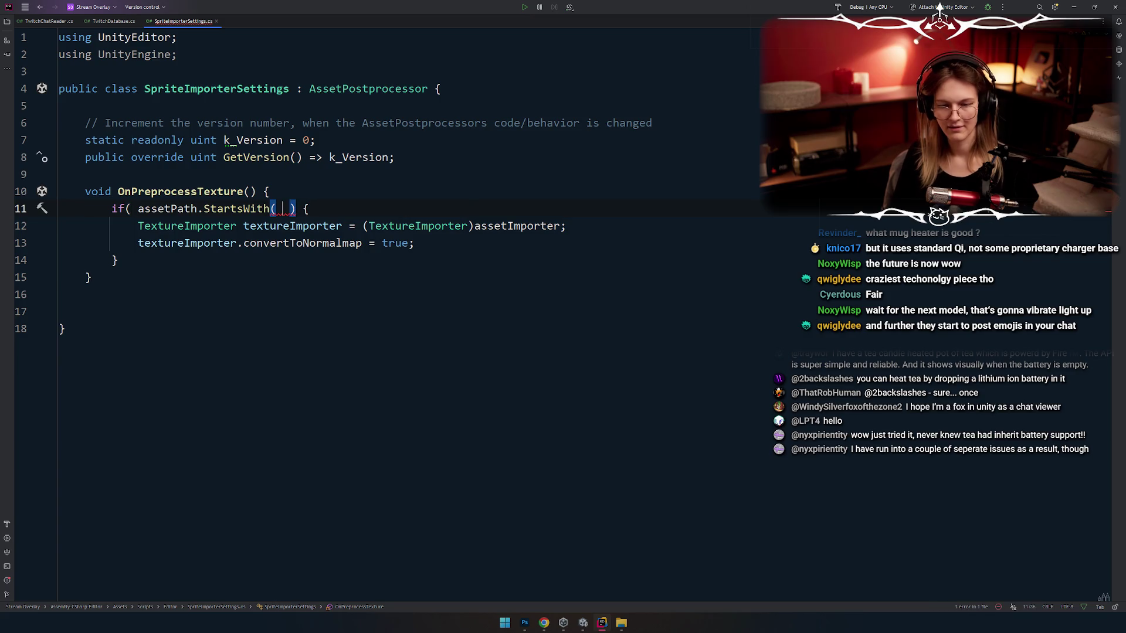
text(?)
key(BackSpace)
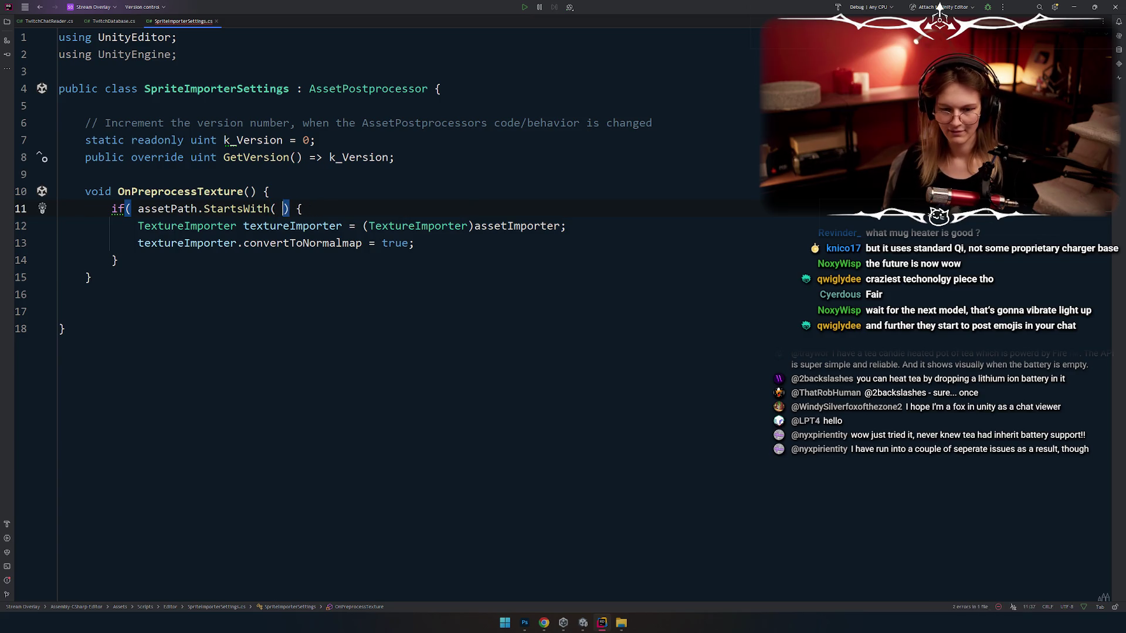
key(BackSpace)
key(BackSpace)
Step: Enter "Assets/Services/Twitch/Emotes" as the StartsWith path argument
text(")
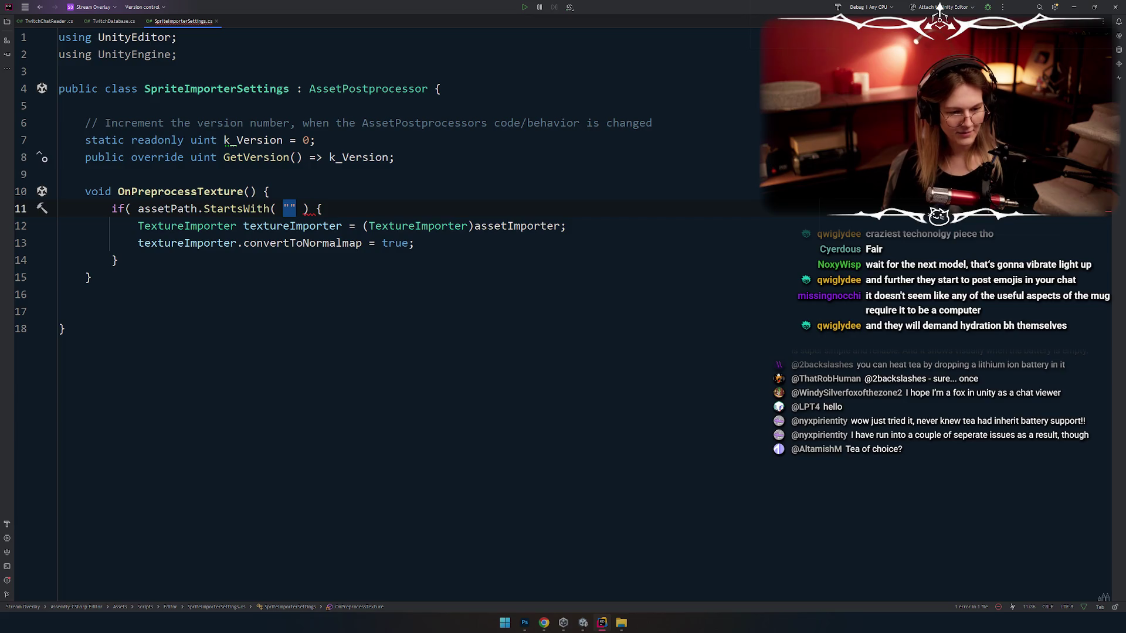
text(Assets/)
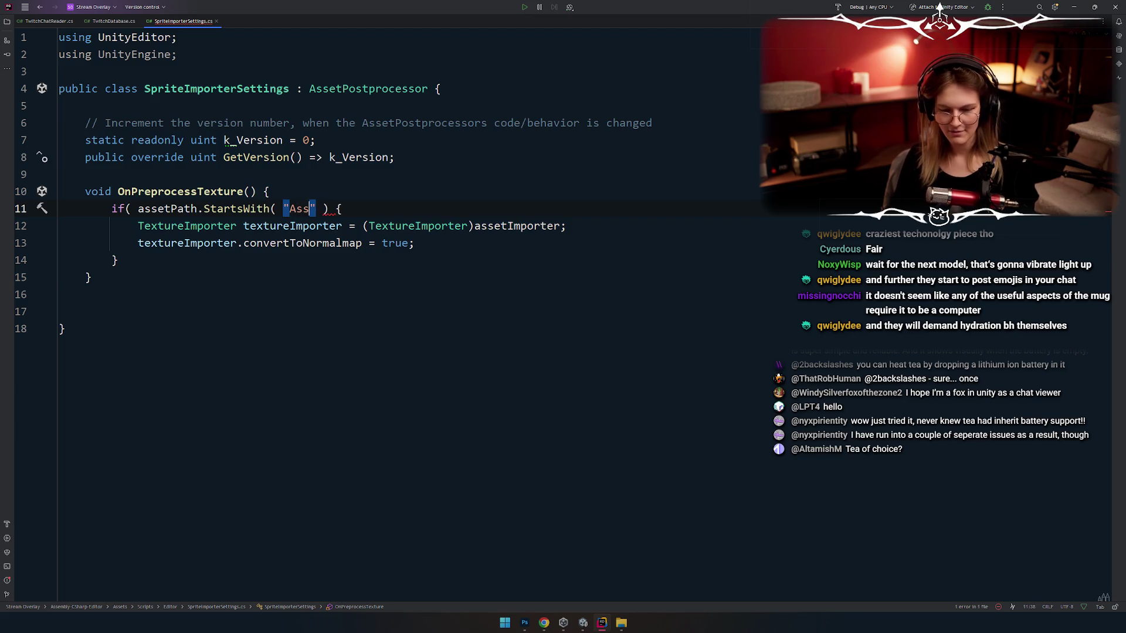
key(alt+Tab)
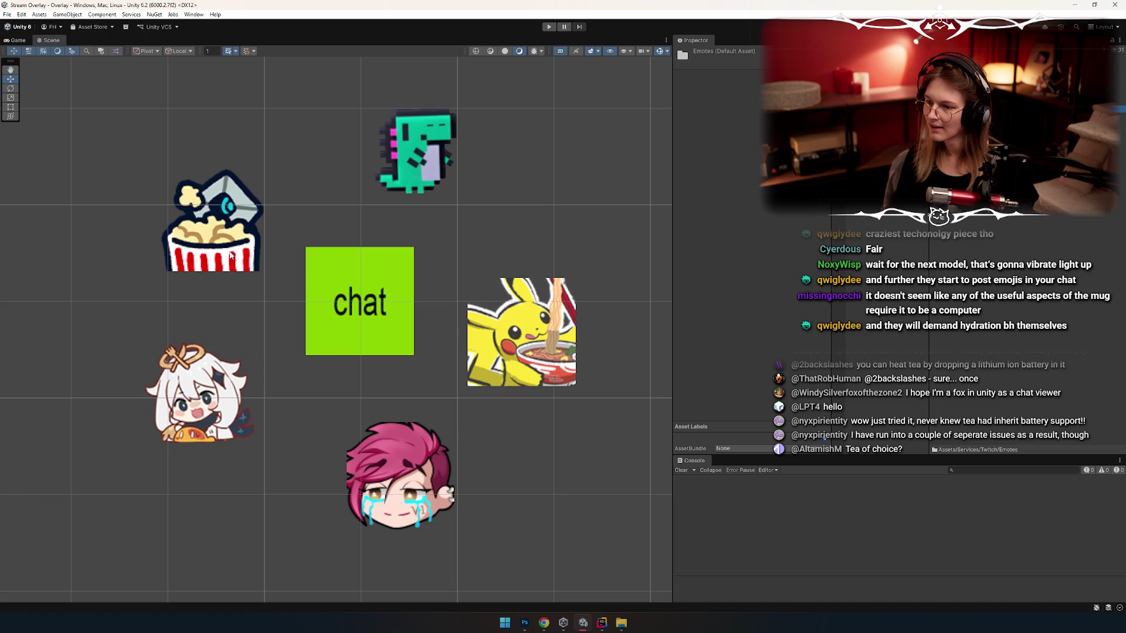
key(alt+Tab)
text(Serv)
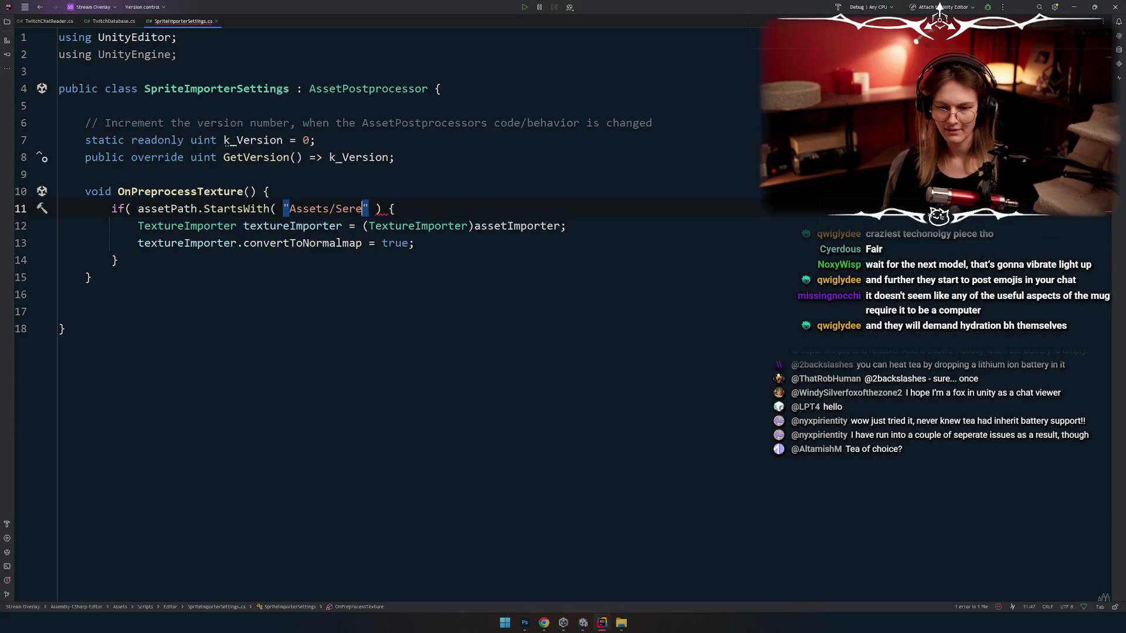
text(ices/Tw)
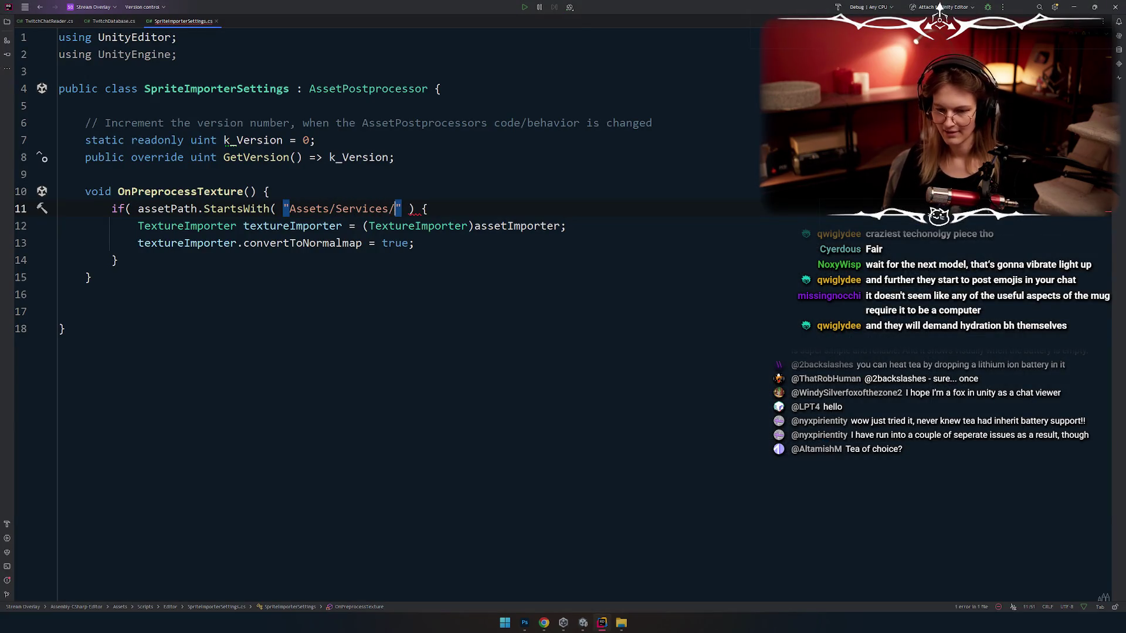
key(alt+Tab)
key(alt+Tab)
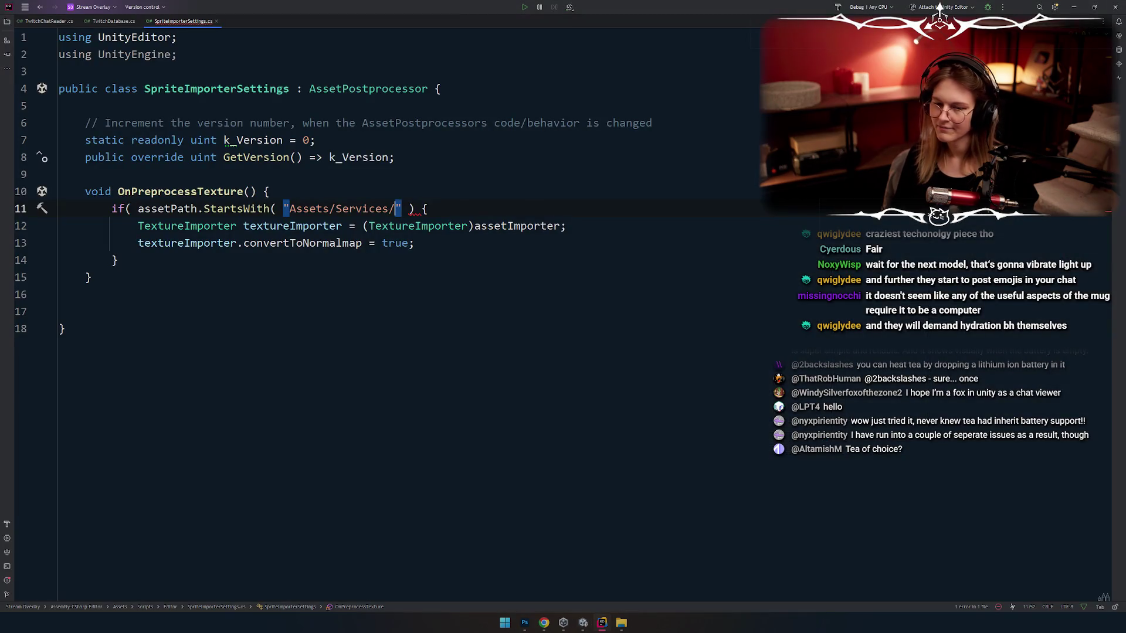
key(alt+Tab)
key(alt+Tab)
text(Twitch)
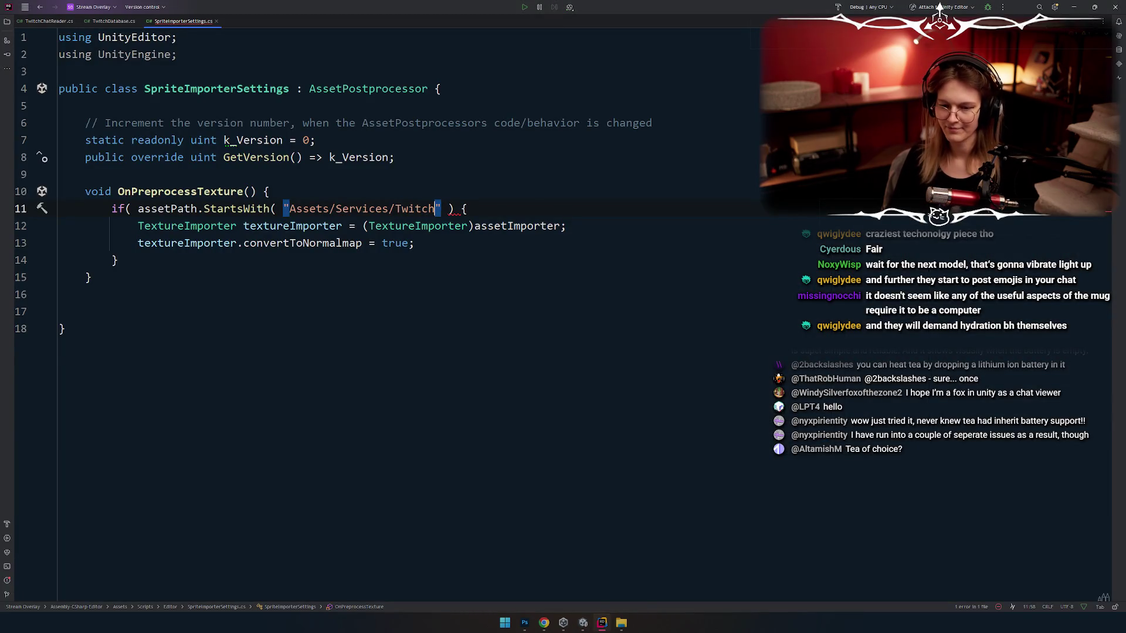
key(alt+Tab)
key(alt+Tab)
text(/Emotes)
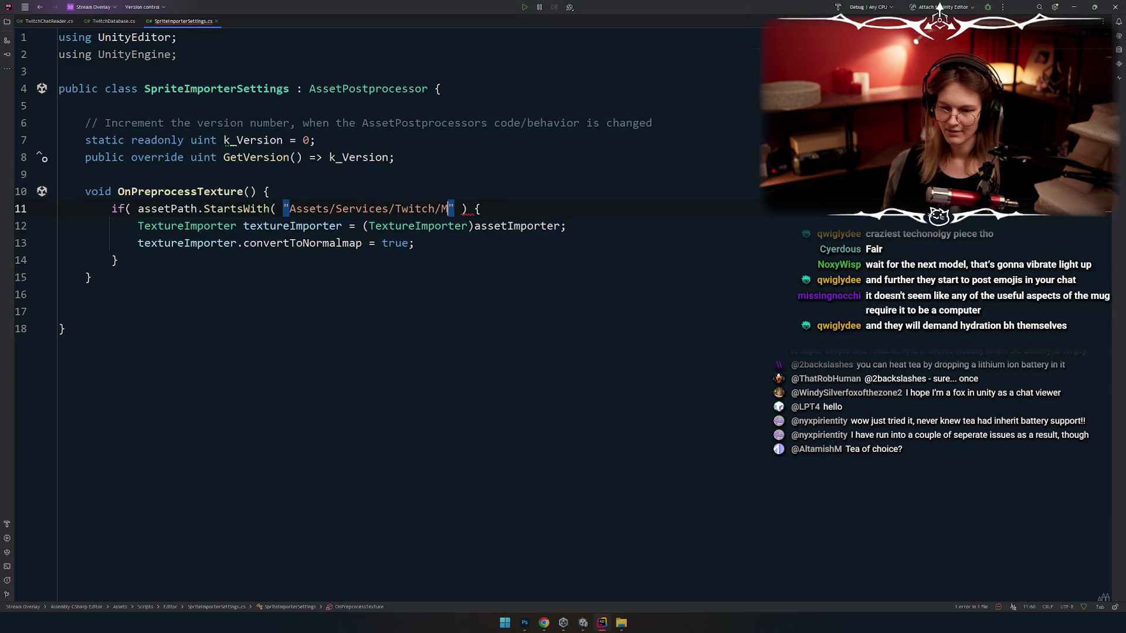
key(alt+Tab)
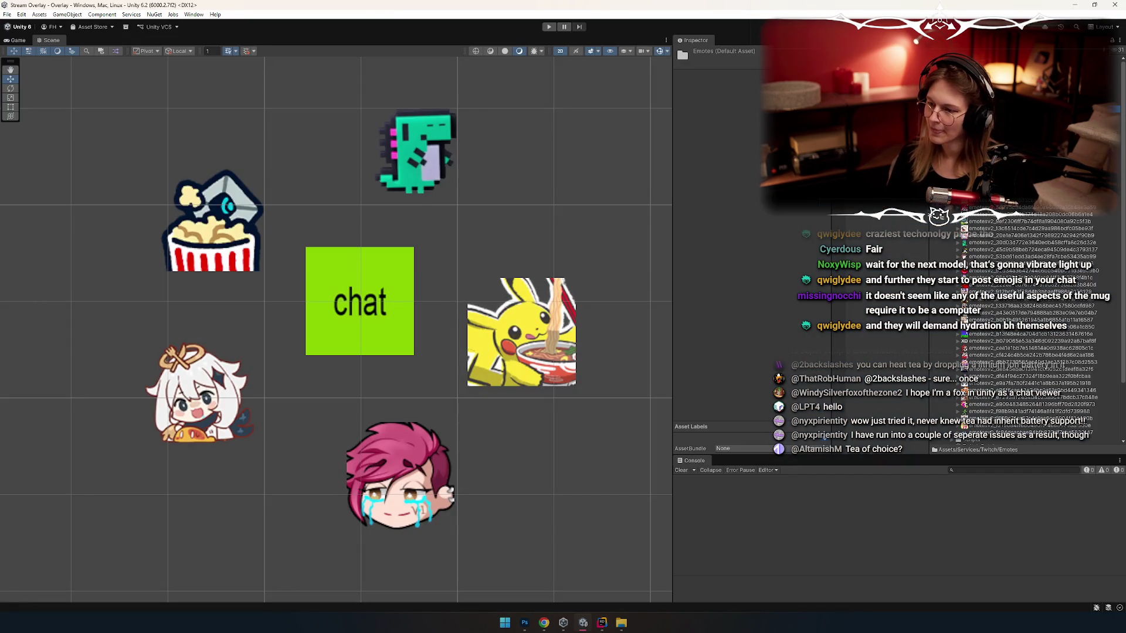
key(alt+Tab)
Step: Add the missing closing parenthesis before the if-statement's opening brace
click(468, 309)
drag(482, 209, 289, 209)
click(560, 210)
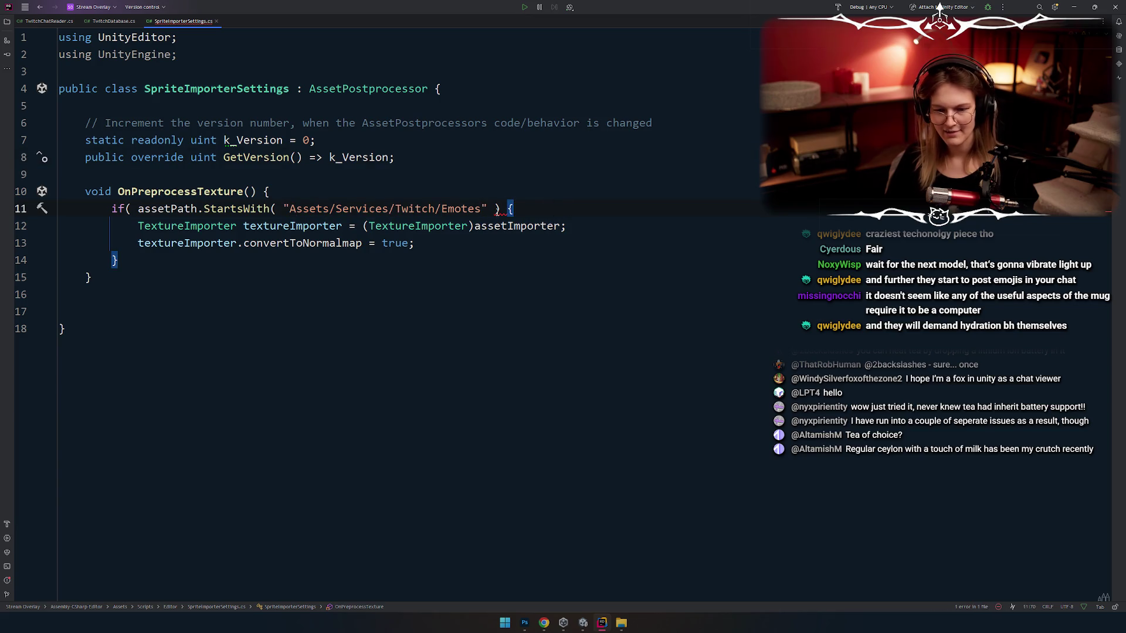
text())
key(Escape)
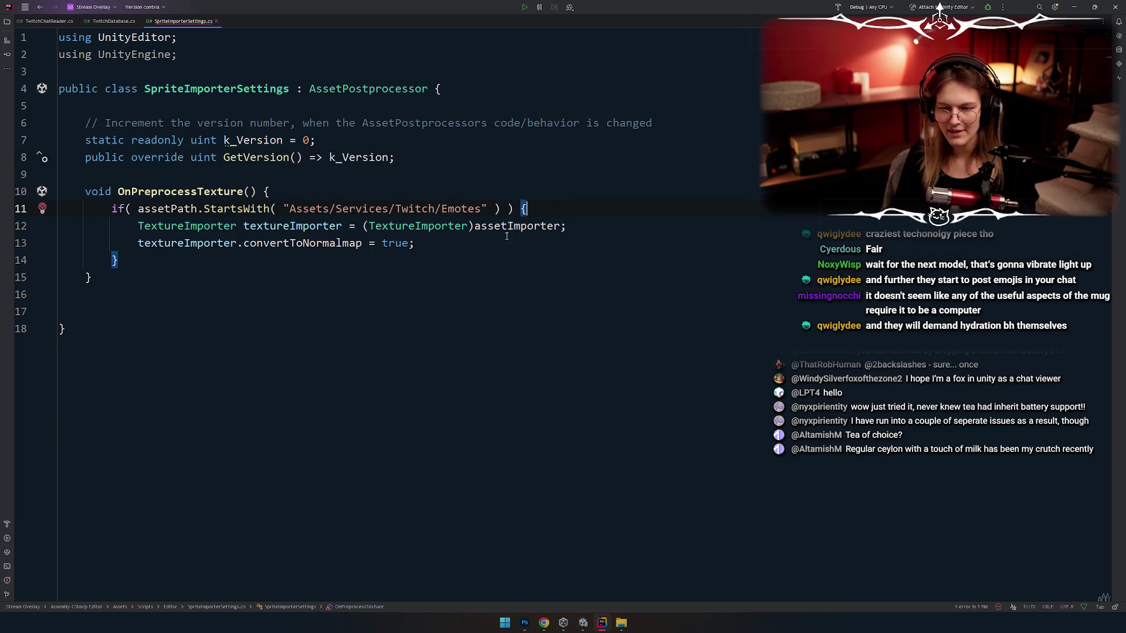
click(420, 295)
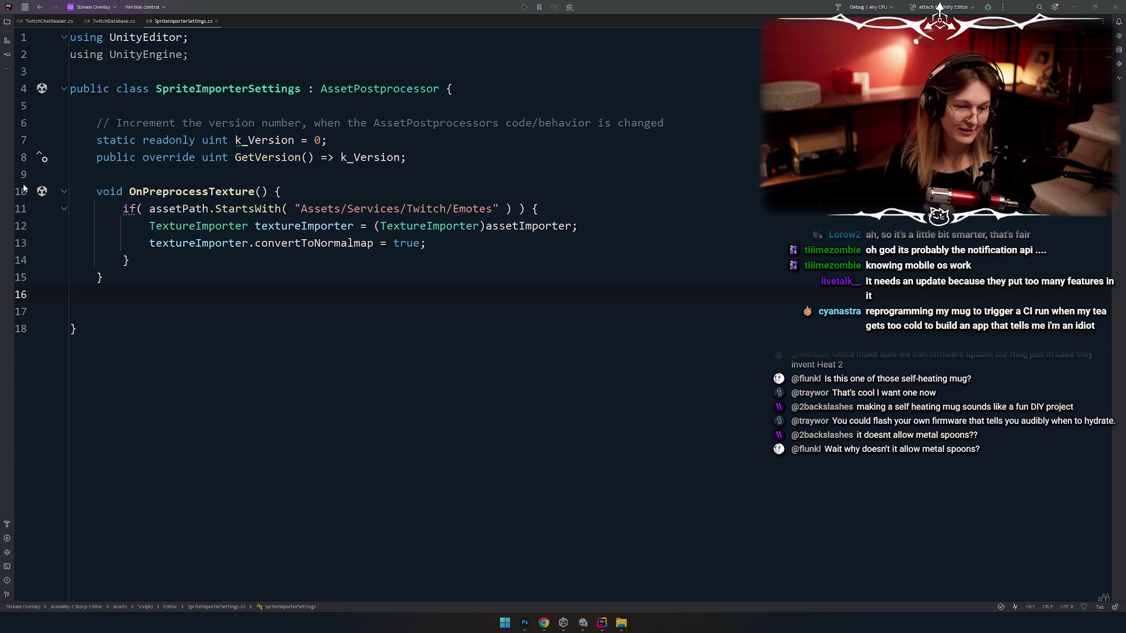
Step: Check the if-block and class closing braces and k_Version usages, then switch to Unity
click(199, 253)
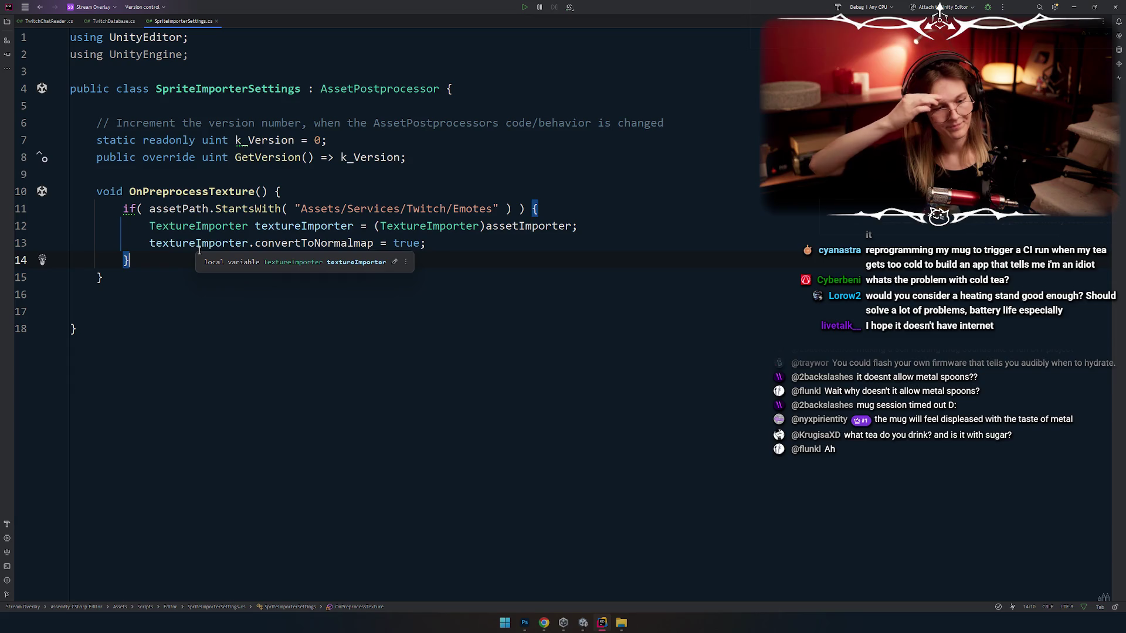
click(240, 335)
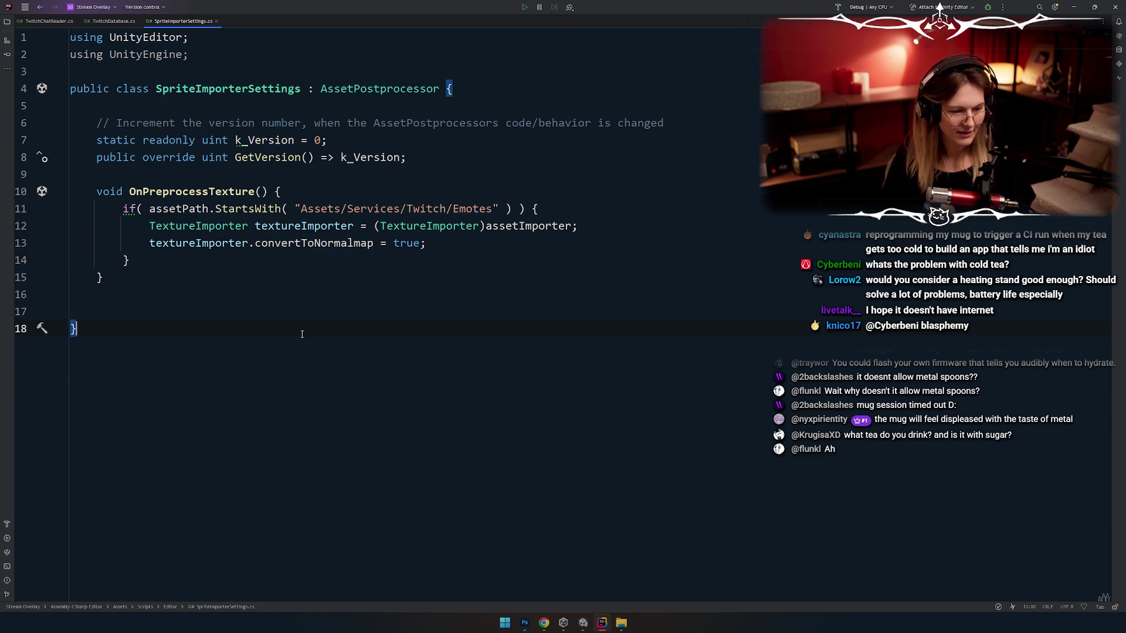
click(160, 260)
click(360, 311)
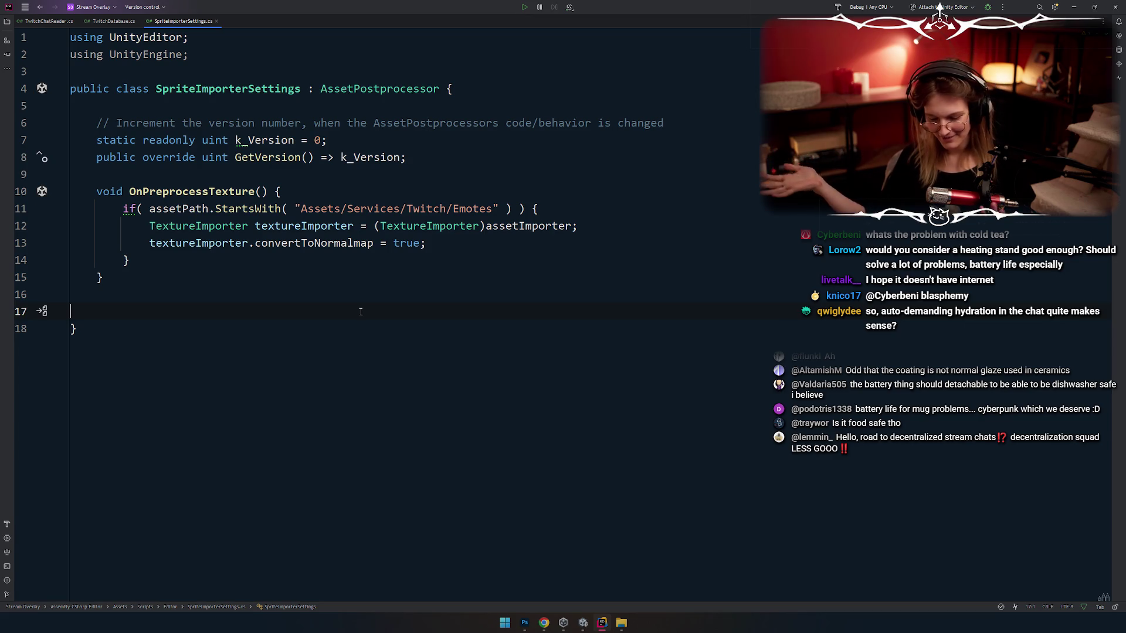
click(431, 240)
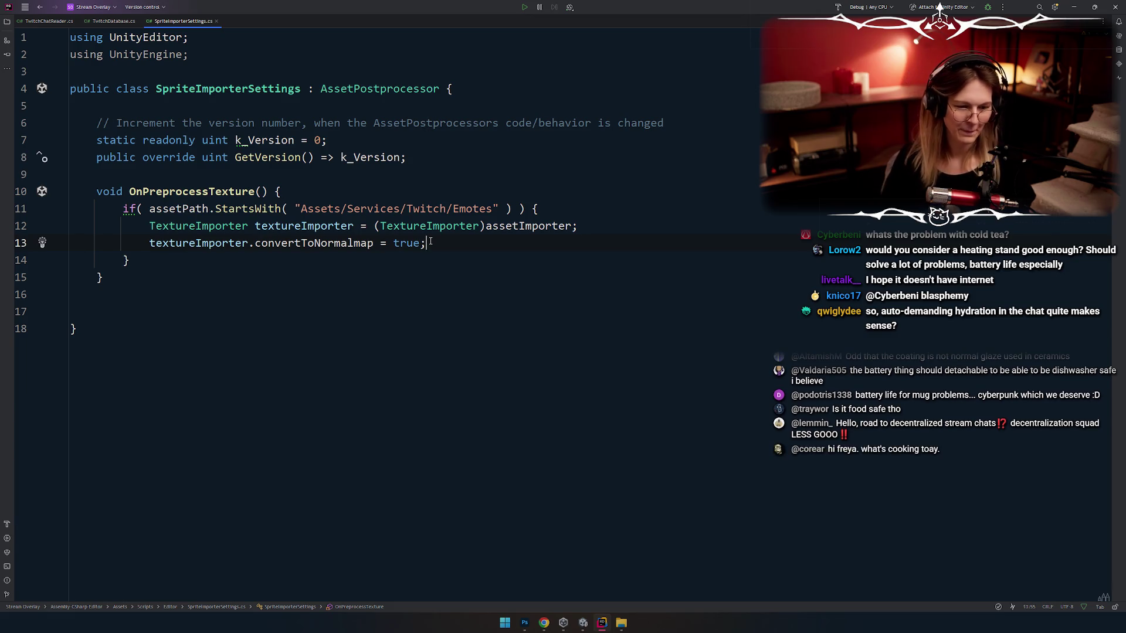
scroll(431, 241, up, 1)
click(401, 167)
click(297, 336)
click(285, 317)
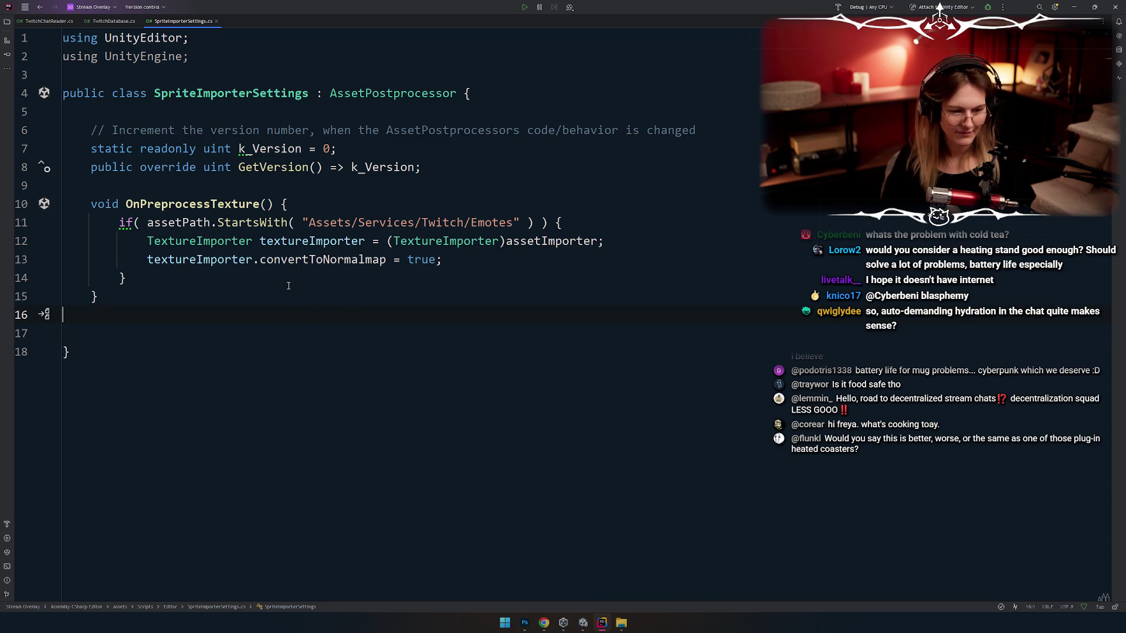
click(288, 286)
click(163, 293)
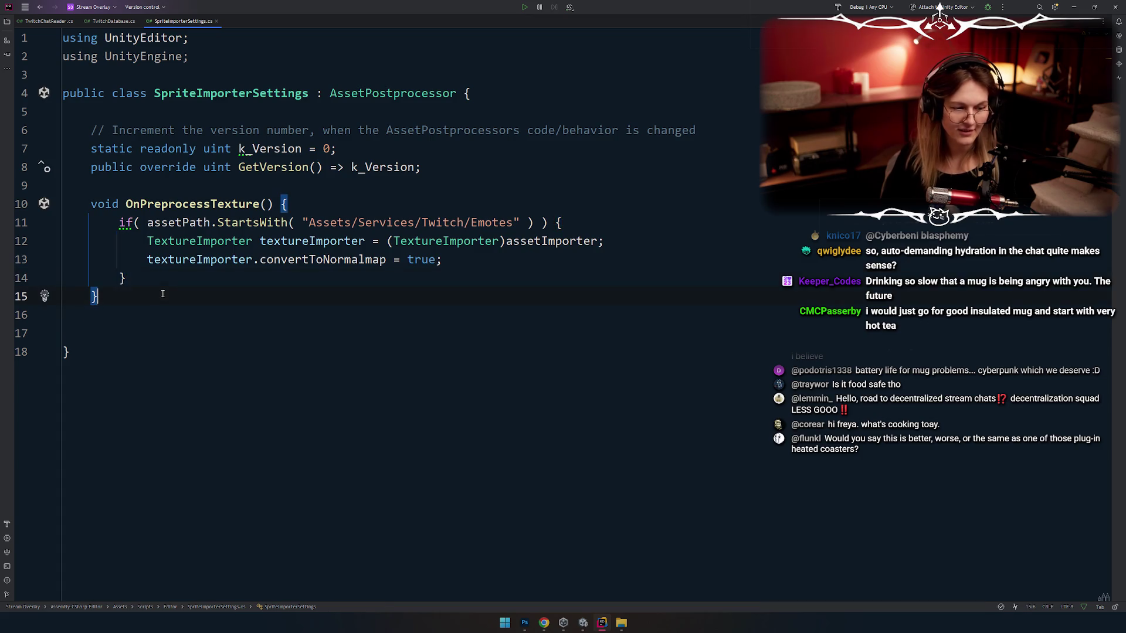
key(alt+Tab)
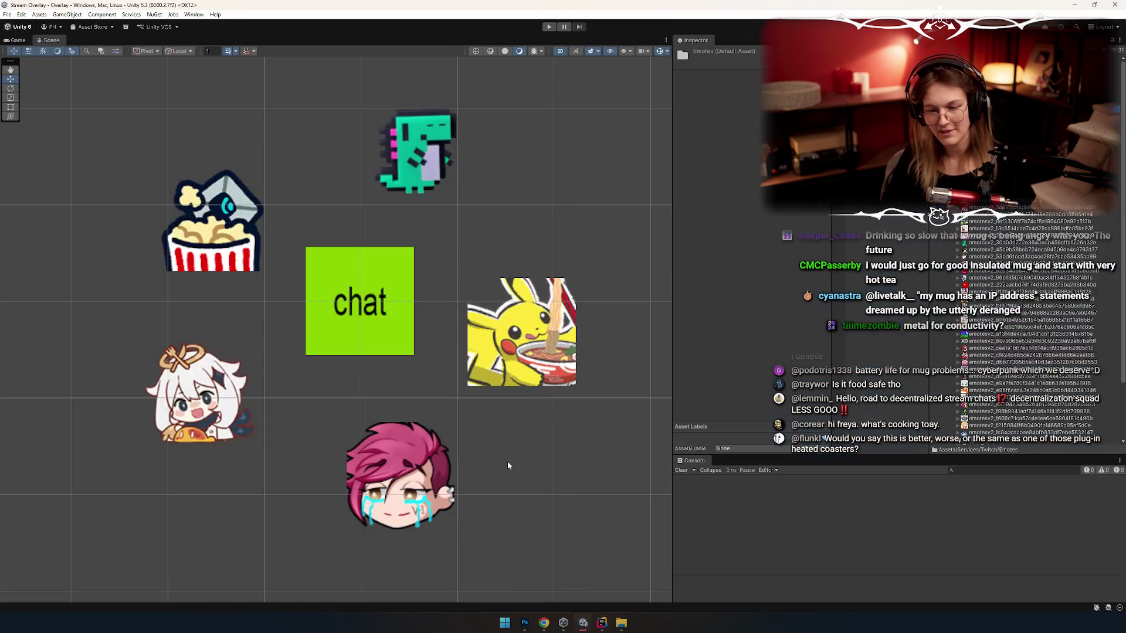
Step: Switch from Unity back to Rider and click into the SpriteImporterSettings script
key(alt+Tab)
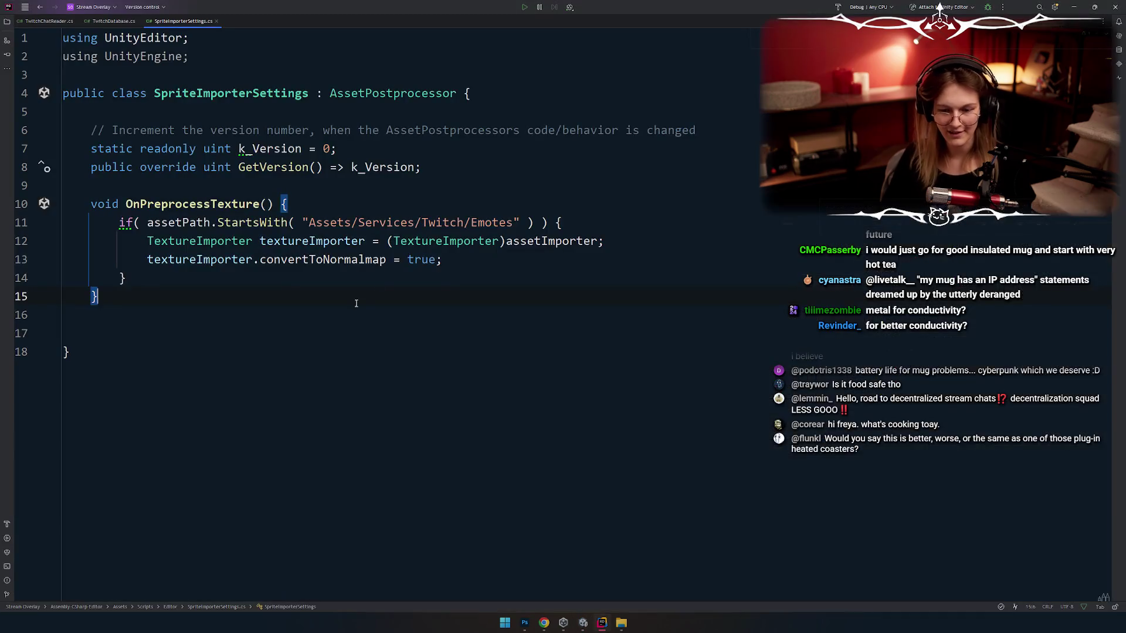
click(311, 191)
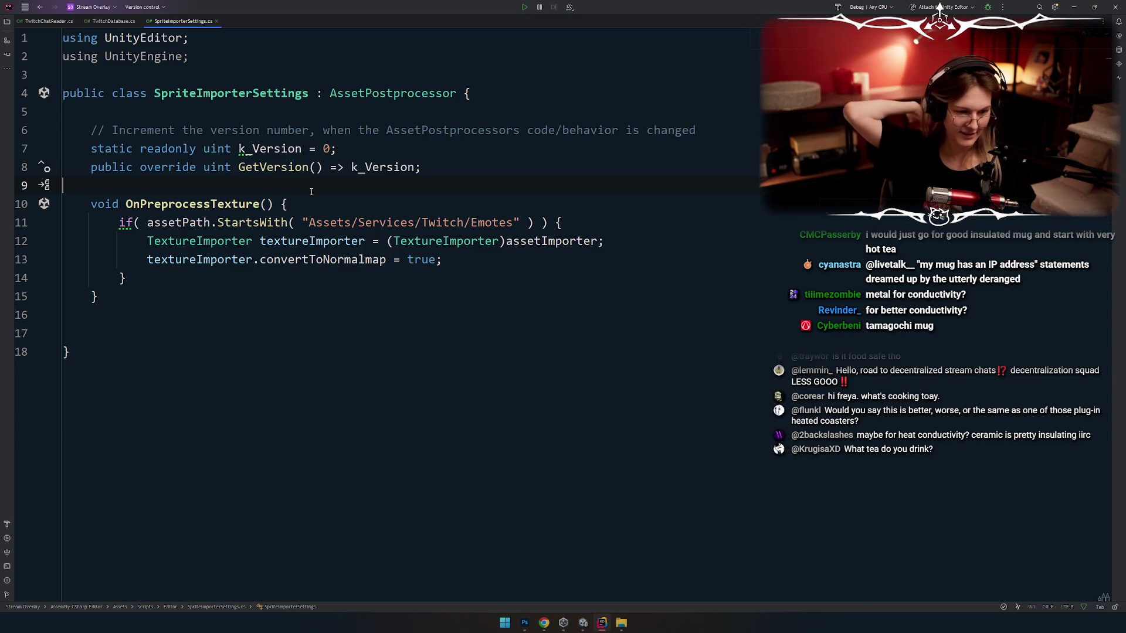
click(298, 360)
Step: Insert blank lines inside the if block and at the top of OnPreprocessTexture
click(263, 298)
click(230, 285)
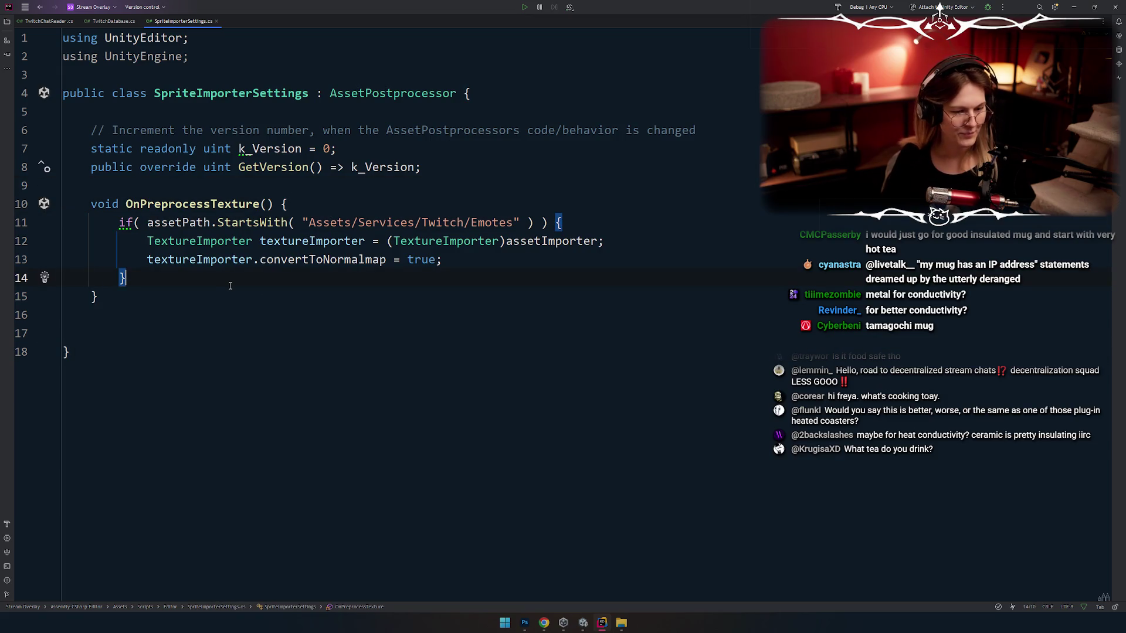
click(452, 214)
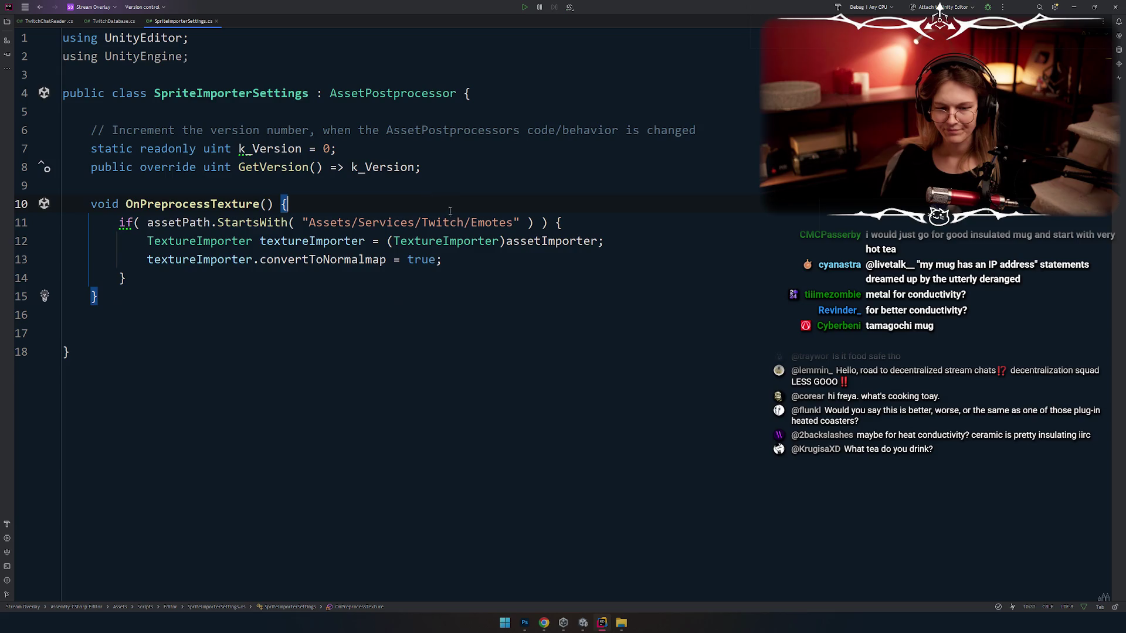
key(Down)
key(End)
key(Return)
key(Return)
key(Return)
key(Up)
key(Up)
key(Up)
key(Up)
key(End)
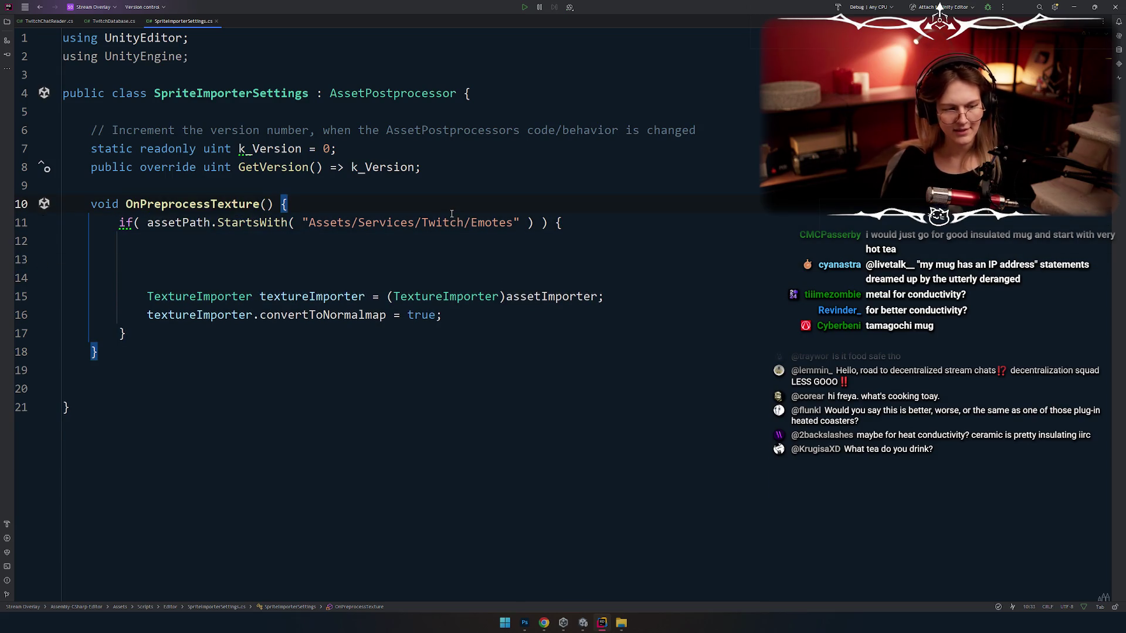
key(Return)
key(Return)
key(Return)
key(Up)
triple_click(199, 236)
click(187, 244)
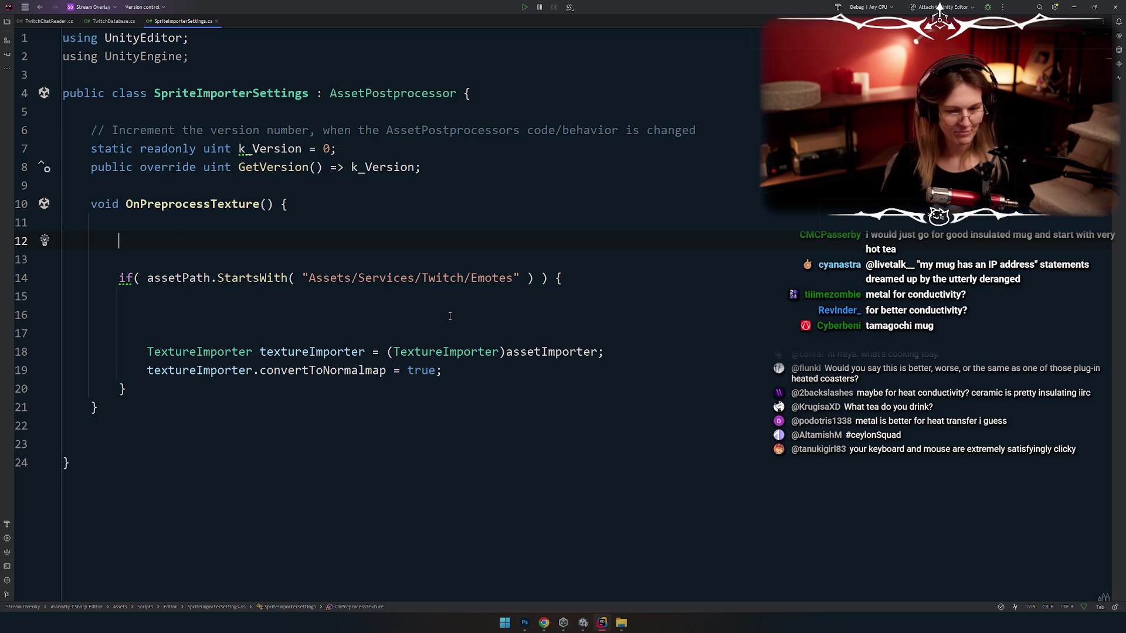
Step: Delete the extra blank lines so the TextureImporter cast sits right under the Emotes check
key(Down)
key(Down)
key(Down)
key(alt+Tab)
key(Tab)
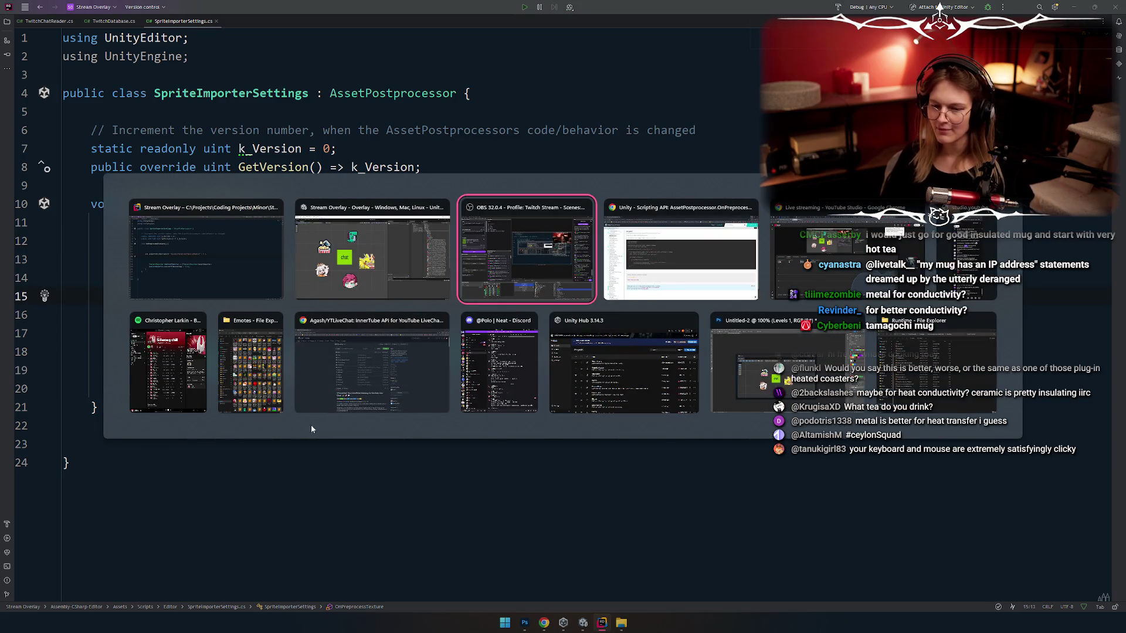
key(alt+shift+Tab)
key(alt+shift+Tab)
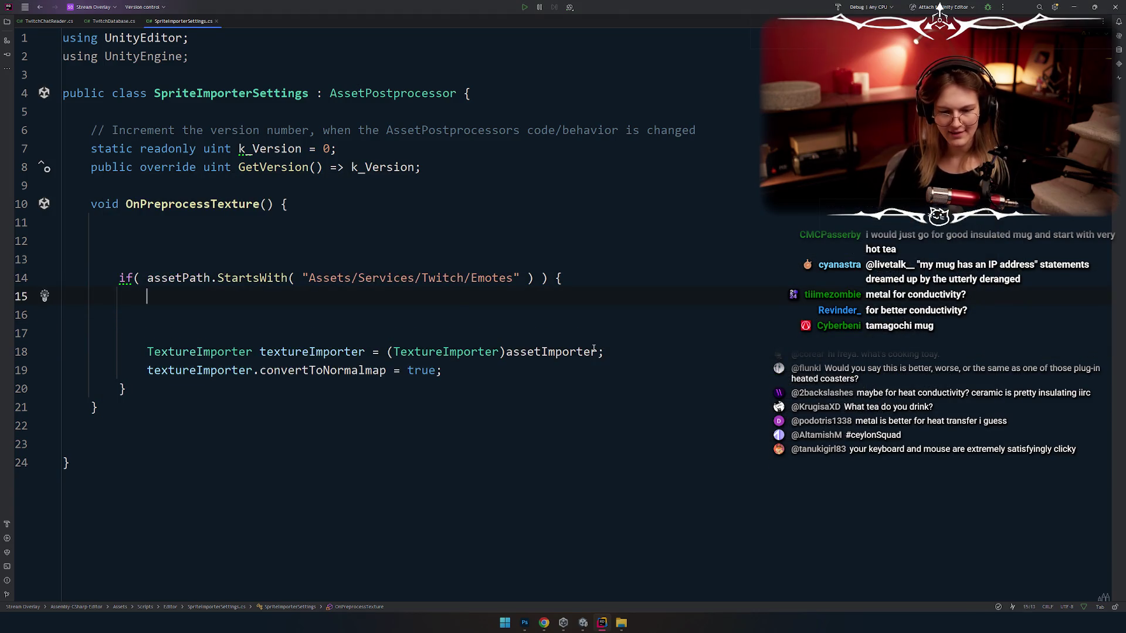
key(Delete)
key(Delete)
key(Delete)
click(301, 296)
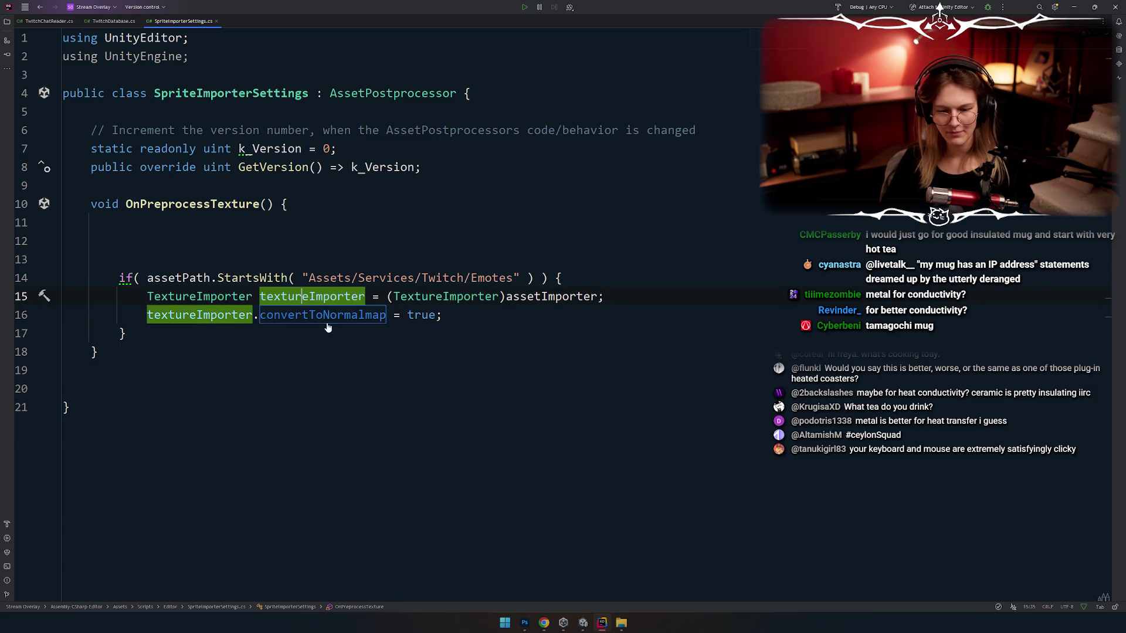
Step: Rename the texture importer variable to imp
key(F2)
text(imo)
key(Return)
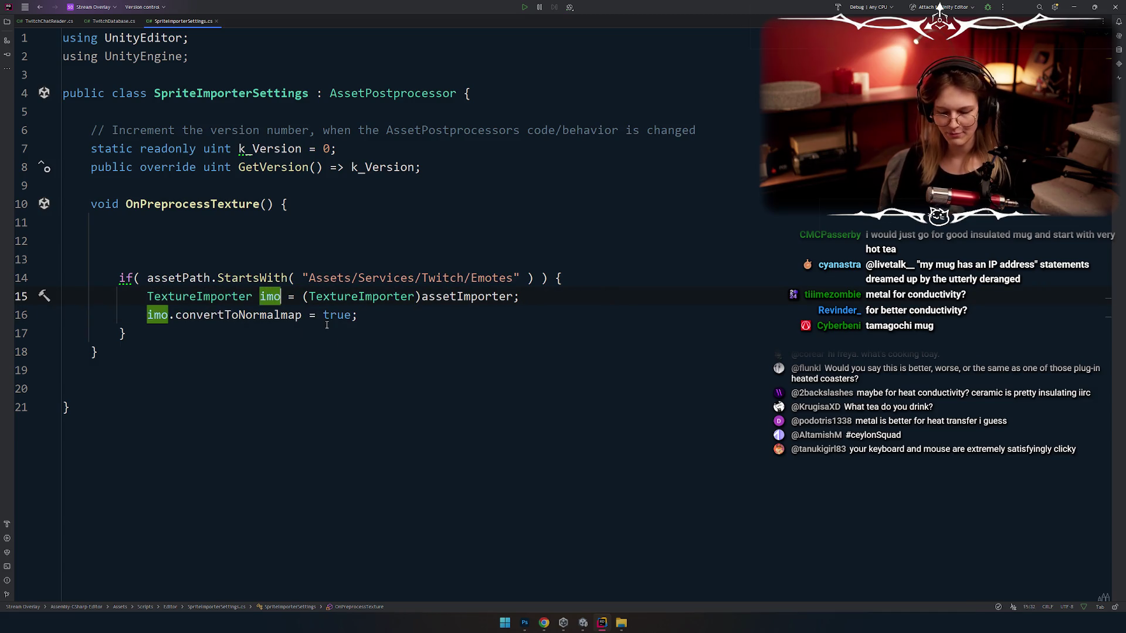
text(p)
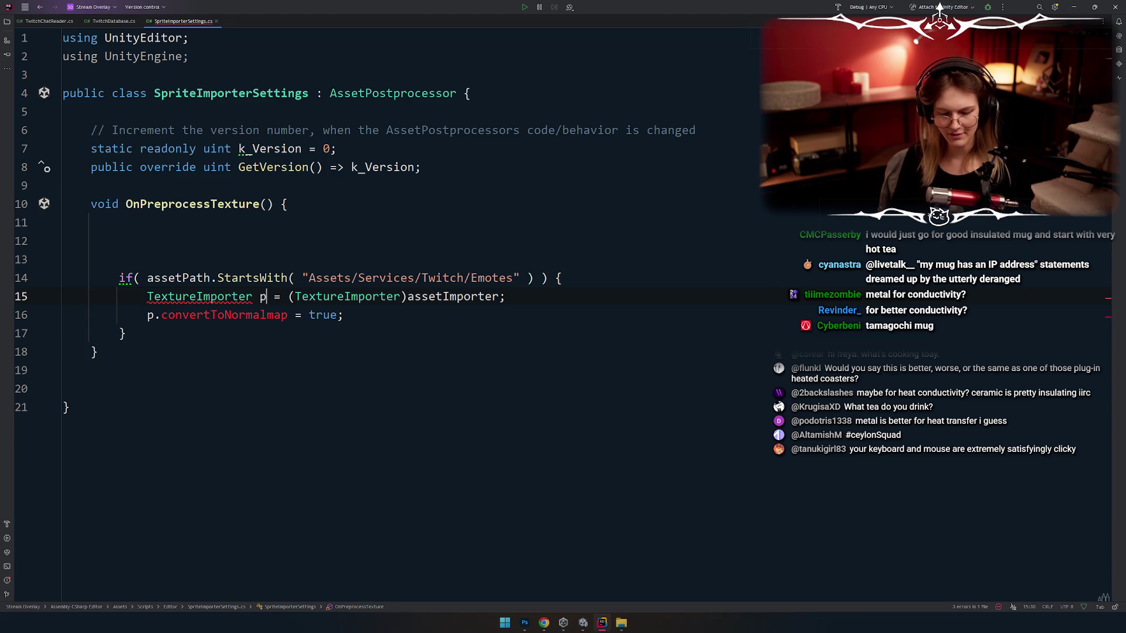
key(BackSpace)
text(imp)
Step: Add the line imp.spriteImportMode = SpriteImportMode.Single; below the importer declaration
key(End)
key(Return)
key(Return)
key(Return)
key(Up)
text(imo.)
key(ctrl+z)
text(imp.)
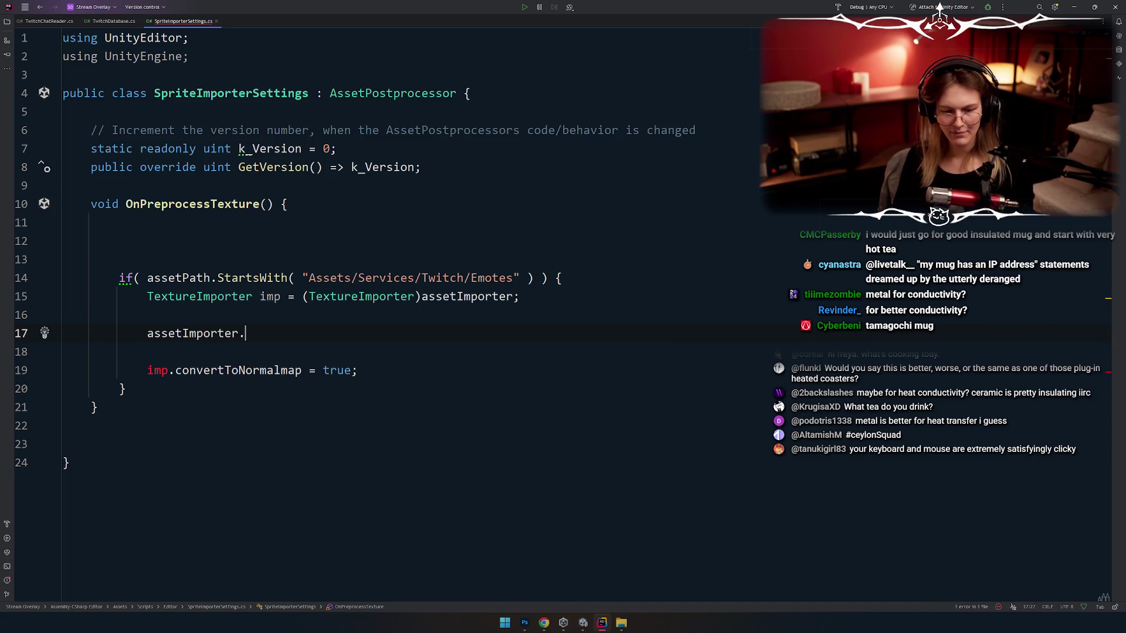
key(ctrl+z)
text(imp.)
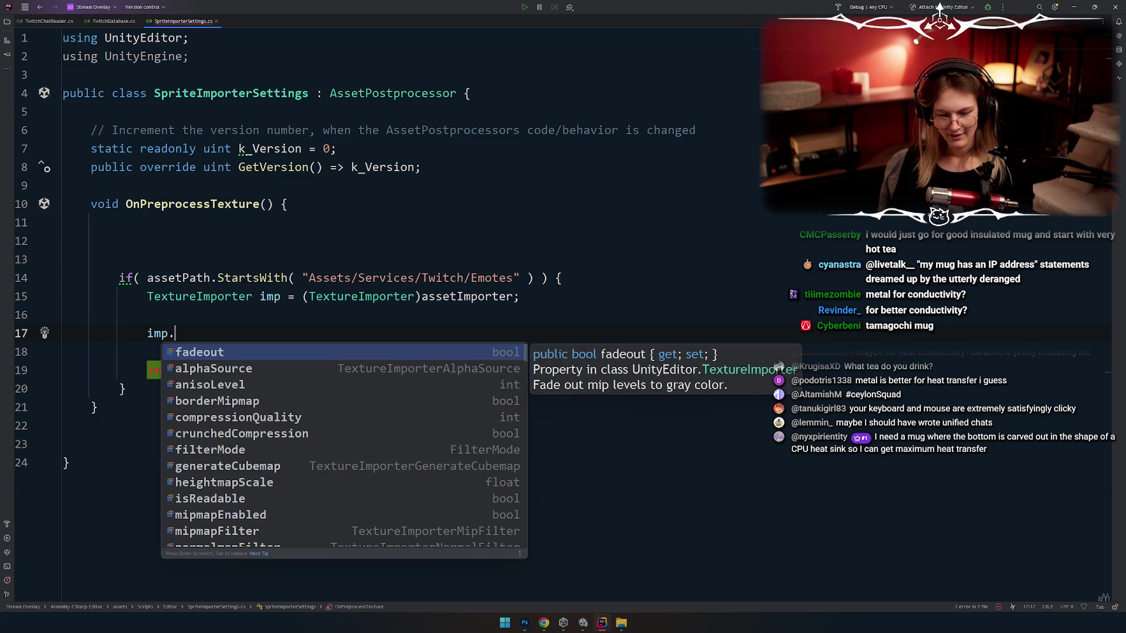
text(spr)
key(Down)
key(Return)
text(=)
key(Down)
key(Down)
key(Down)
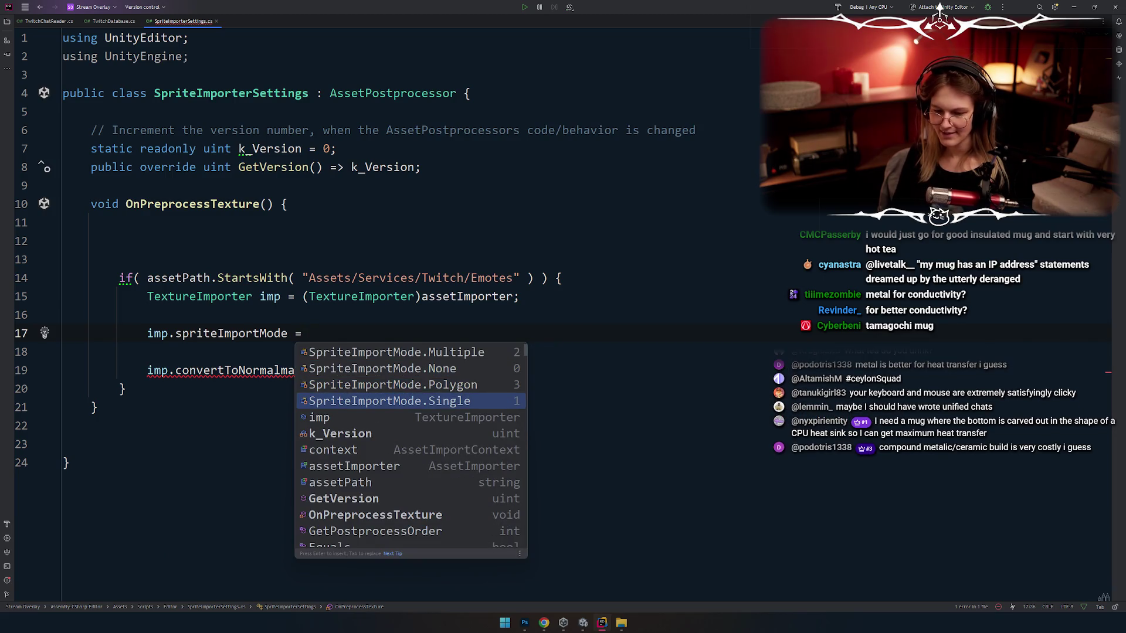
key(Return)
text(;)
Step: Add the comment '// todo: import animated sprites as .gif converted to a spritesheet??'
key(Home)
key(BackSpace)
key(End)
key(Return)
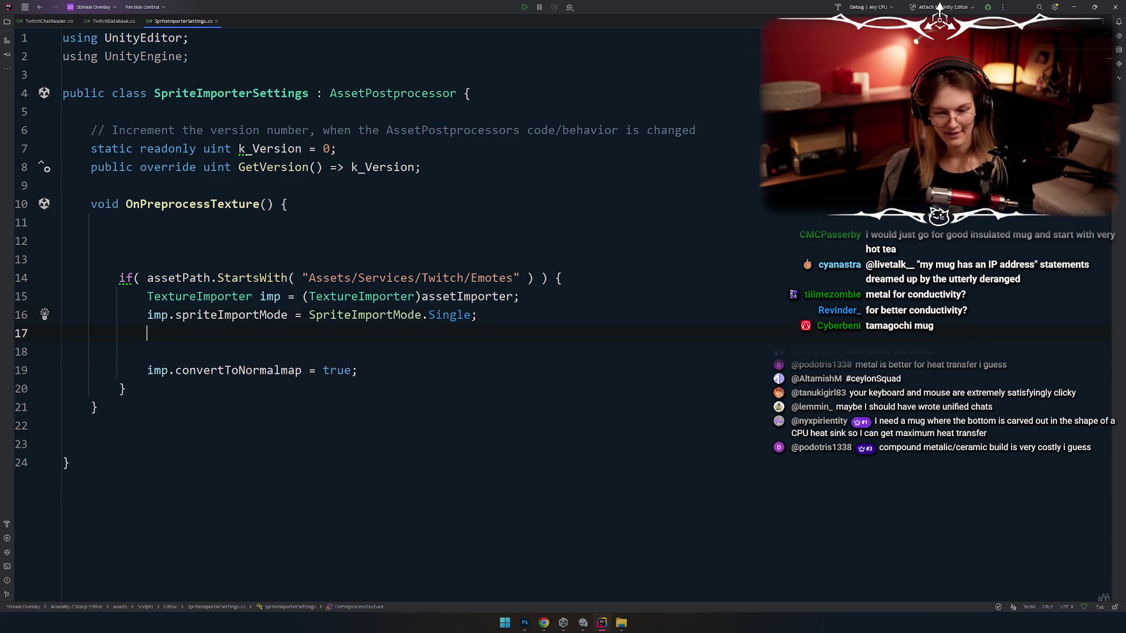
key(Return)
key(Up)
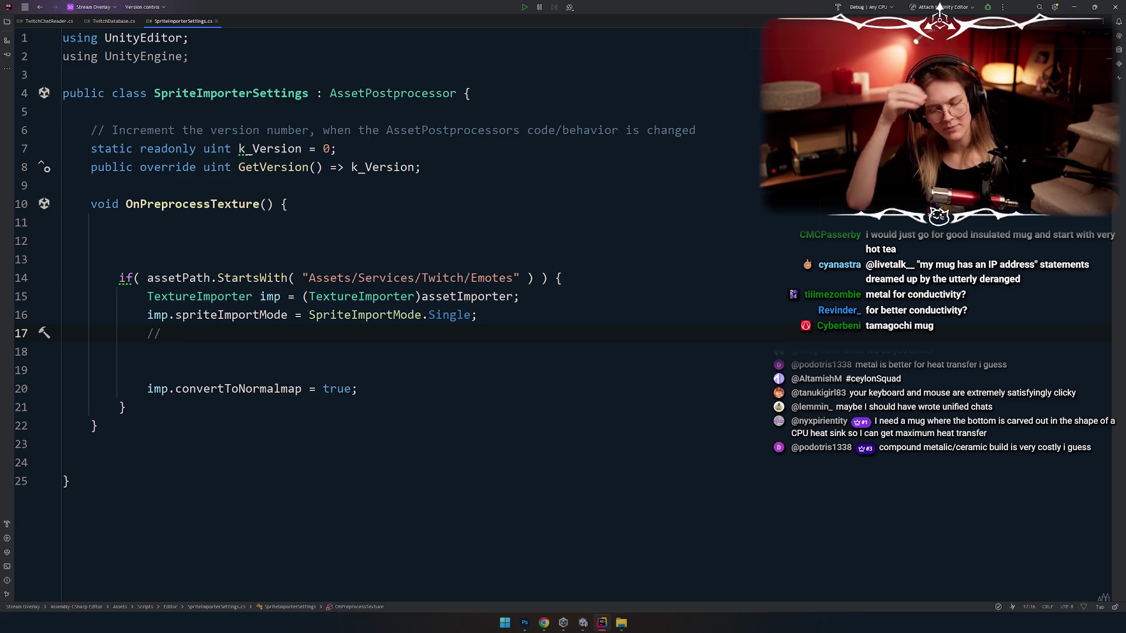
text(tdoo)
key(BackSpace)
key(BackSpace)
key(BackSpace)
text(odo)
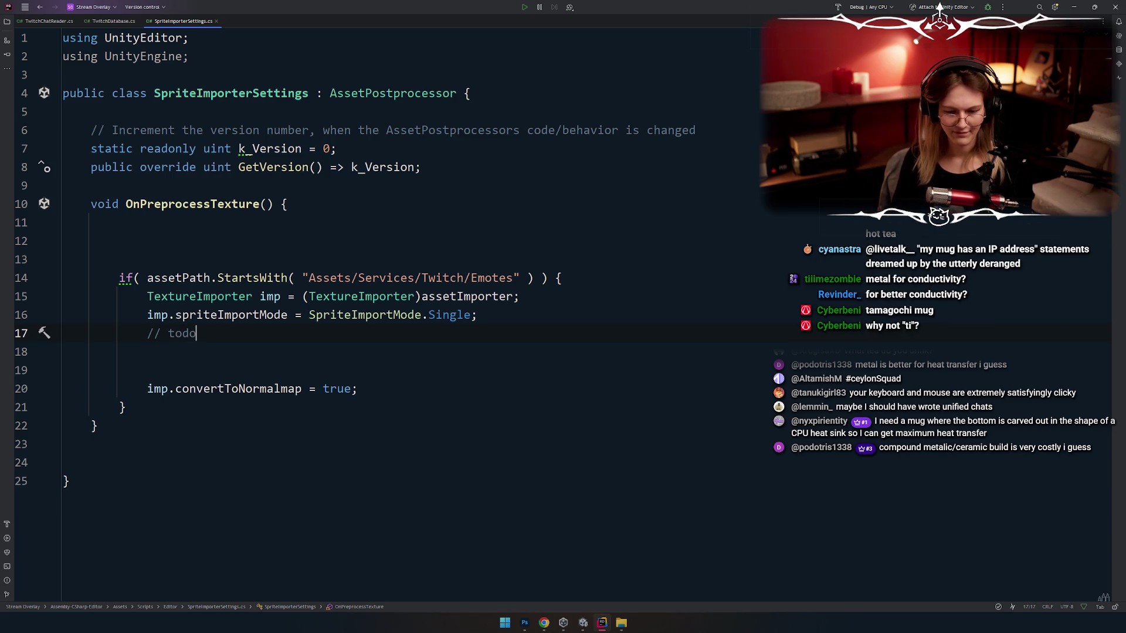
text(: import)
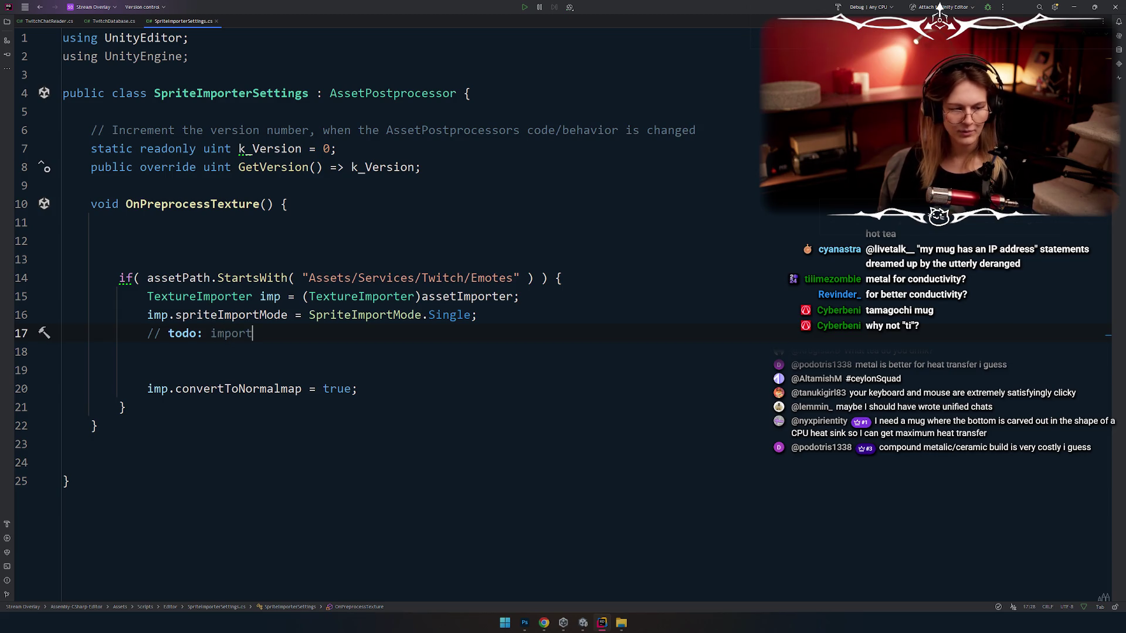
text( animated sprited)
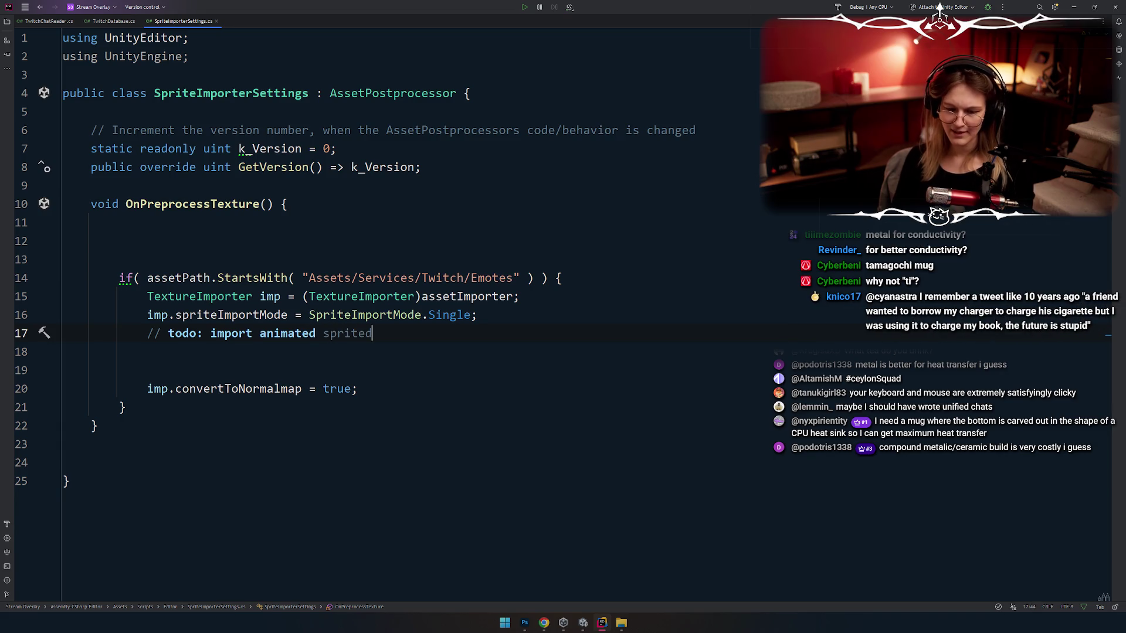
key(BackSpace)
text(s )
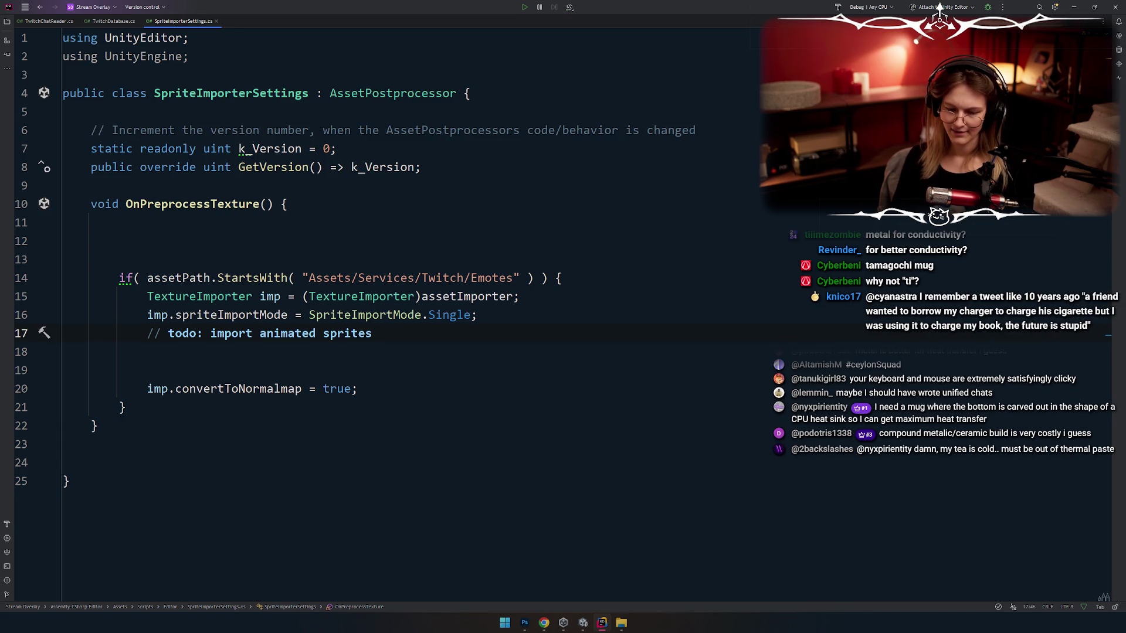
text(as .)
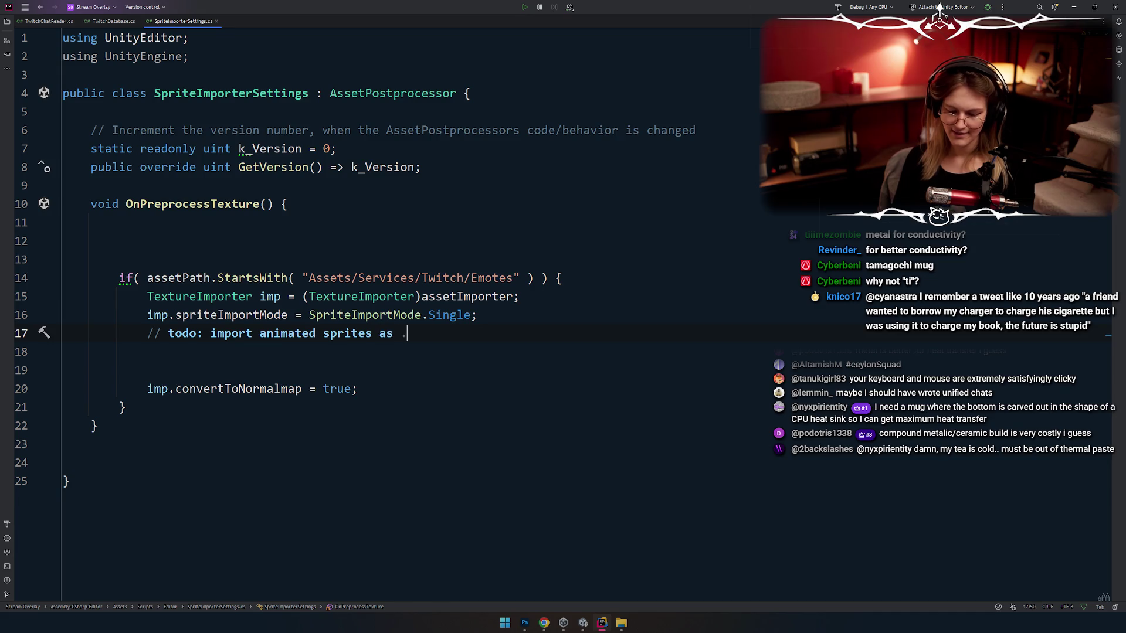
text(gif converted to )
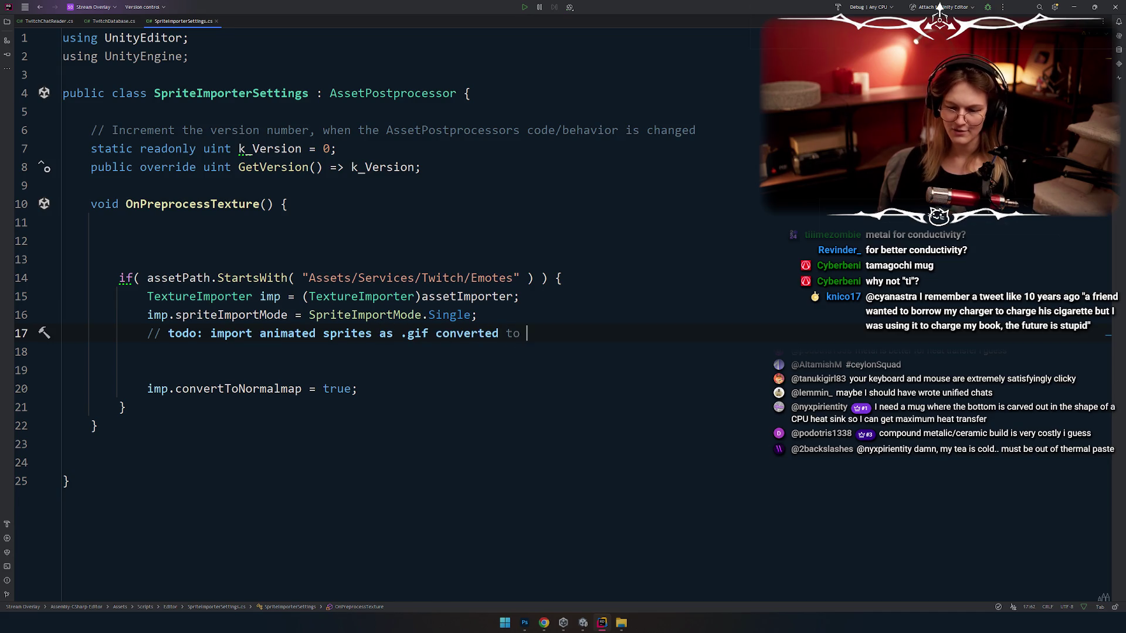
text(a spritesheet??)
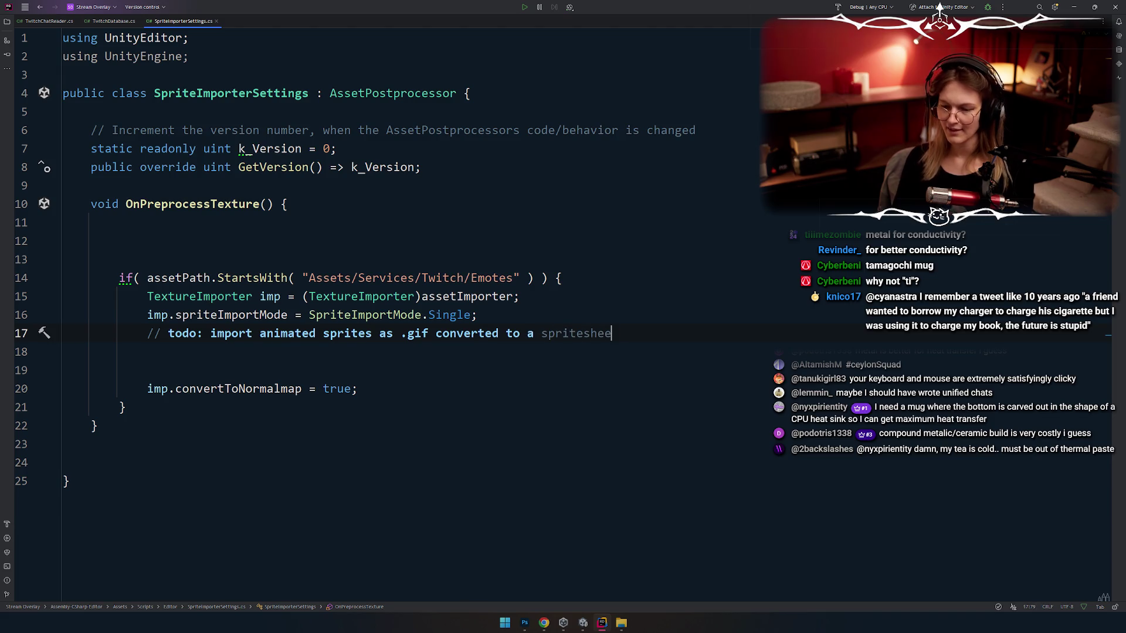
Step: Remove the extra blank lines after the comment and start a new imp. line
key(Return)
key(Return)
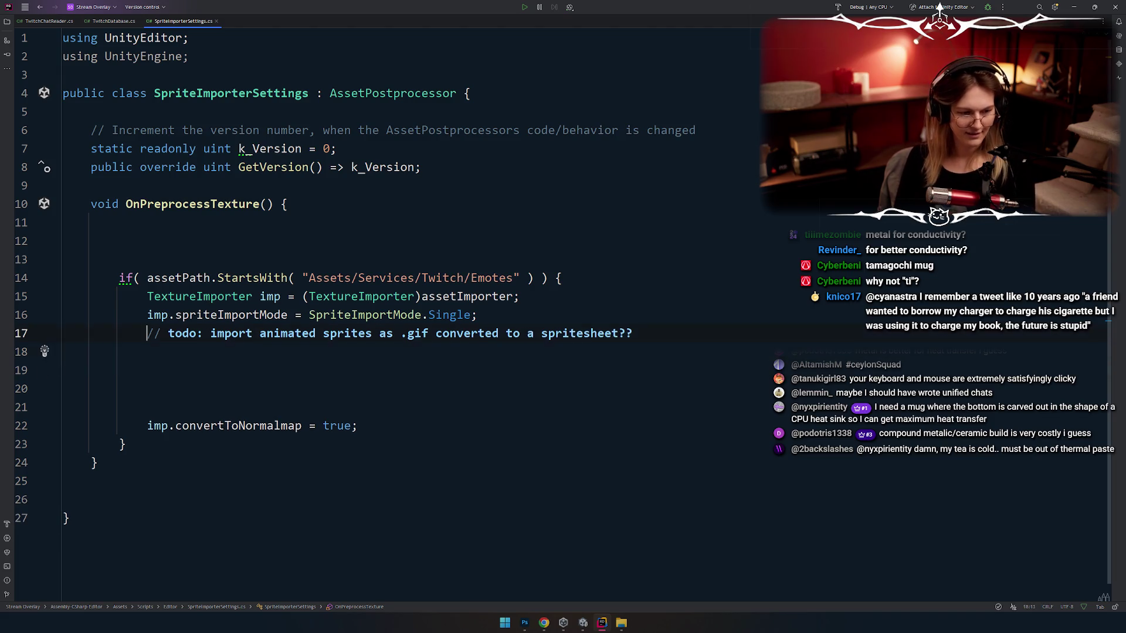
key(Up)
key(Up)
key(Up)
key(Down)
key(Down)
key(Down)
key(Up)
key(Up)
key(Up)
key(Down)
key(End)
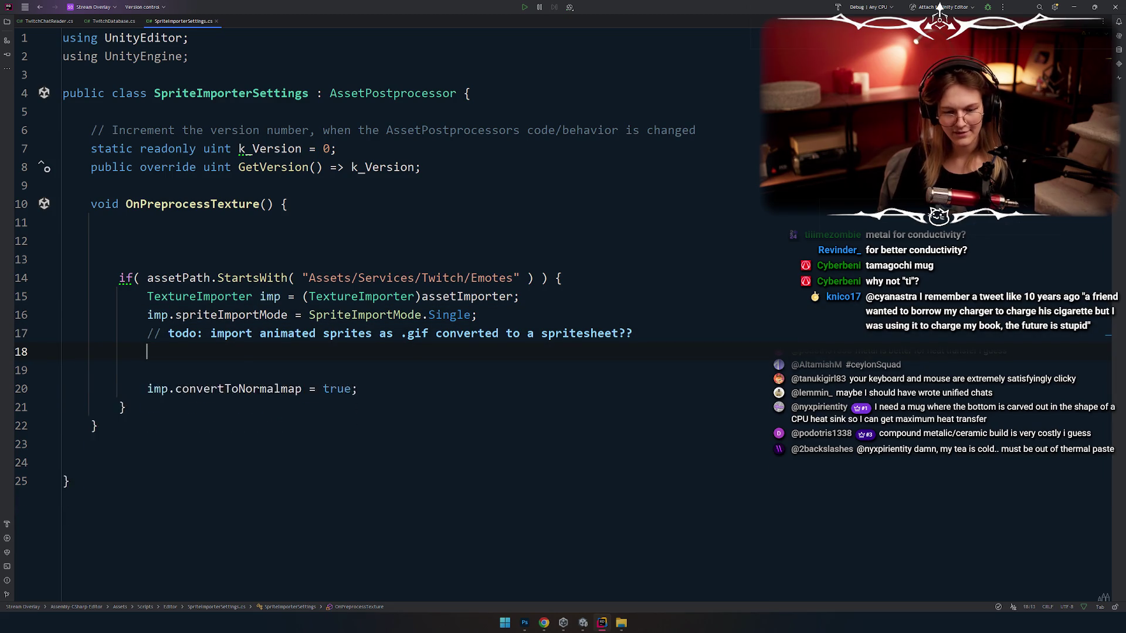
key(Delete)
key(Delete)
key(Delete)
key(Return)
text(imo)
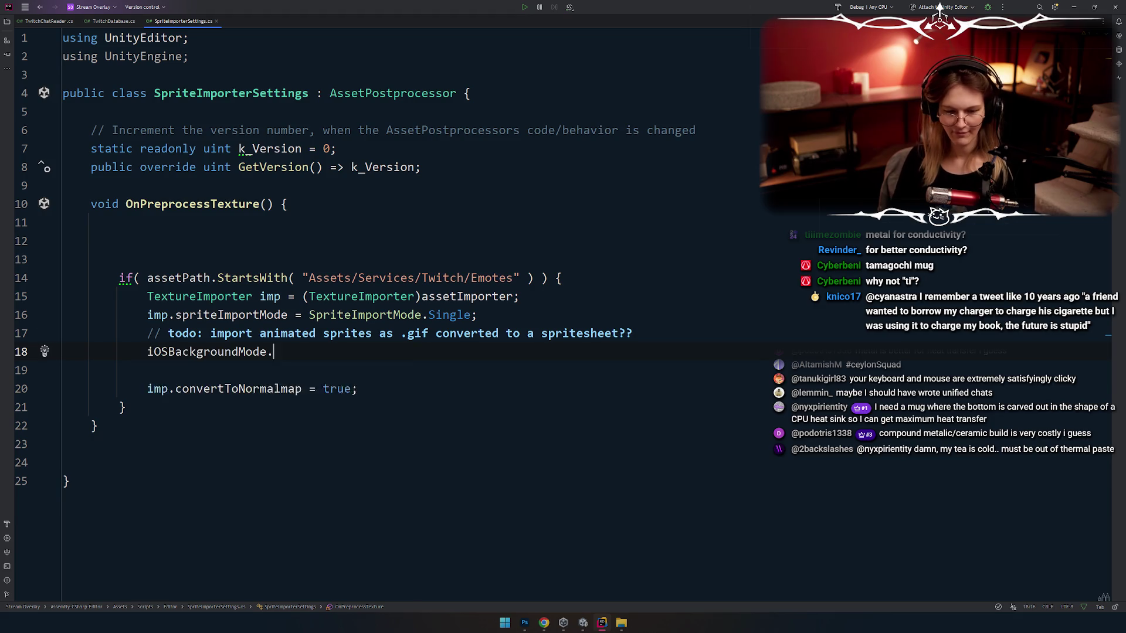
text(.)
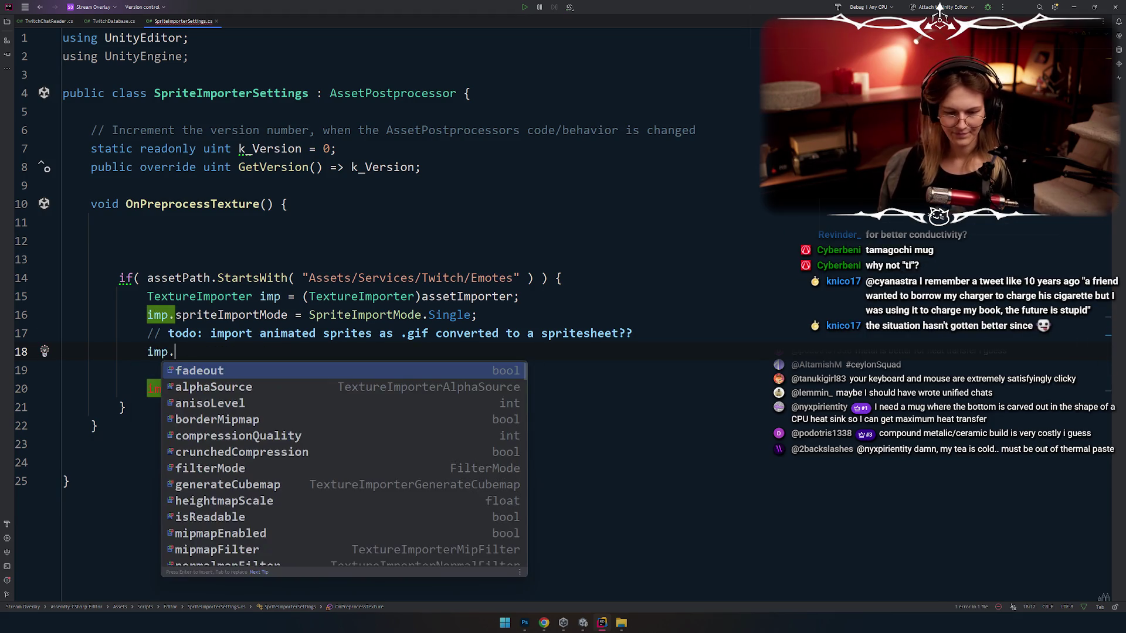
key(alt+Tab)
key(alt+Tab)
key(alt+Tab)
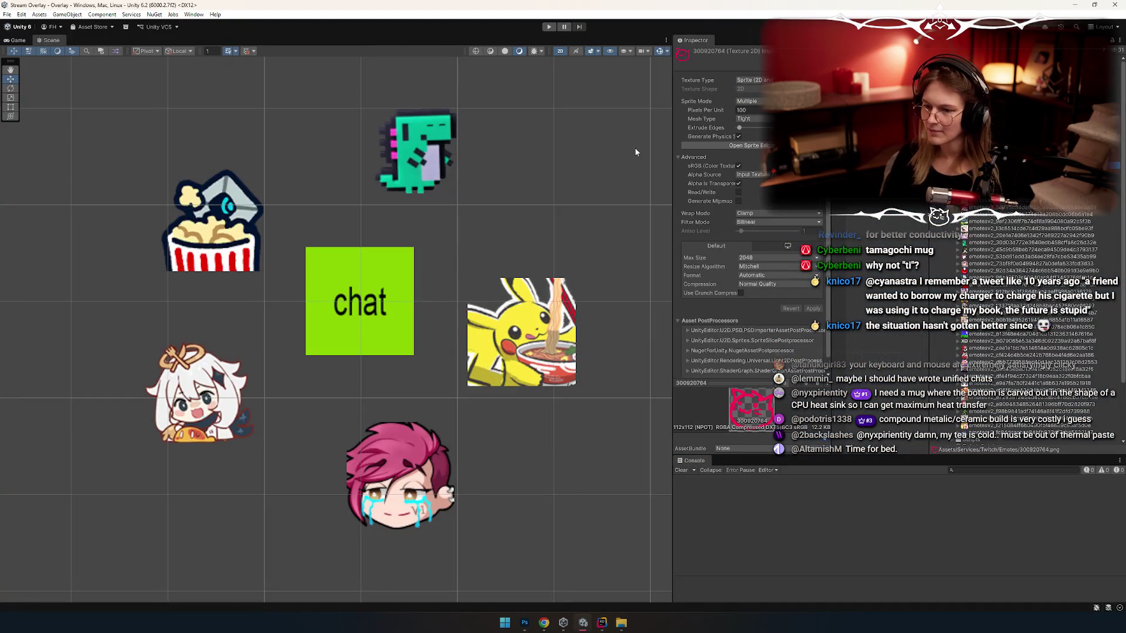
Step: Widen the Inspector and review the texture type options without changing them
drag(671, 148, 423, 158)
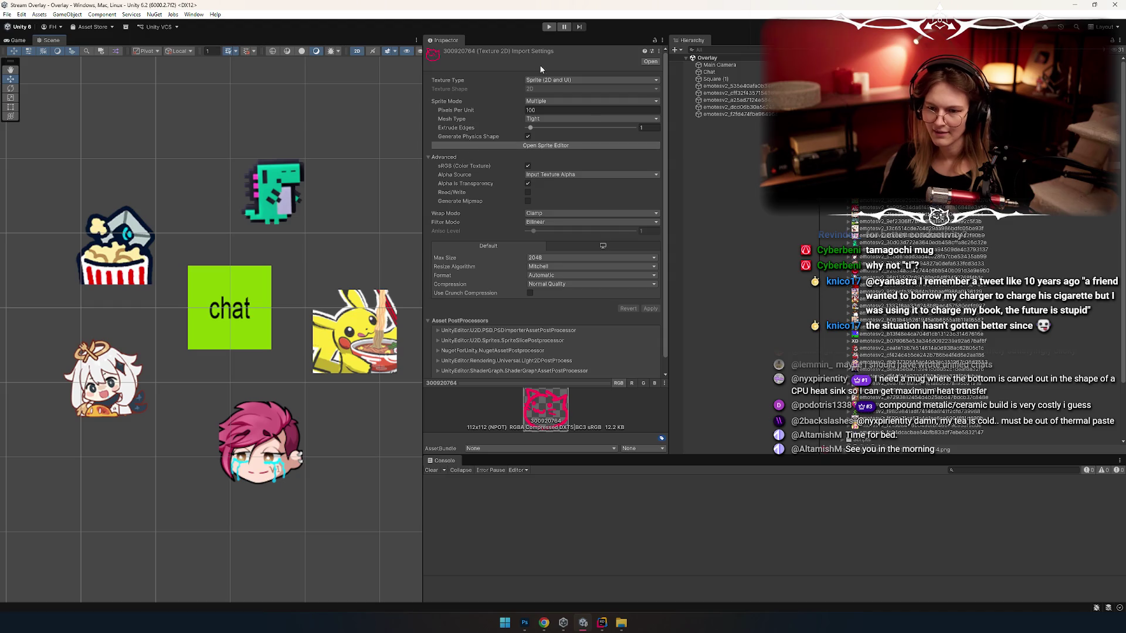
click(550, 81)
click(476, 85)
right_click(485, 51)
click(519, 59)
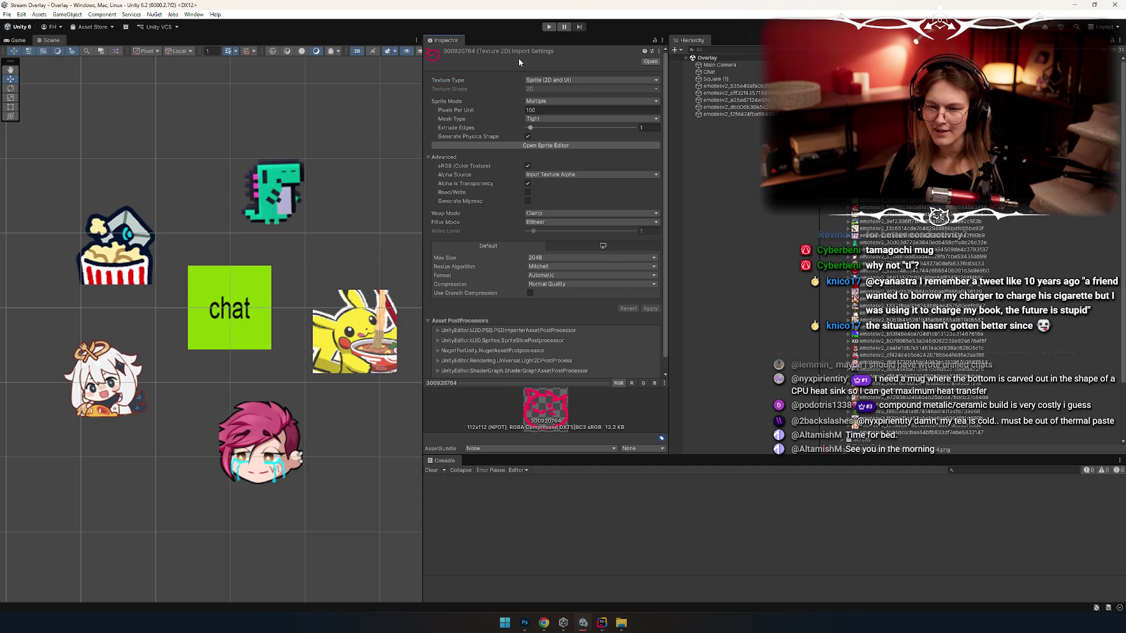
click(549, 82)
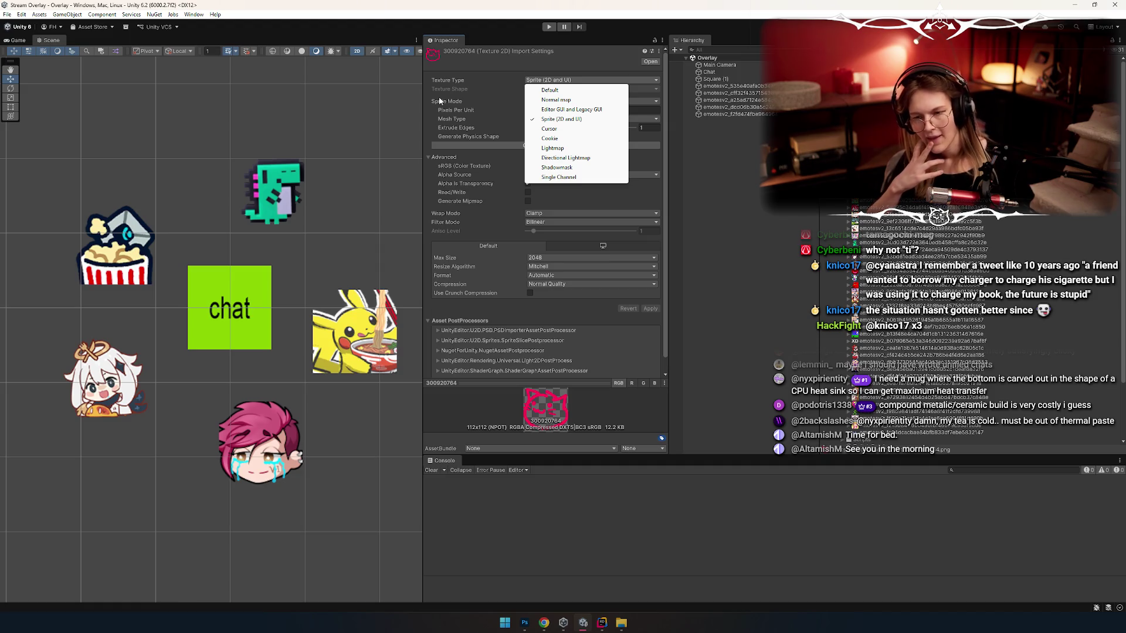
click(485, 93)
click(546, 85)
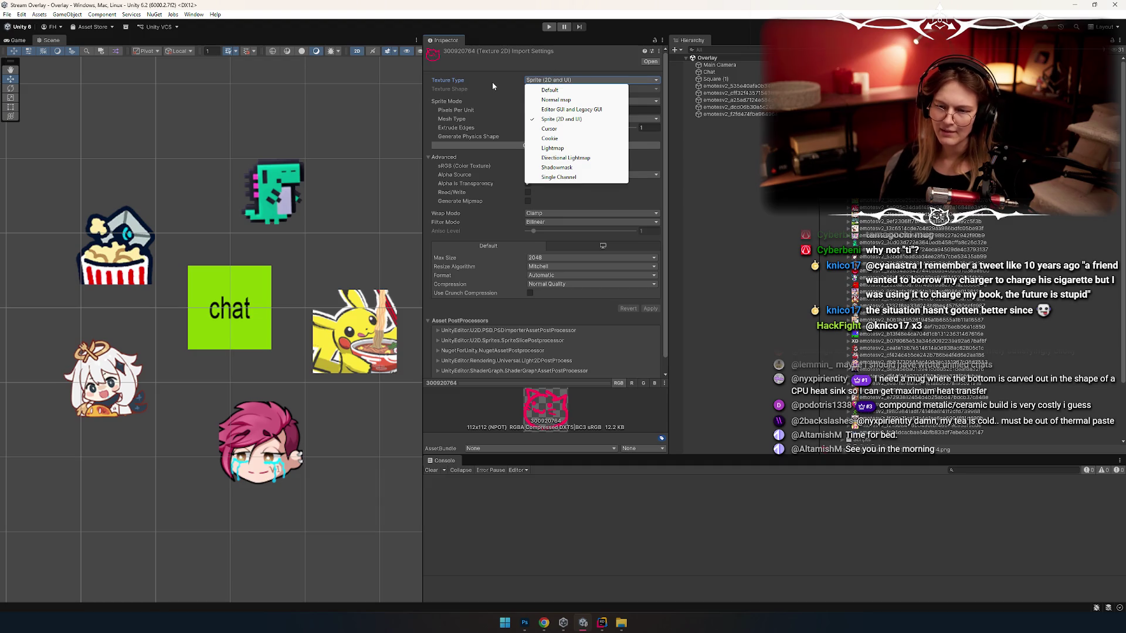
click(491, 82)
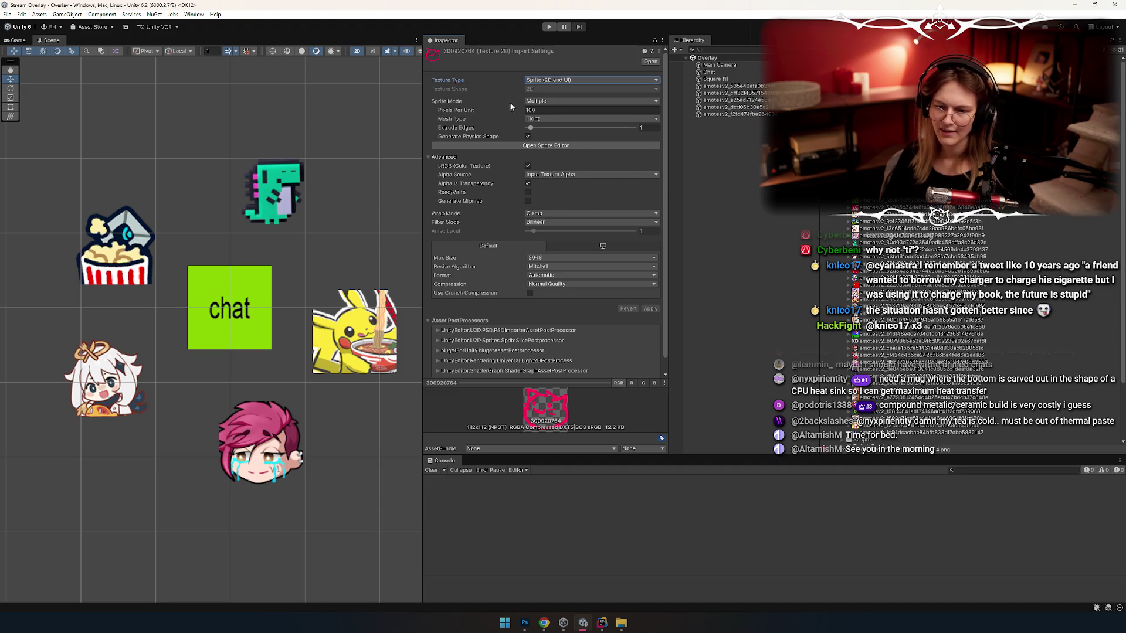
Step: Change the emote's Sprite Mode from Multiple to Single, keeping the Tight mesh type
click(534, 101)
key(alt+Tab)
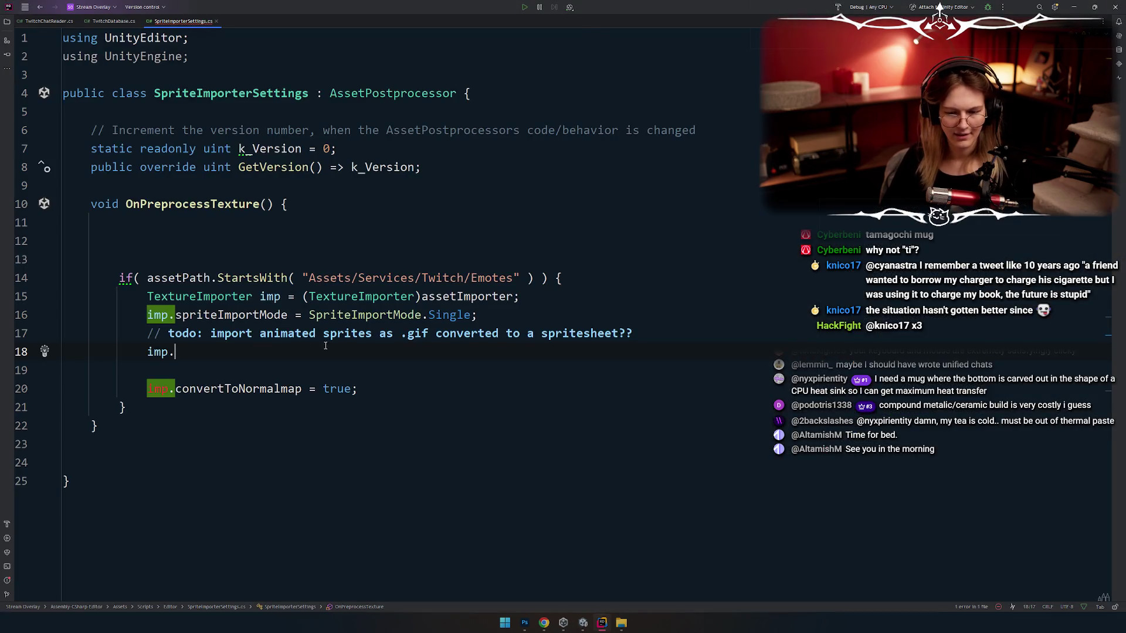
key(alt+Tab)
click(555, 102)
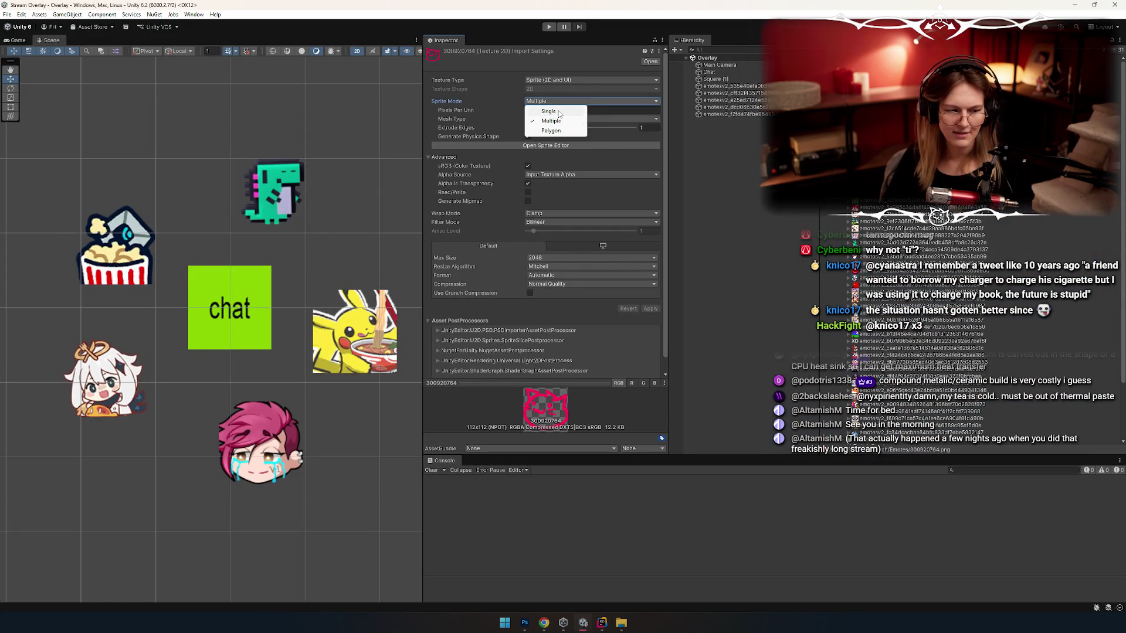
click(560, 112)
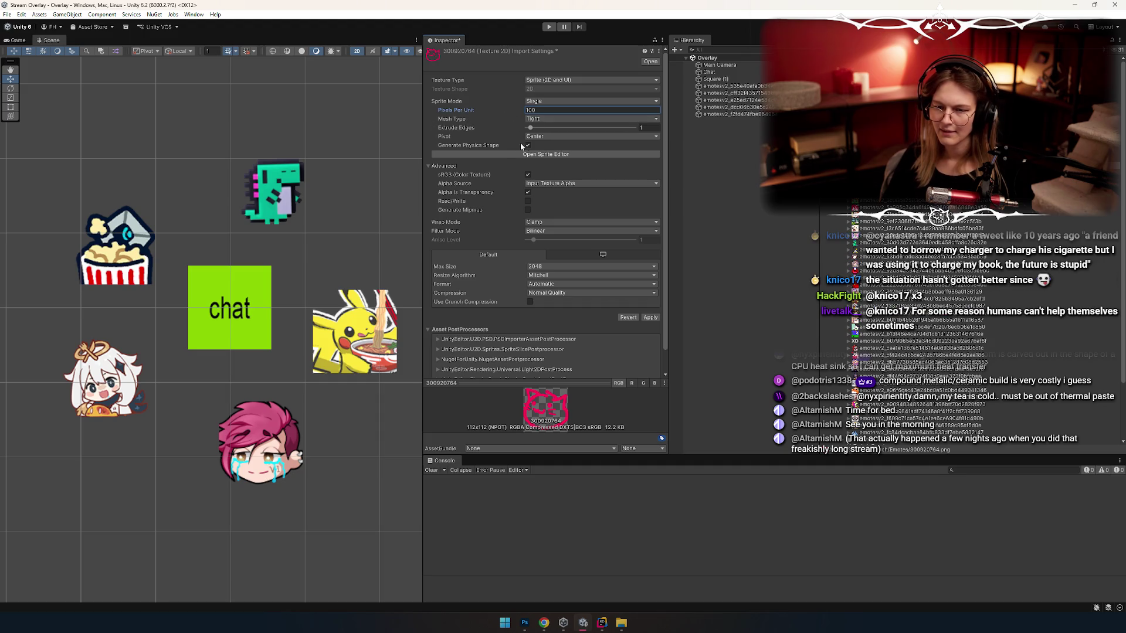
click(536, 119)
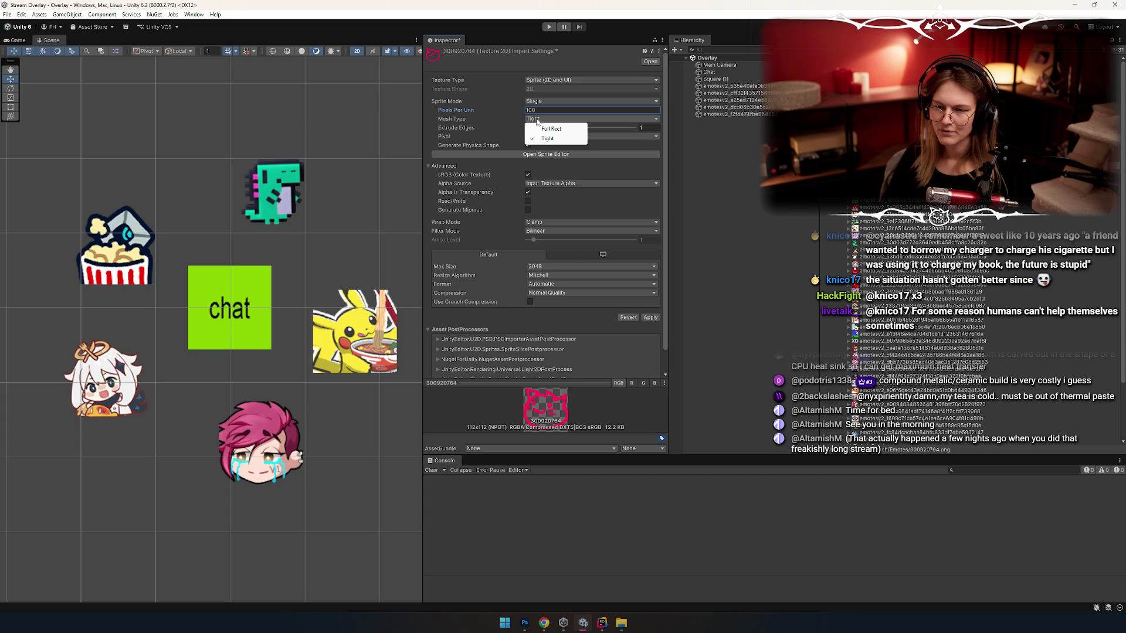
click(463, 84)
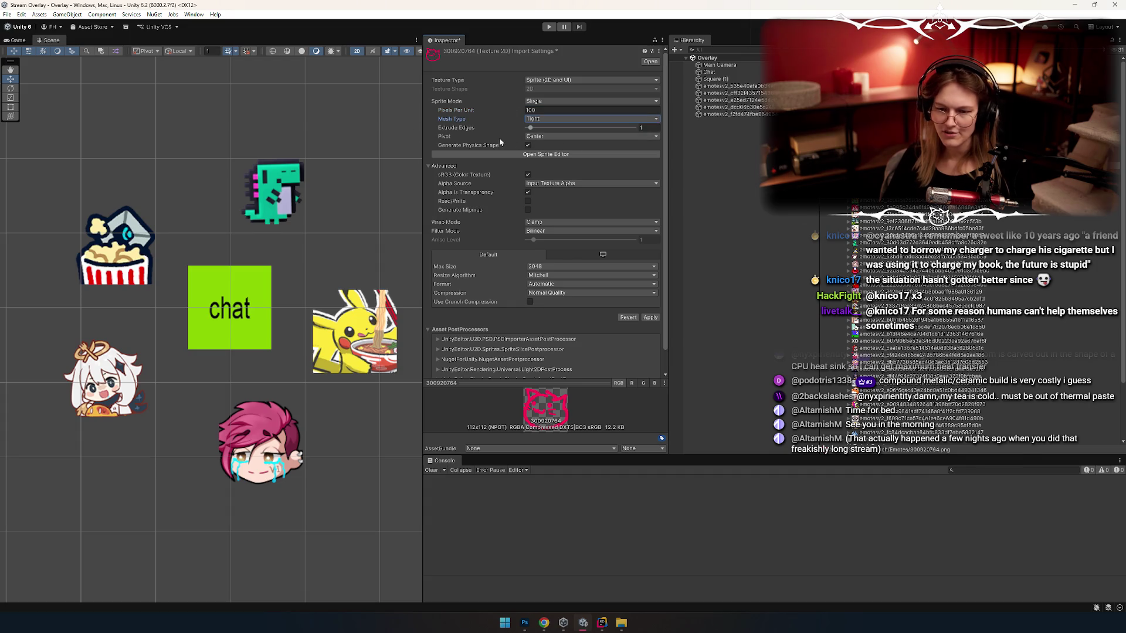
Step: Uncheck Alpha Is Transparency, leaving the filter mode at Bilinear
scroll(477, 135, down, 2)
click(527, 168)
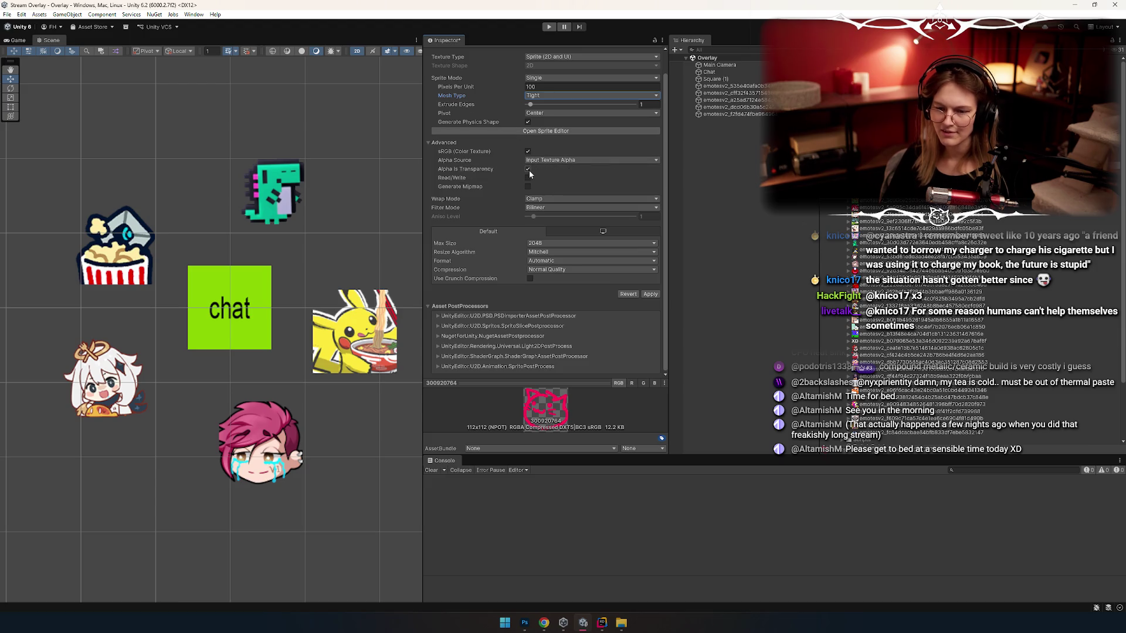
click(537, 208)
click(493, 210)
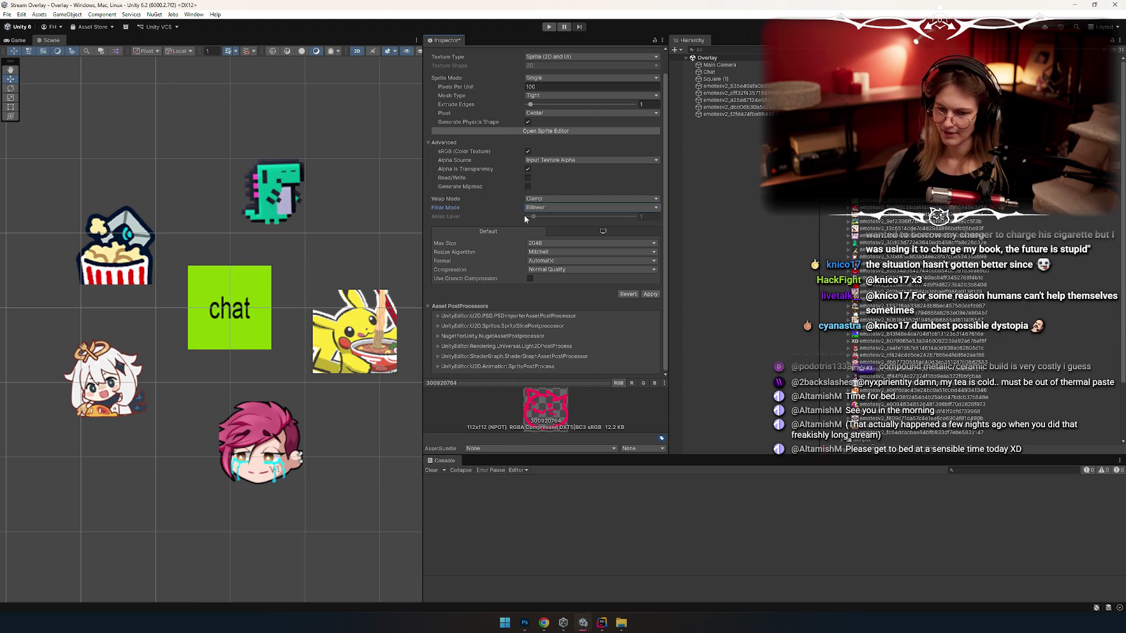
Step: Add imp.anisoLevel = 0; to the emote import script
key(alt+Tab)
text(ani)
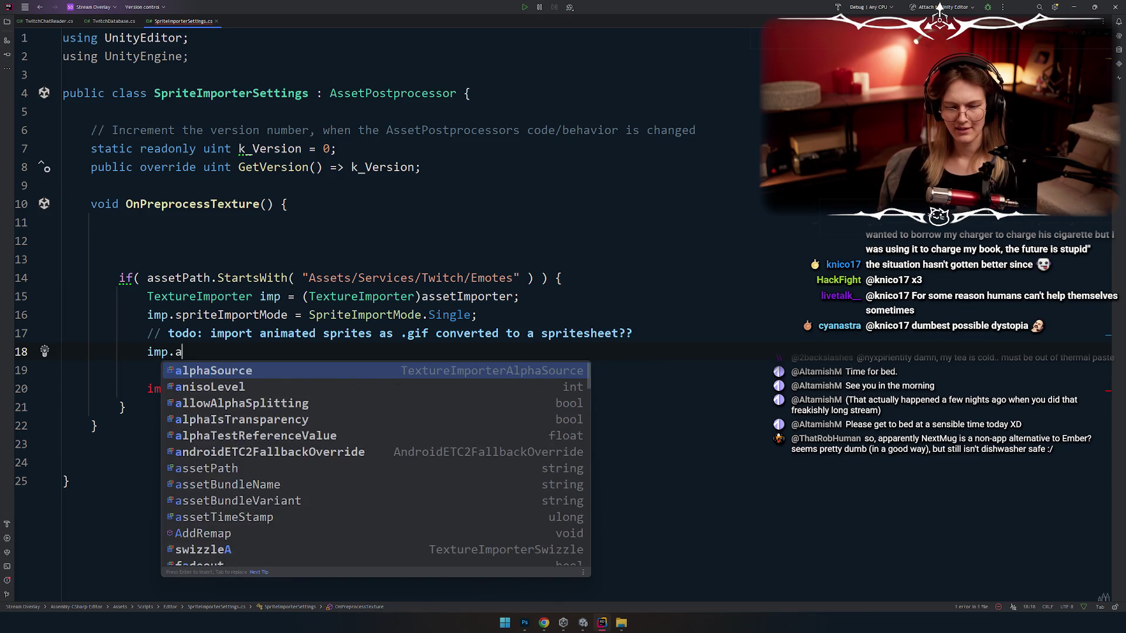
key(Return)
text(= -)
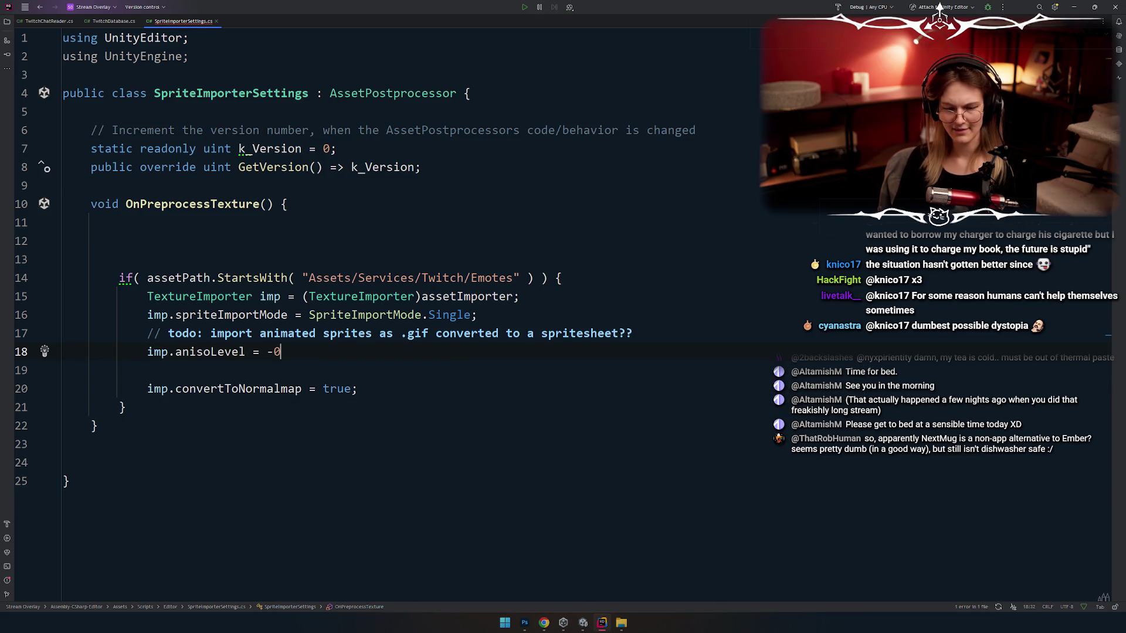
text(0;)
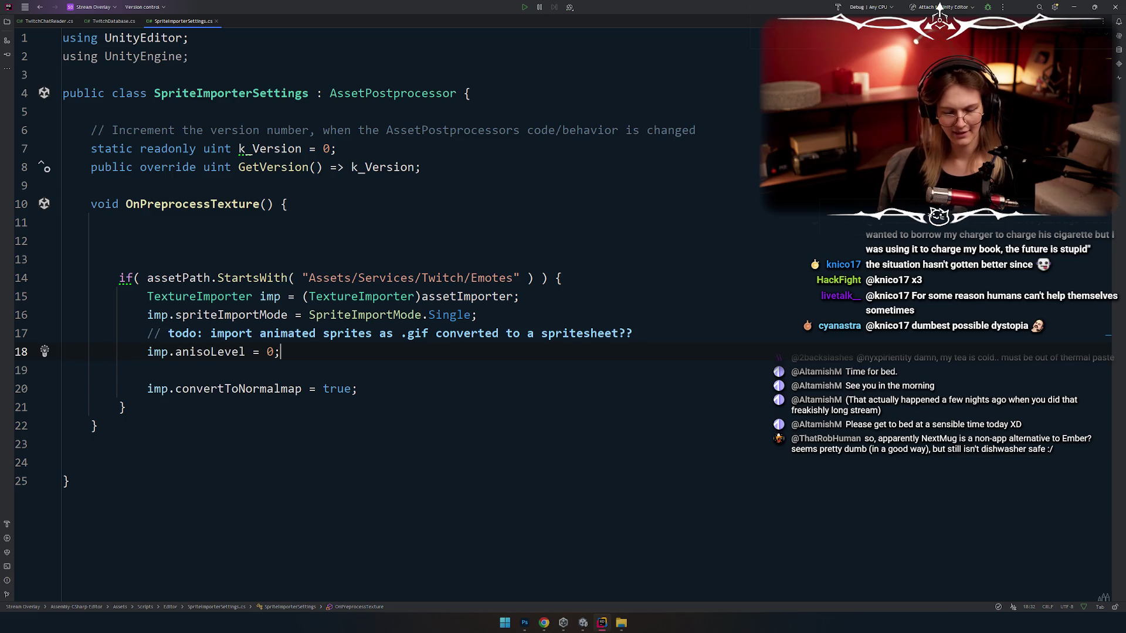
key(Up)
key(Up)
key(Return)
key(BackSpace)
key(Down)
key(Down)
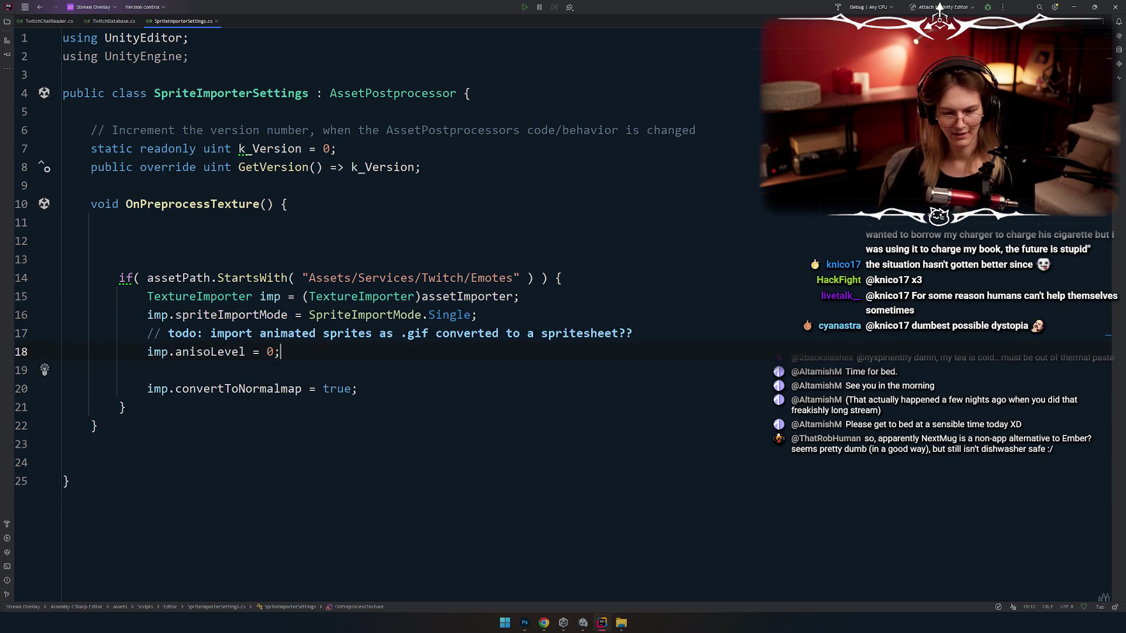
key(Return)
Step: Begin an imp.mi line and tick Generate Mipmap on the emote texture in Unity
text(assetImporter.)
key(ctrl+BackSpace)
key(ctrl+BackSpace)
text(imp.mi)
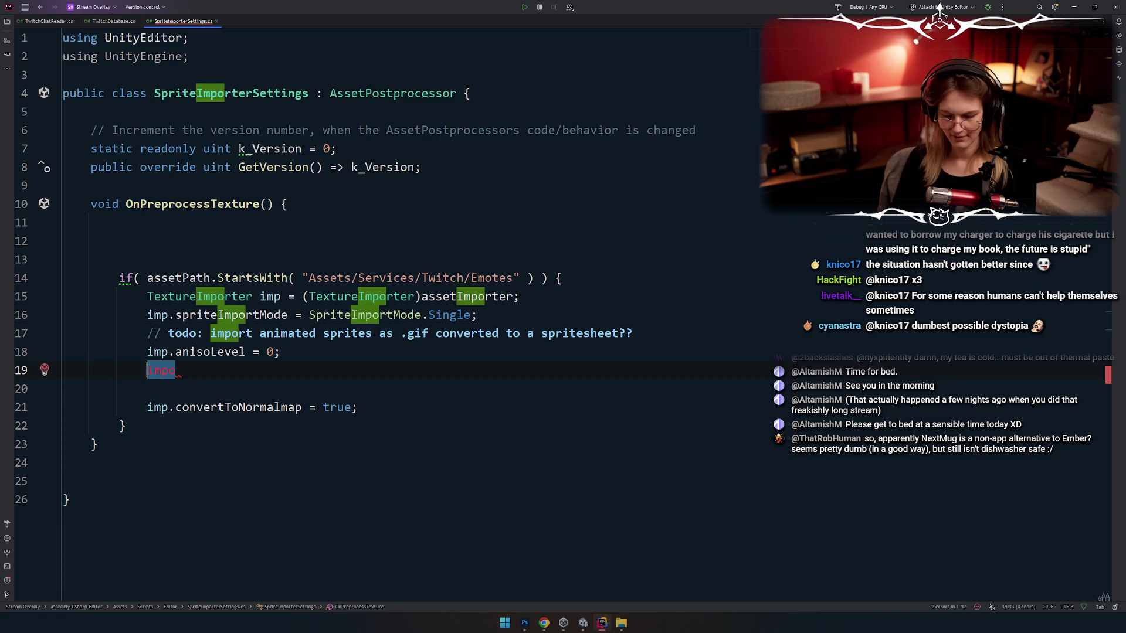
key(alt+Tab)
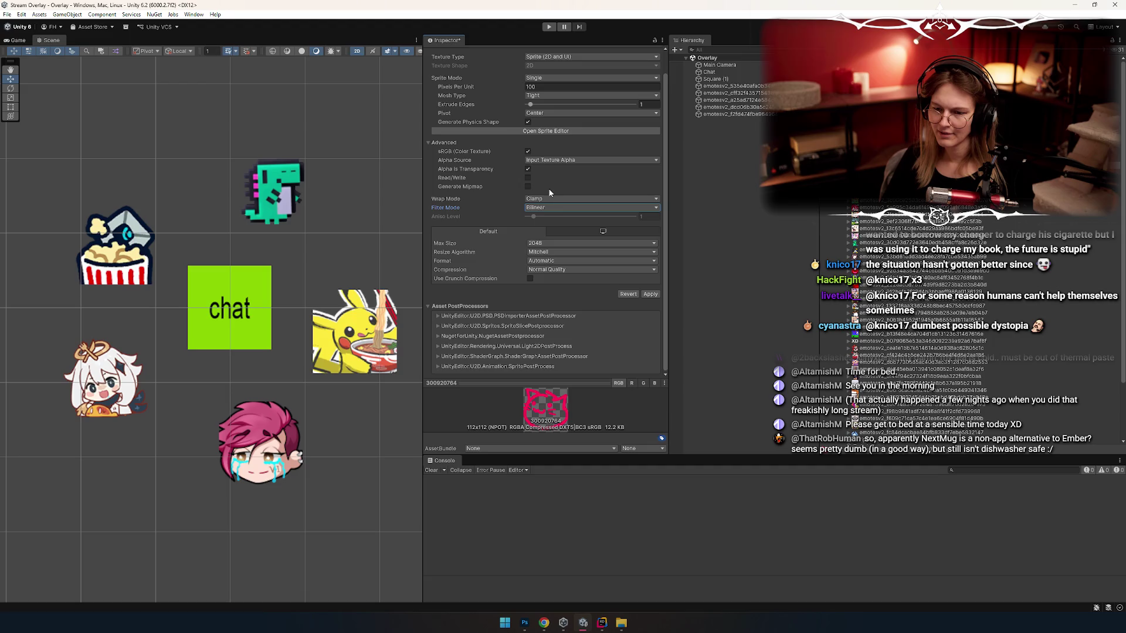
click(526, 185)
key(alt+Tab)
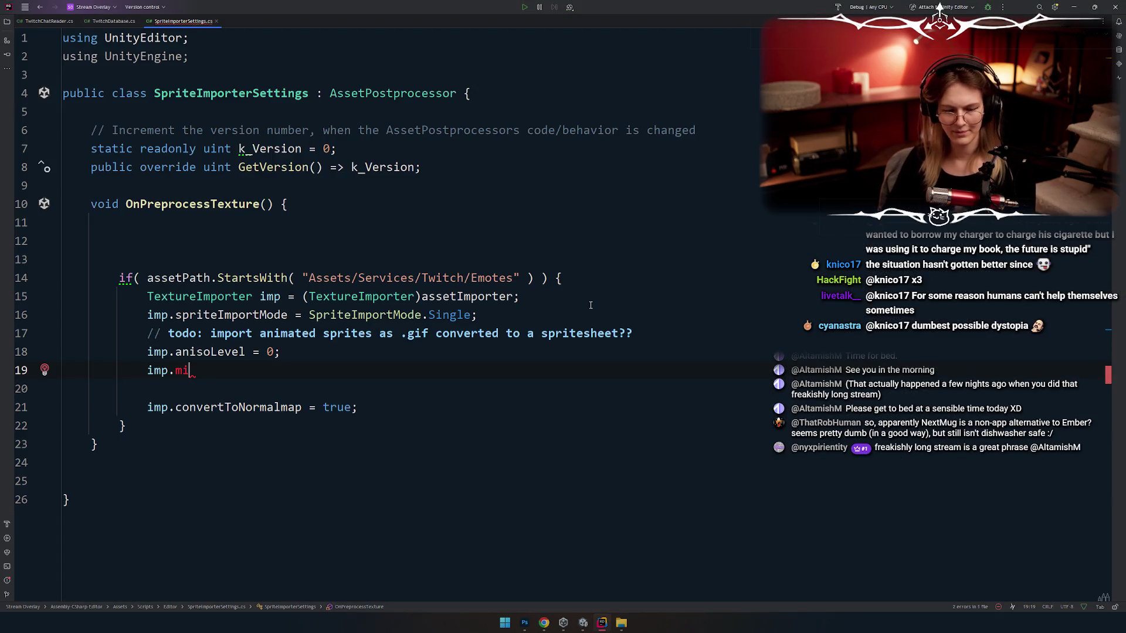
Step: Complete the line as imp.mipmapEnabled = true;, fixing the typo
key(BackSpace)
key(BackSpace)
text(mipmapEnabled)
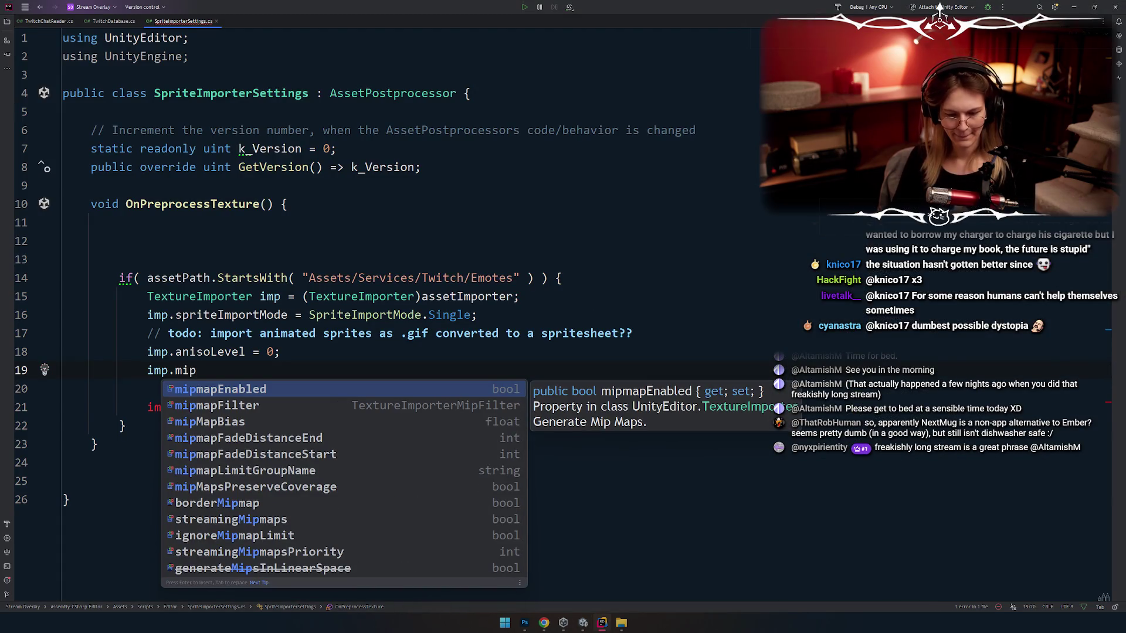
key(Return)
text(= tu)
key(BackSpace)
text(ruel;)
key(Left)
key(BackSpace)
key(alt+Tab)
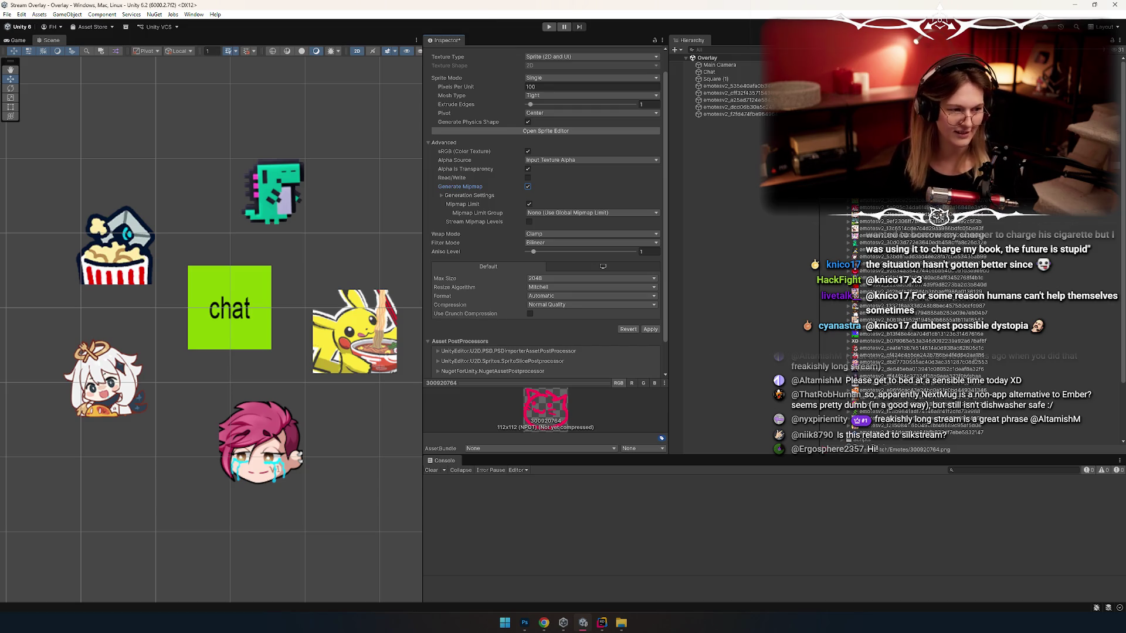
Step: Add an unfinished imp.mipMapBias line with a blank line above it
key(alt+Tab)
key(Down)
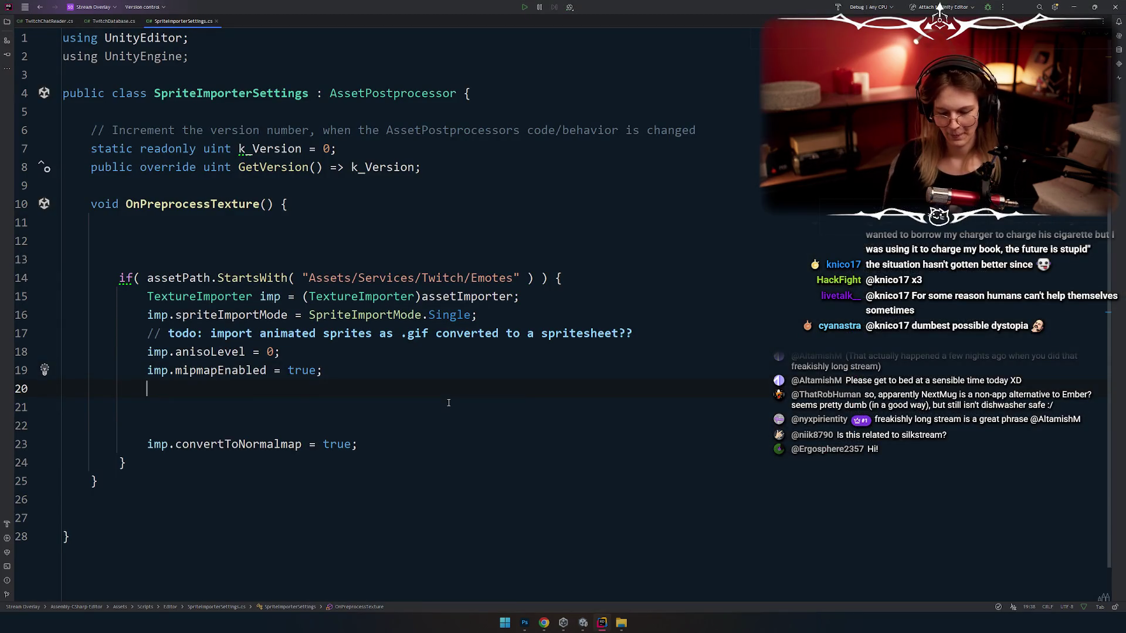
text(imp.mip)
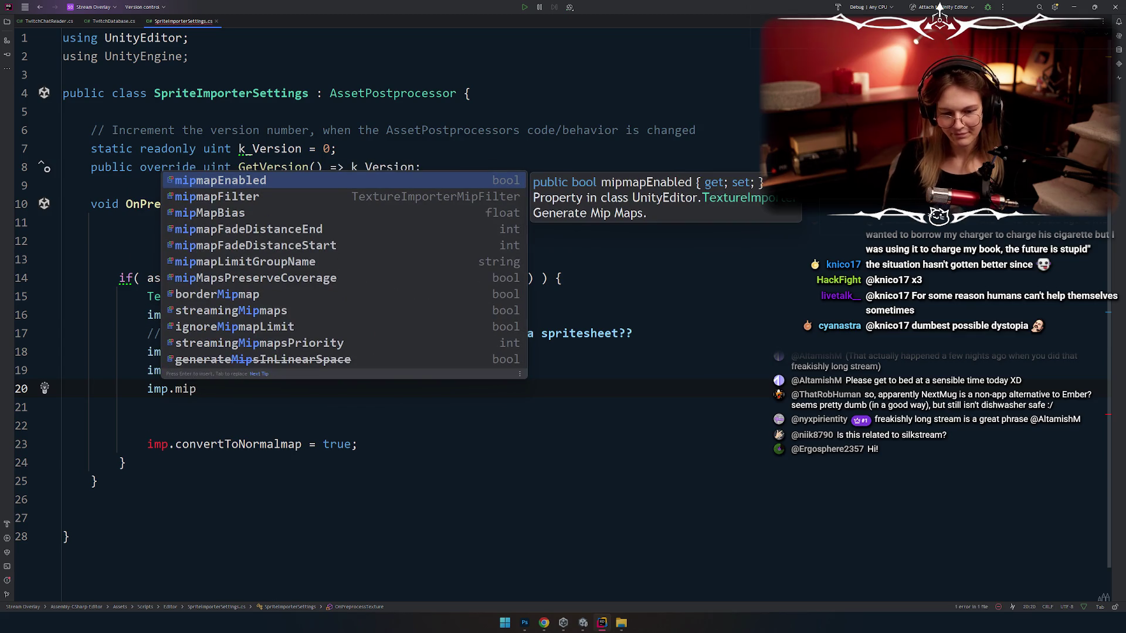
key(Down)
key(Down)
key(Down)
key(Up)
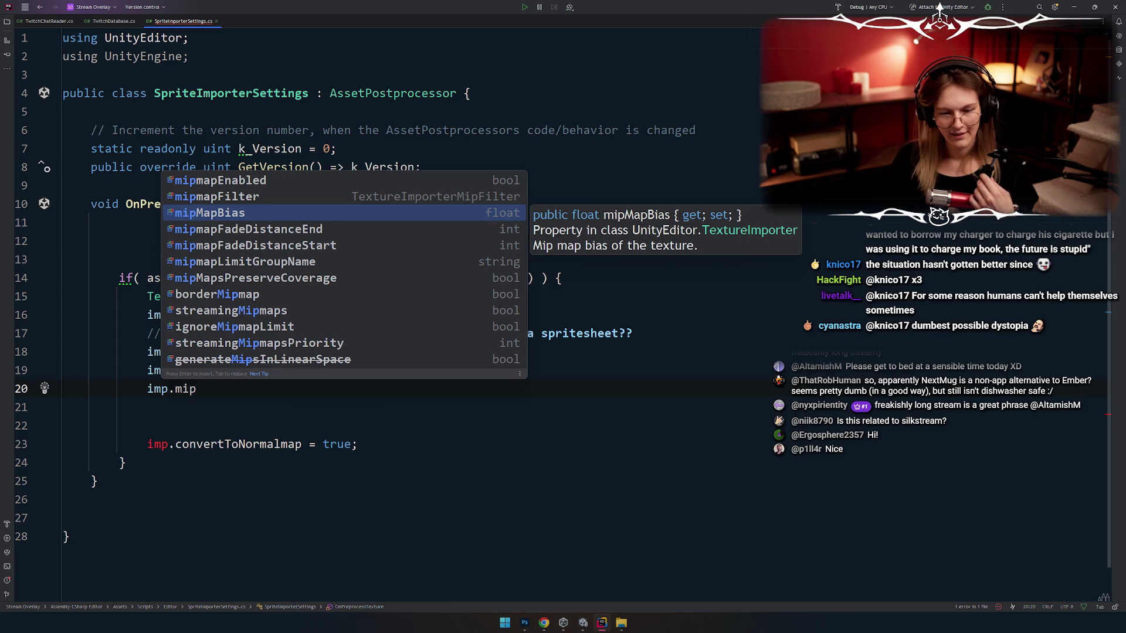
key(Return)
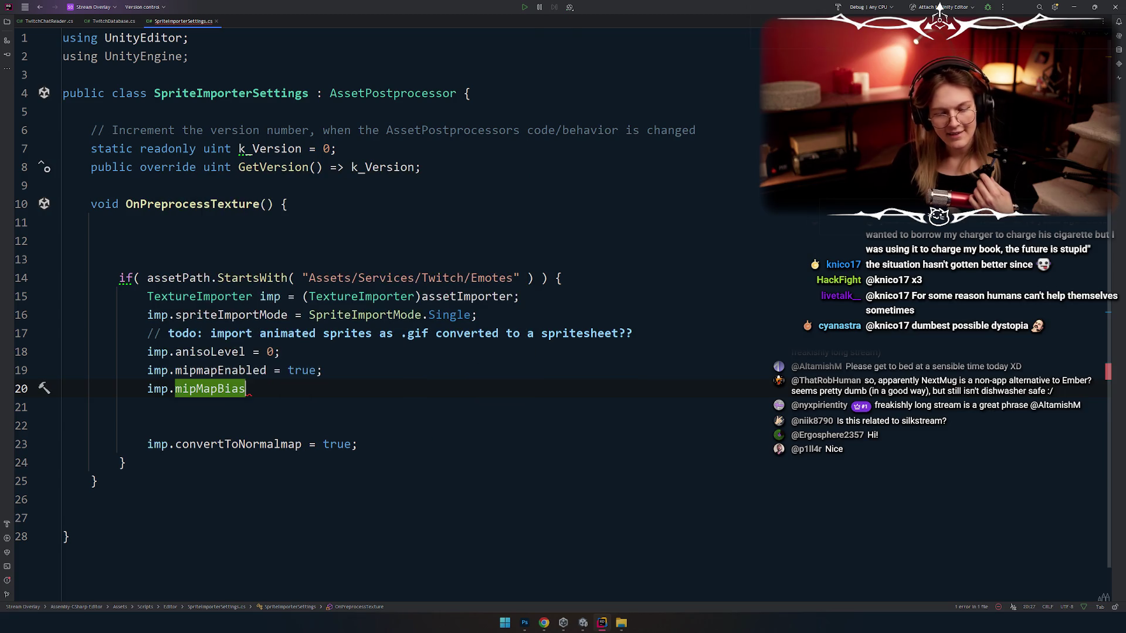
key(Home)
key(Return)
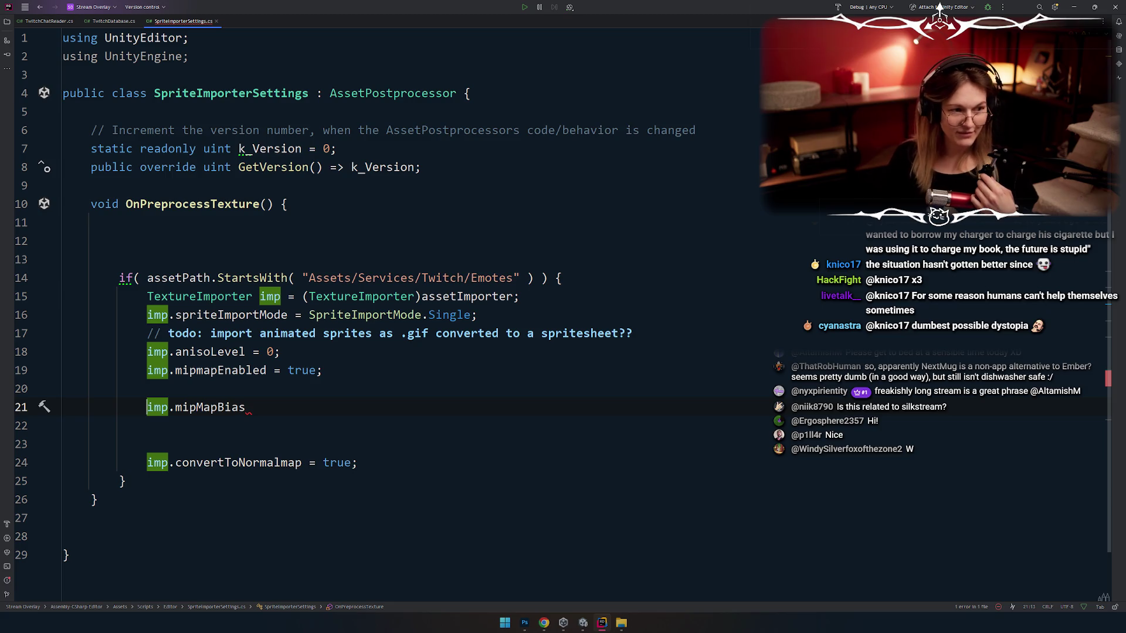
Step: Select the imp.mipMapBias expression, then go back to Unity
key(shift+End)
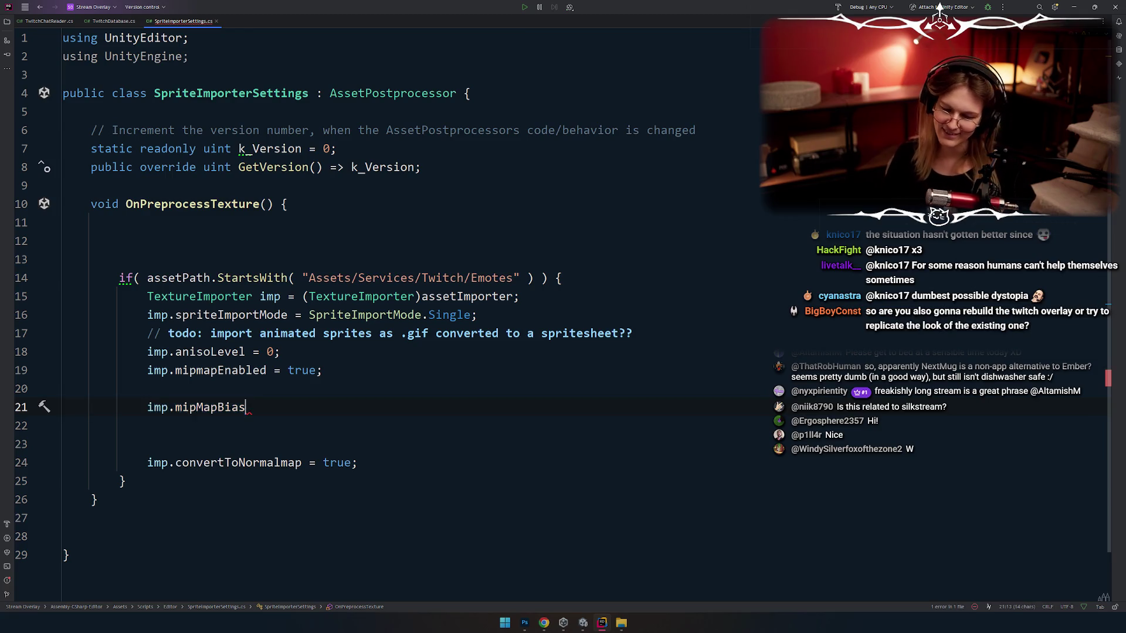
key(Right)
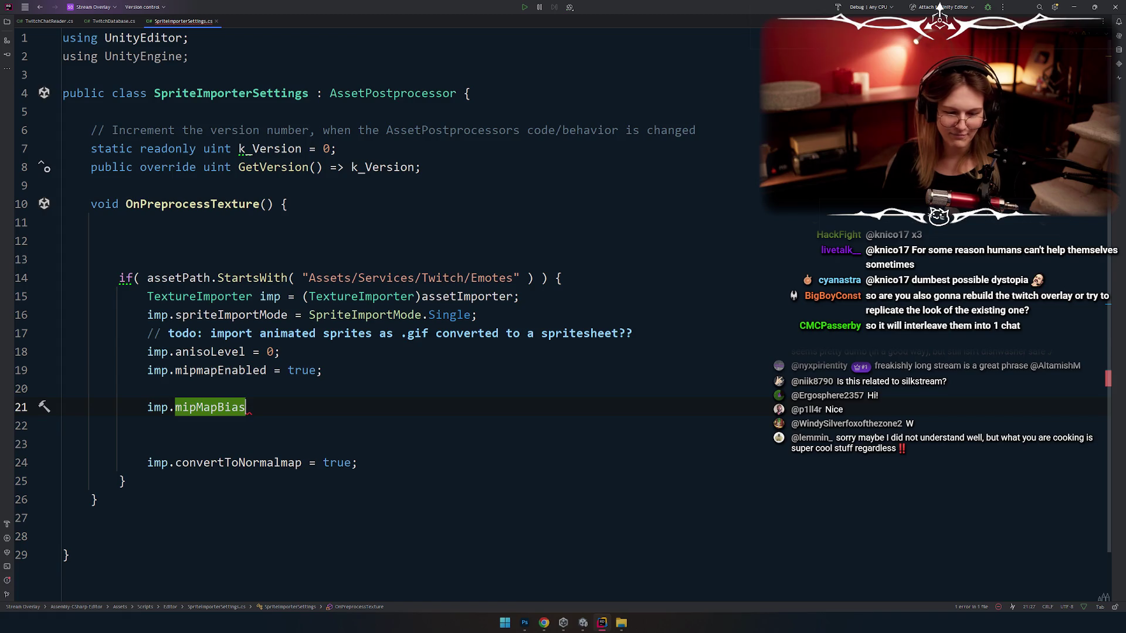
key(ctrl+End)
key(ctrl+alt+Left)
key(ctrl+w)
key(ctrl+w)
key(ctrl+shift+w)
key(ctrl+w)
key(ctrl+shift+w)
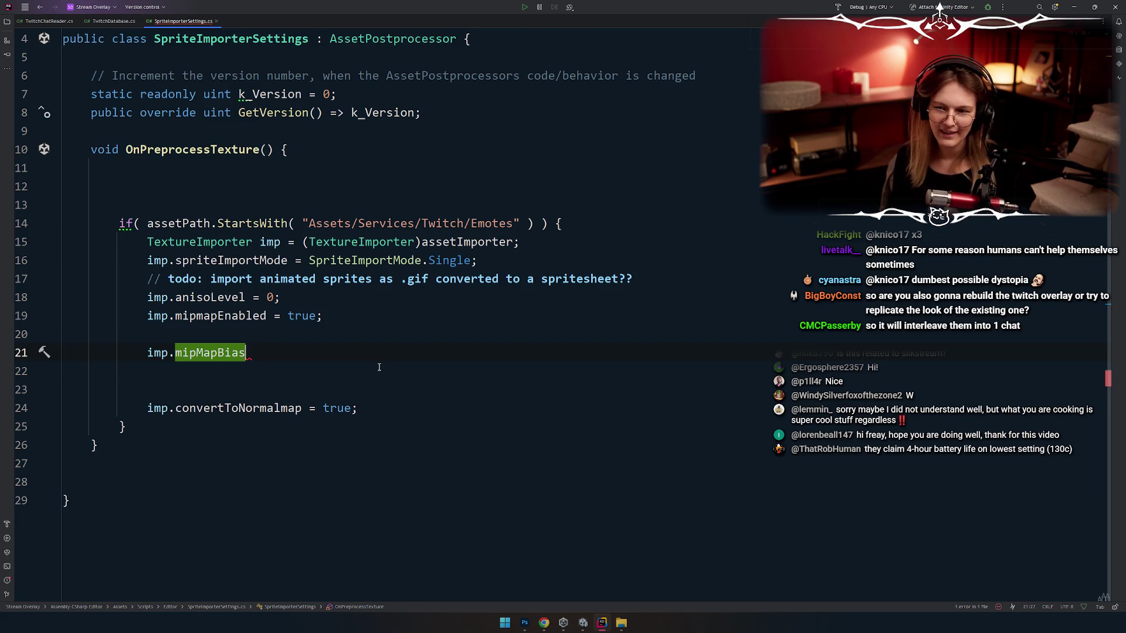
drag(258, 352, 74, 352)
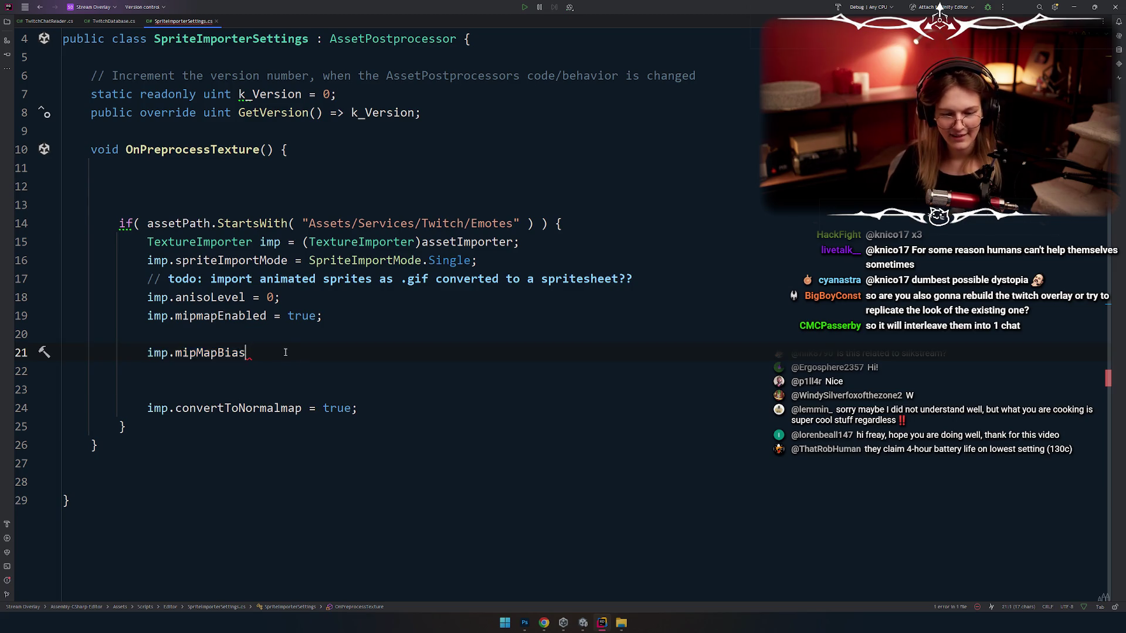
key(alt+Tab)
scroll(485, 228, up, 1)
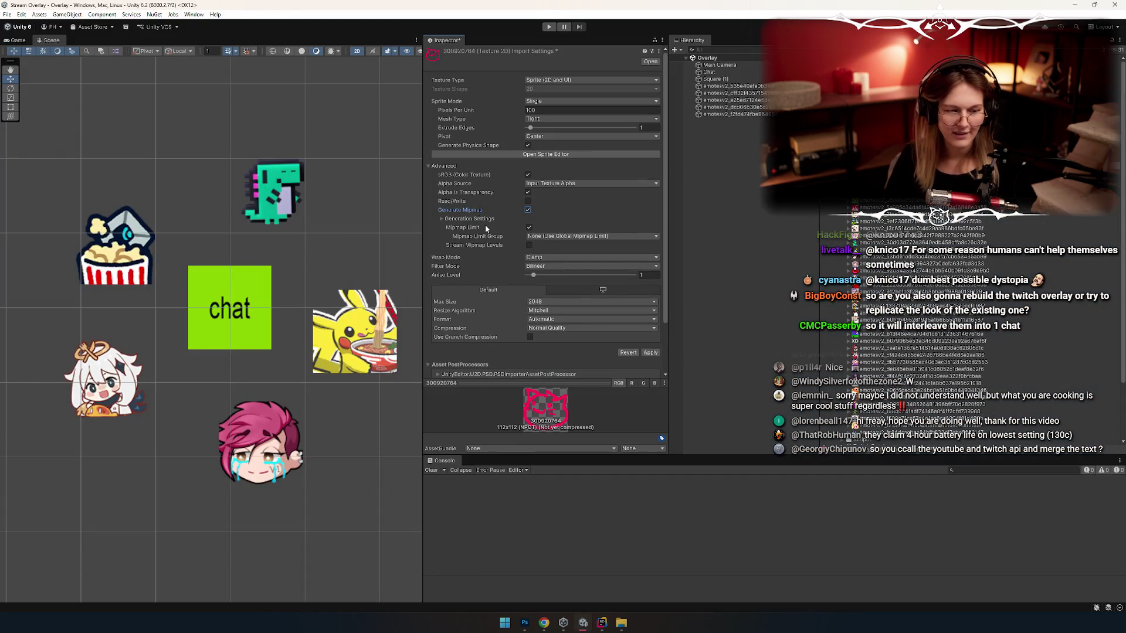
Step: Put the Inspector in Debug view and scroll through the emote texture's import settings
scroll(490, 103, down, 3)
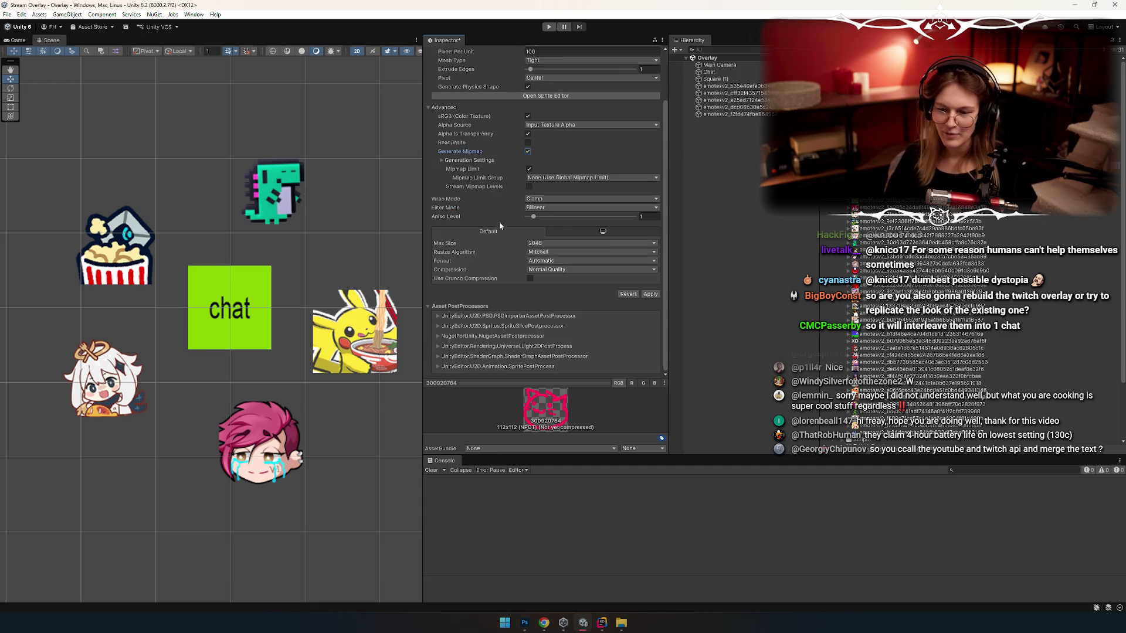
scroll(510, 94, up, 3)
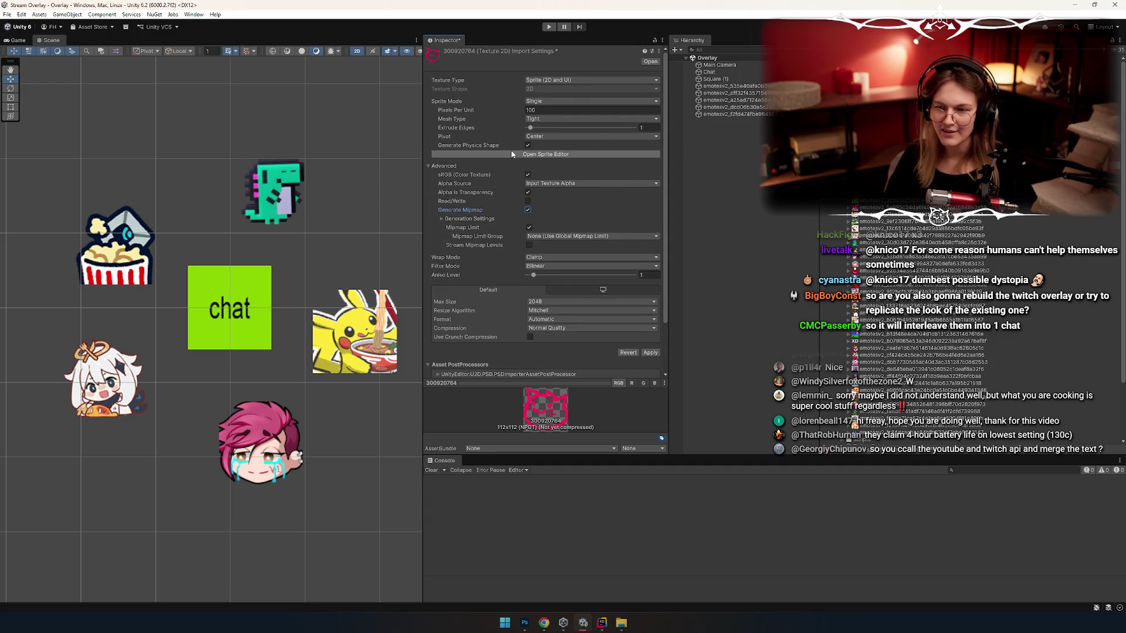
click(662, 39)
click(683, 96)
scroll(478, 148, down, 10)
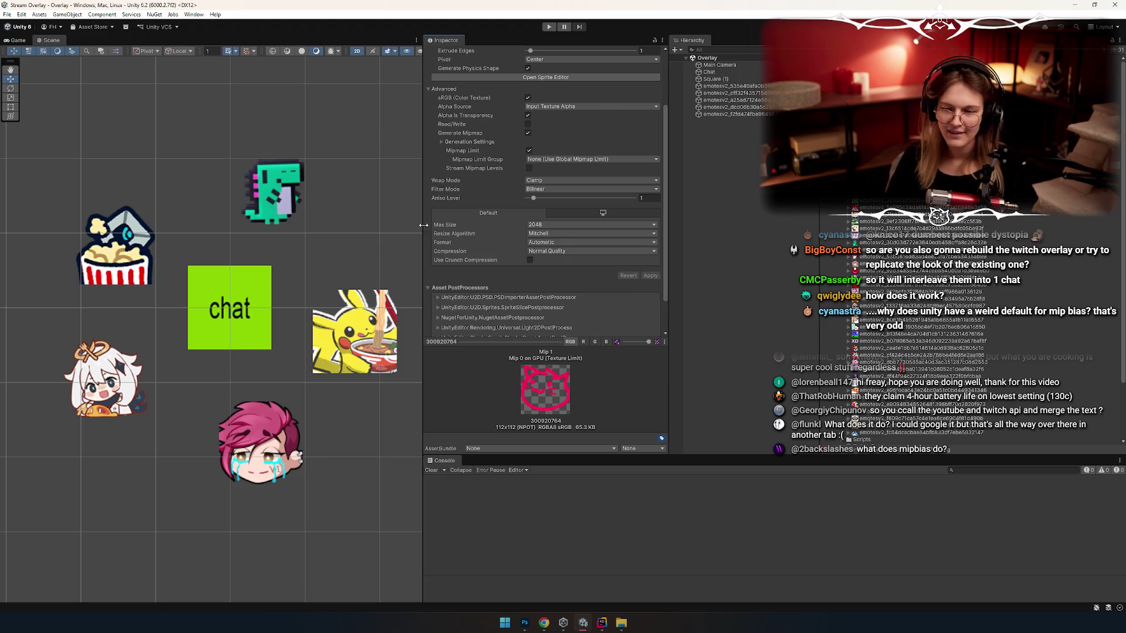
scroll(501, 188, up, 3)
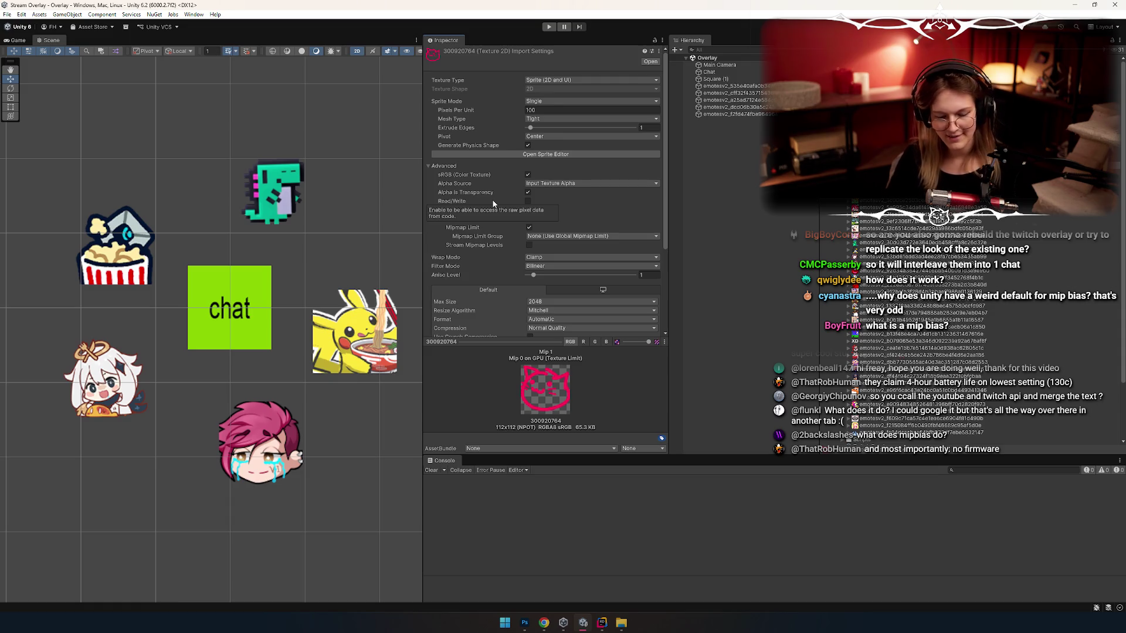
key(alt+Tab)
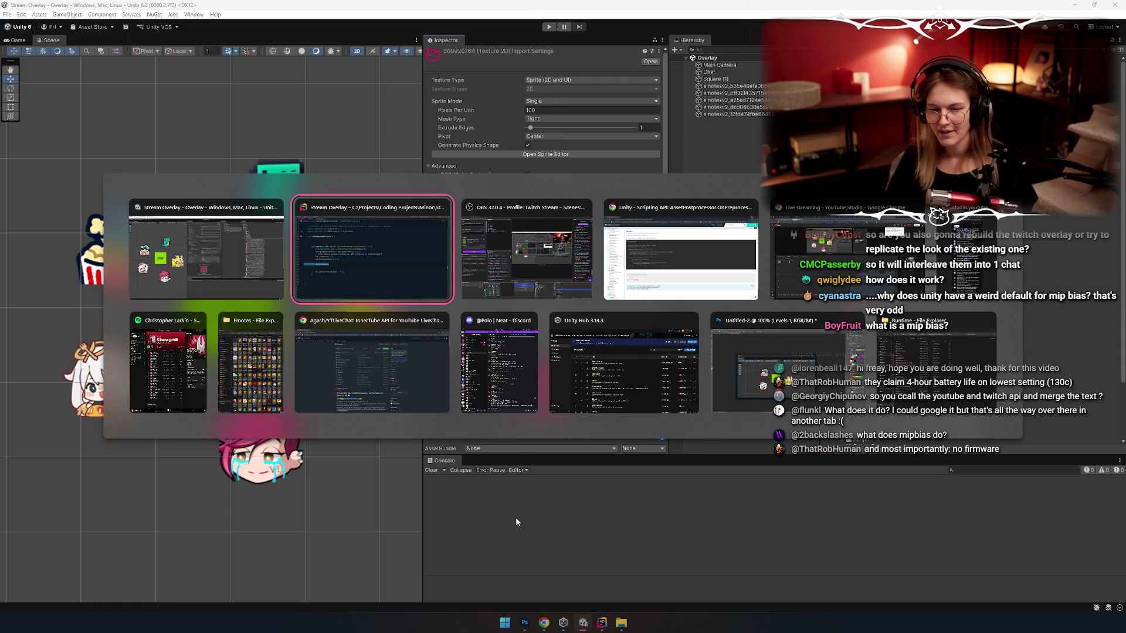
Step: Bring Photoshop forward, frame the chat square, and set the marquee Style to Normal
key(Right)
key(Left)
key(Left)
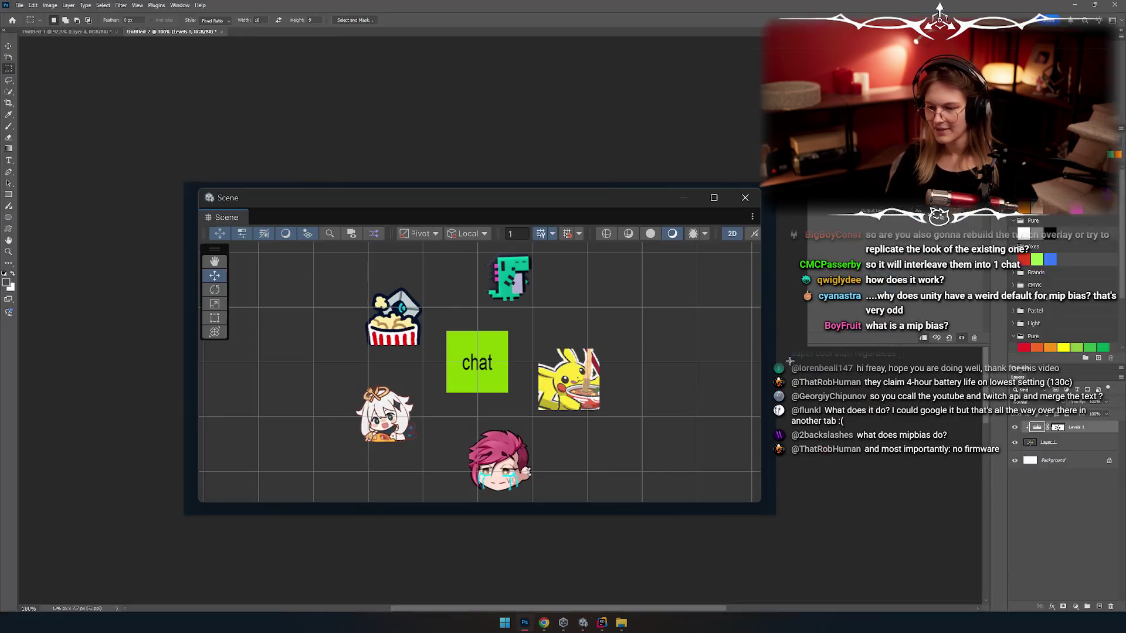
scroll(587, 418, up, 5)
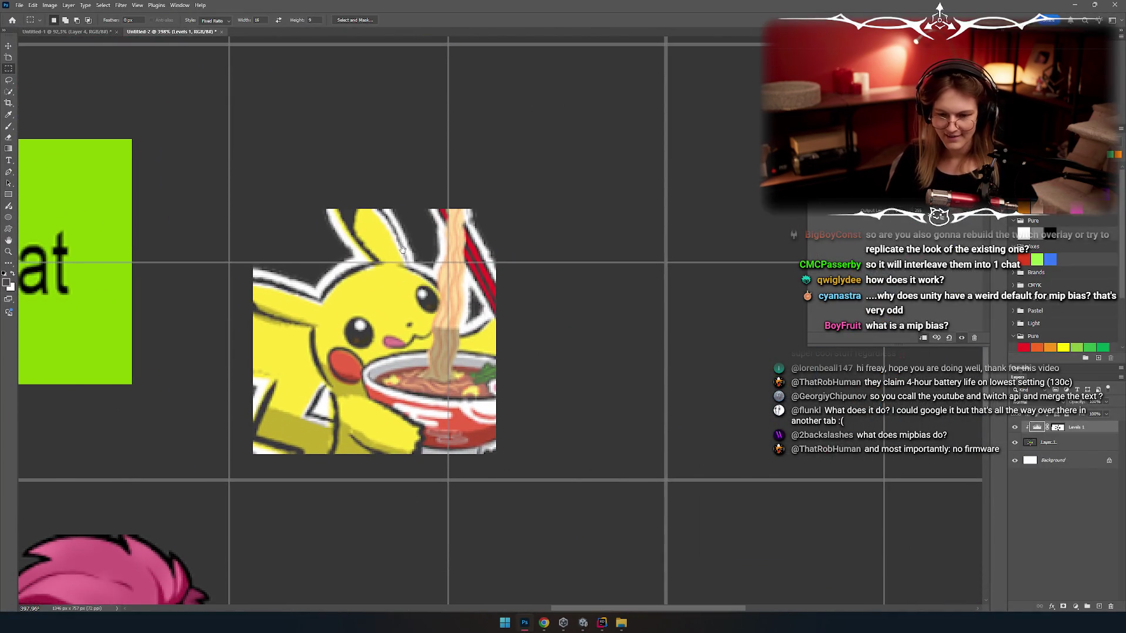
drag(402, 250, 450, 279)
drag(300, 479, 642, 221)
click(216, 20)
click(214, 28)
Step: Select the Pikachu emote with a trimmed rectangle and start a new 139×139 px document
mouse_move(301, 484)
mouse_down()
mouse_move(564, 292)
mouse_move(589, 237)
mouse_up()
scroll(293, 457, up, 5)
scroll(300, 423, up, 5)
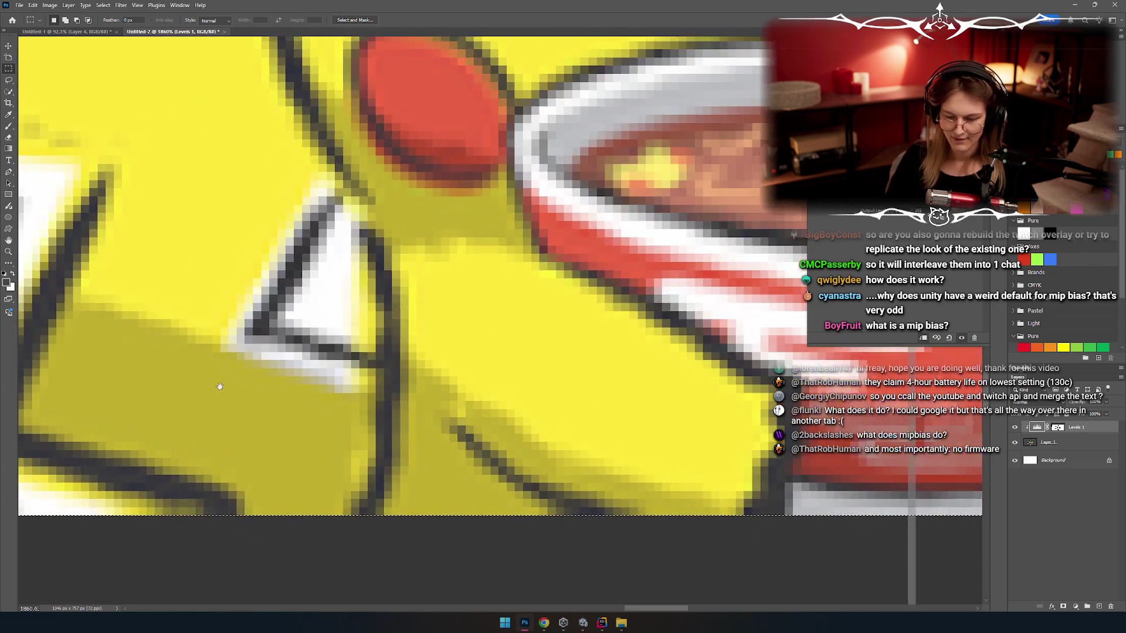
scroll(450, 287, down, 6)
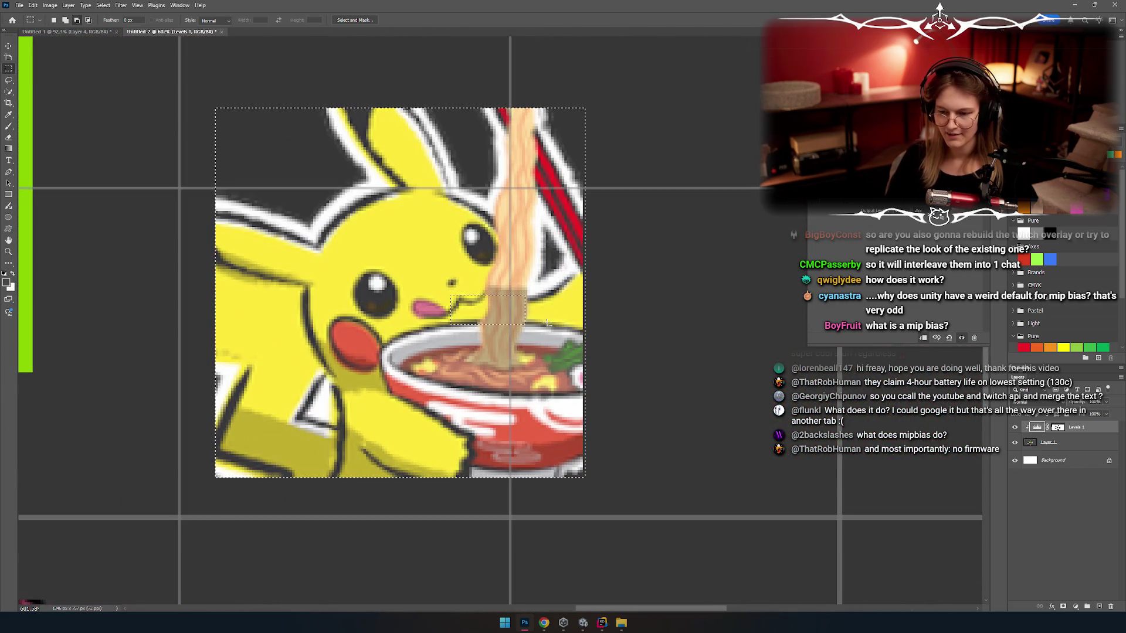
drag(664, 57, 589, 527)
drag(669, 76, 580, 531)
drag(686, 551, 84, 482)
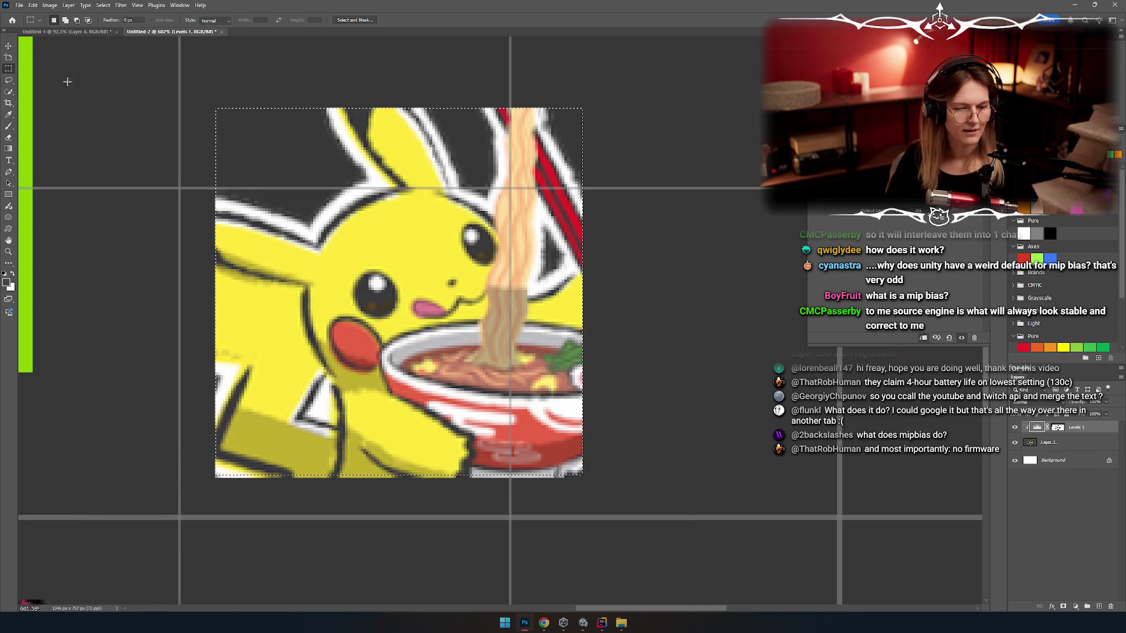
key(ctrl+n)
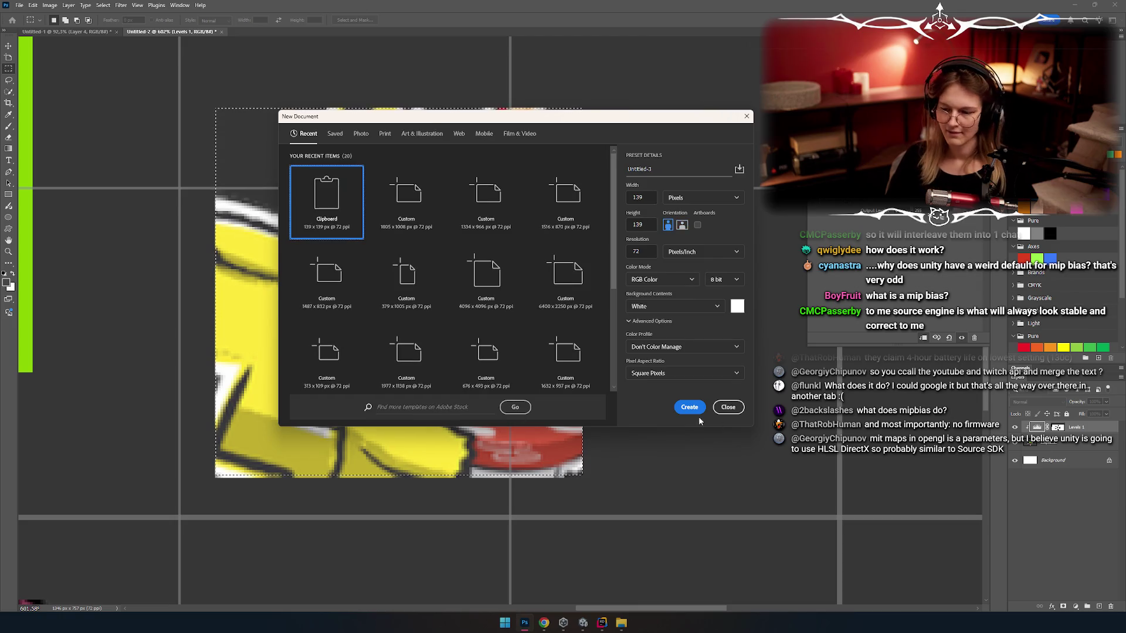
Step: Paste the copied Pikachu into a new 139×139 document
click(689, 407)
key(ctrl+v)
scroll(352, 332, up, 3)
drag(601, 323, 477, 323)
scroll(297, 326, up, 3)
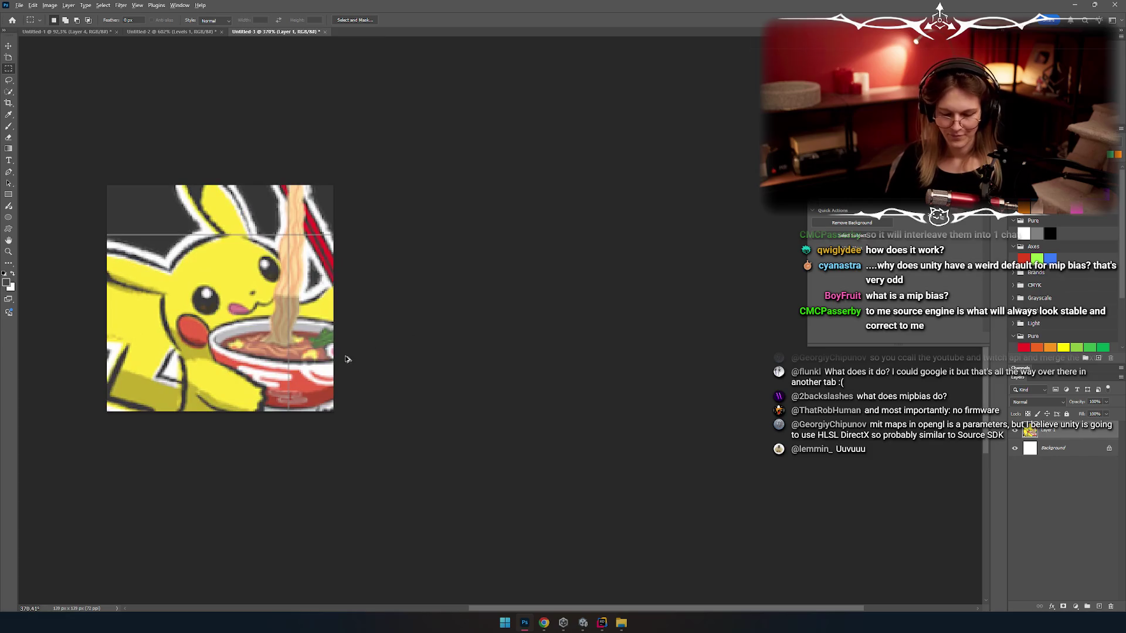
Step: Widen the canvas 100% to the right with a black extension, making it 278 × 139 px
key(ctrl+alt+c)
click(516, 200)
click(513, 200)
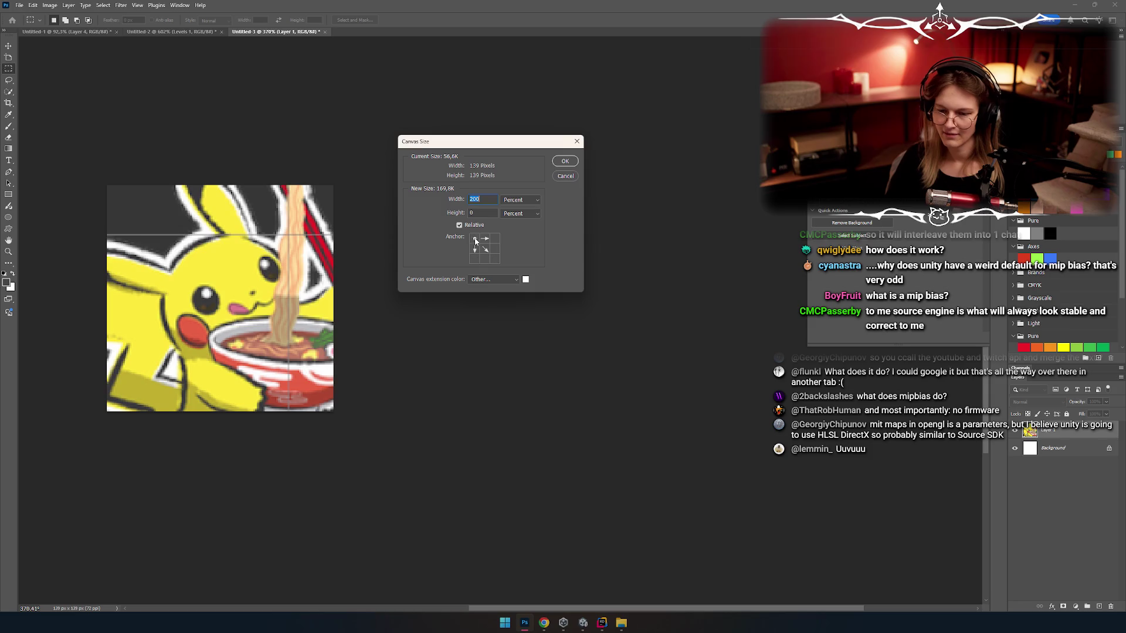
click(566, 163)
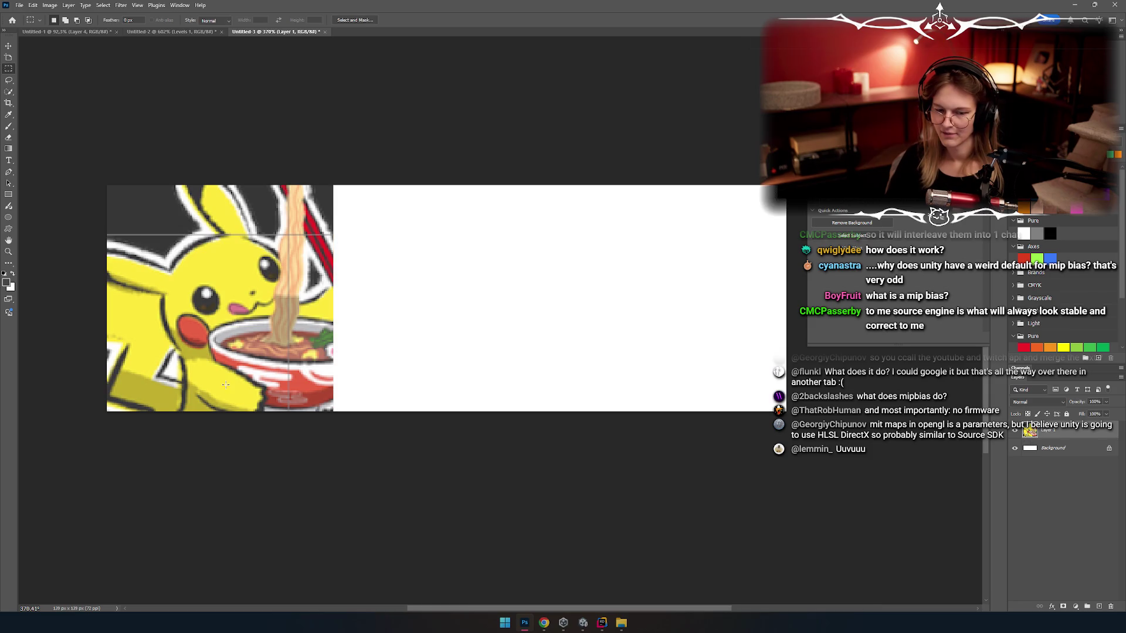
key(ctrl+z)
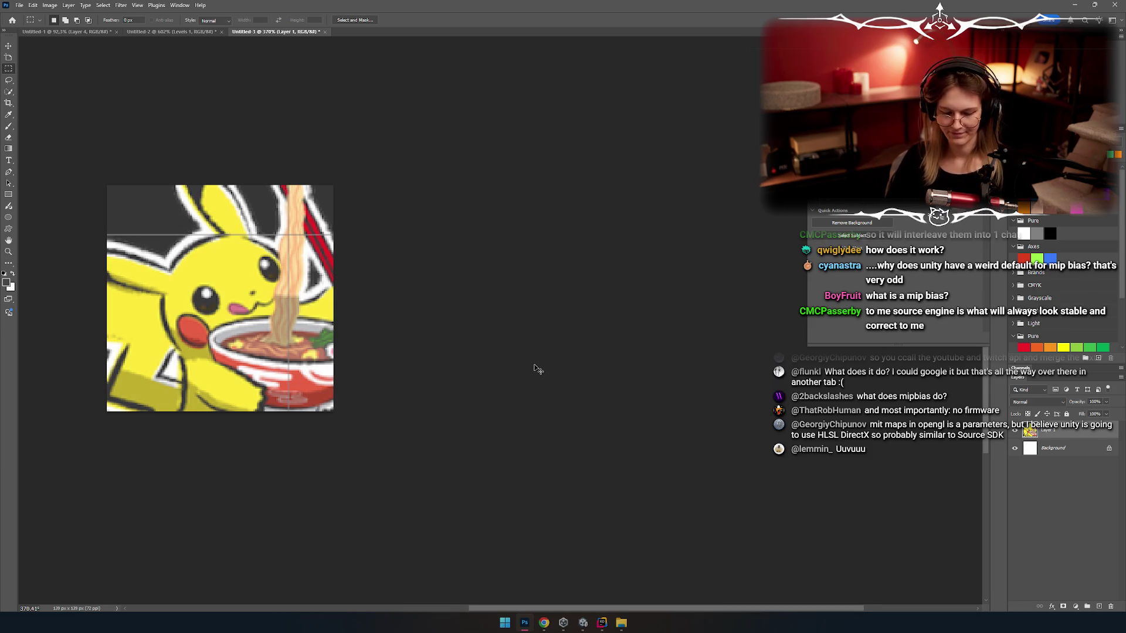
key(ctrl+alt+c)
click(521, 200)
click(522, 211)
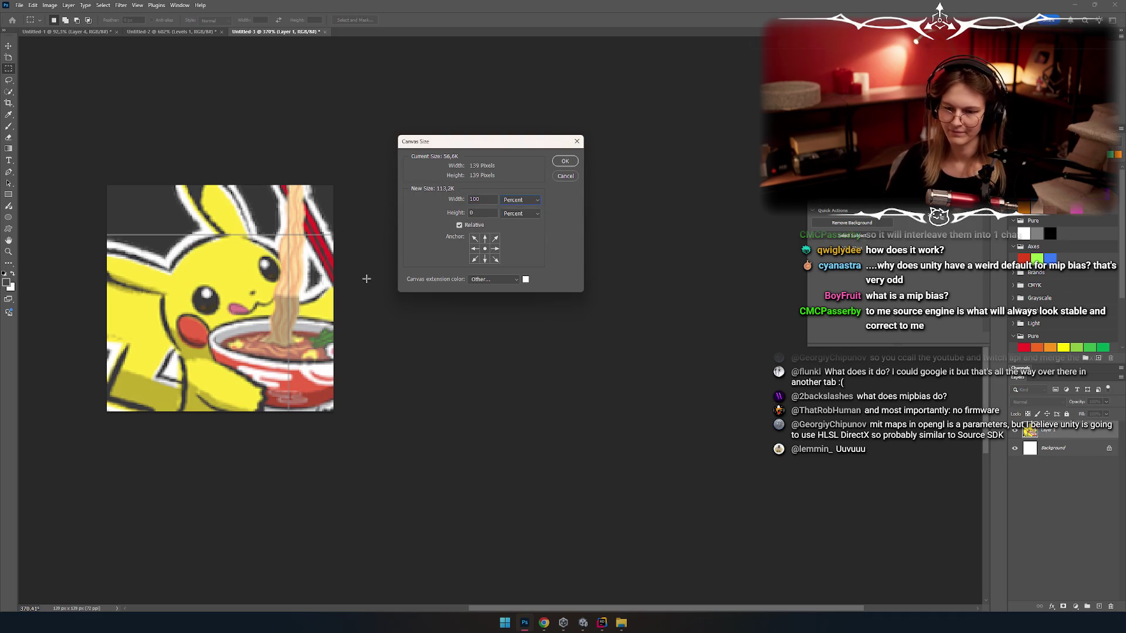
click(513, 281)
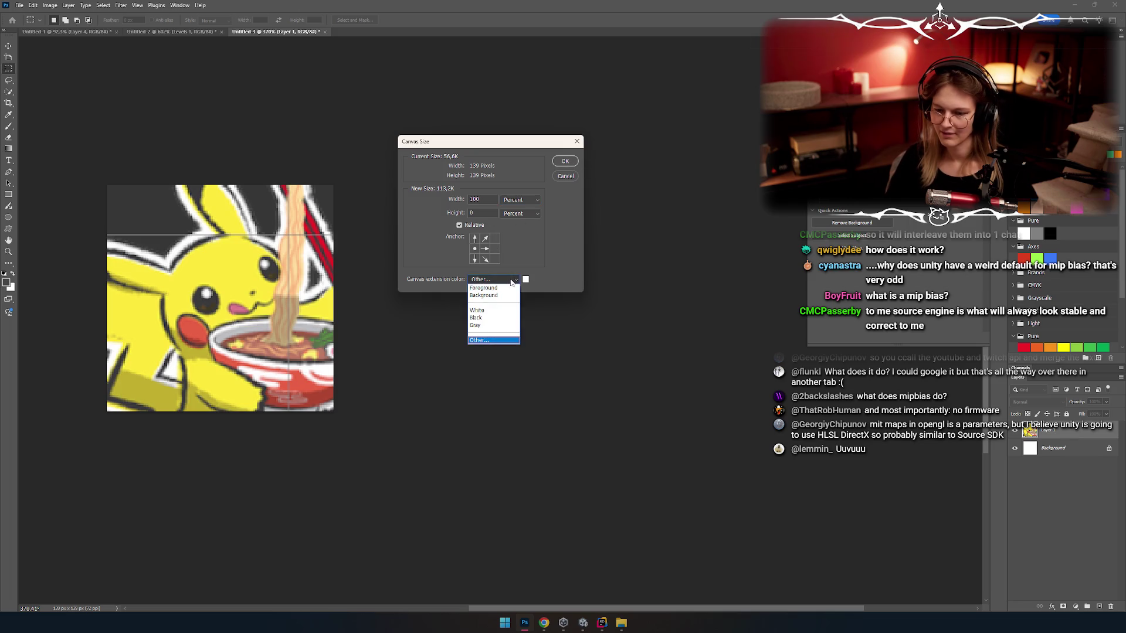
click(493, 318)
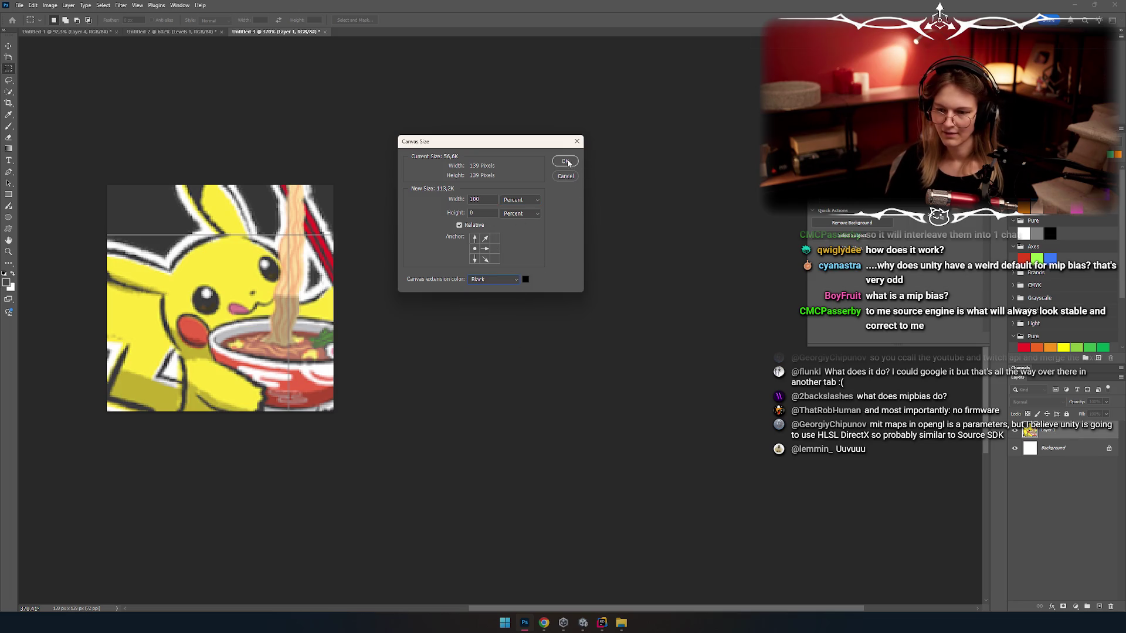
key(Return)
Step: Try dragging a duplicate of Pikachu down-right with the Move tool, then undo it
key(v)
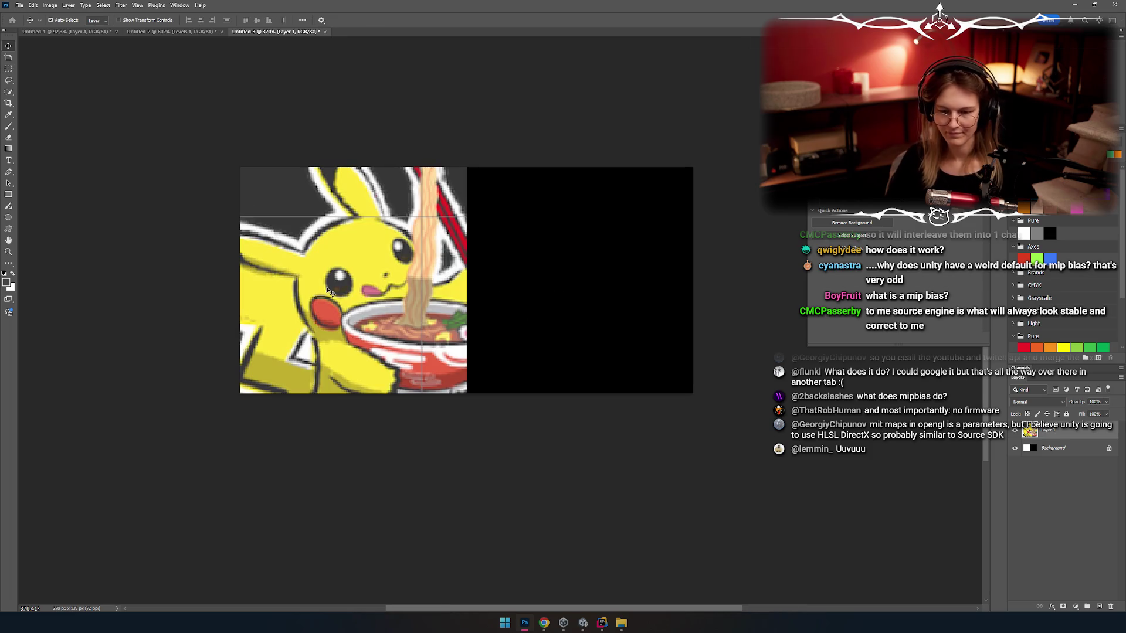
scroll(481, 401, right, 3)
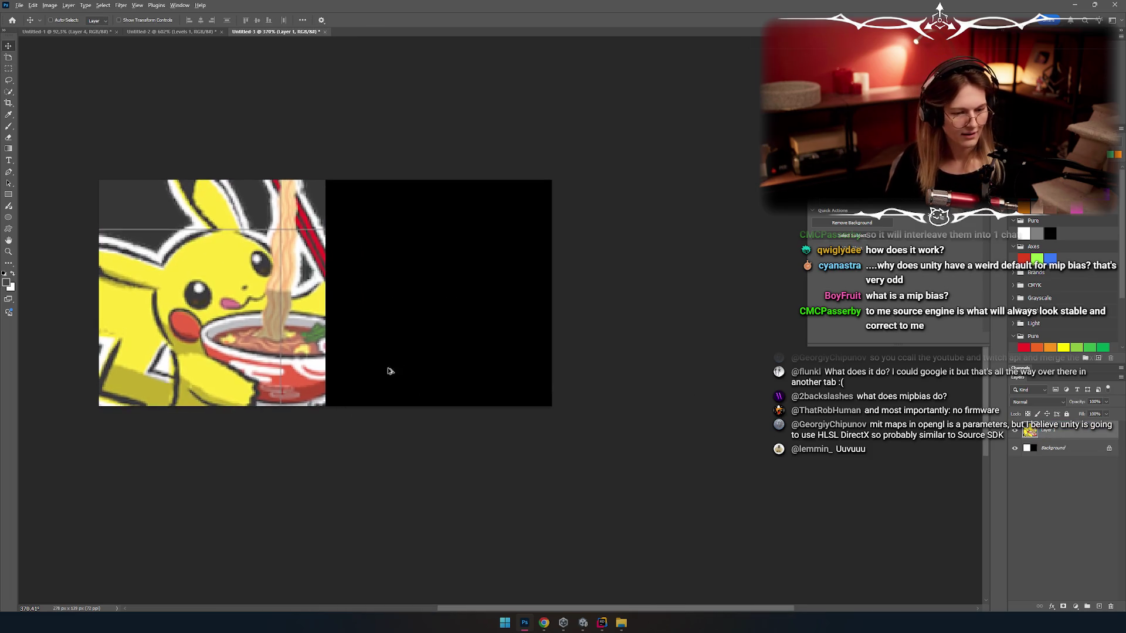
scroll(443, 370, up, 2)
drag(315, 256, 420, 326)
scroll(431, 328, down, 1)
key(ctrl+z)
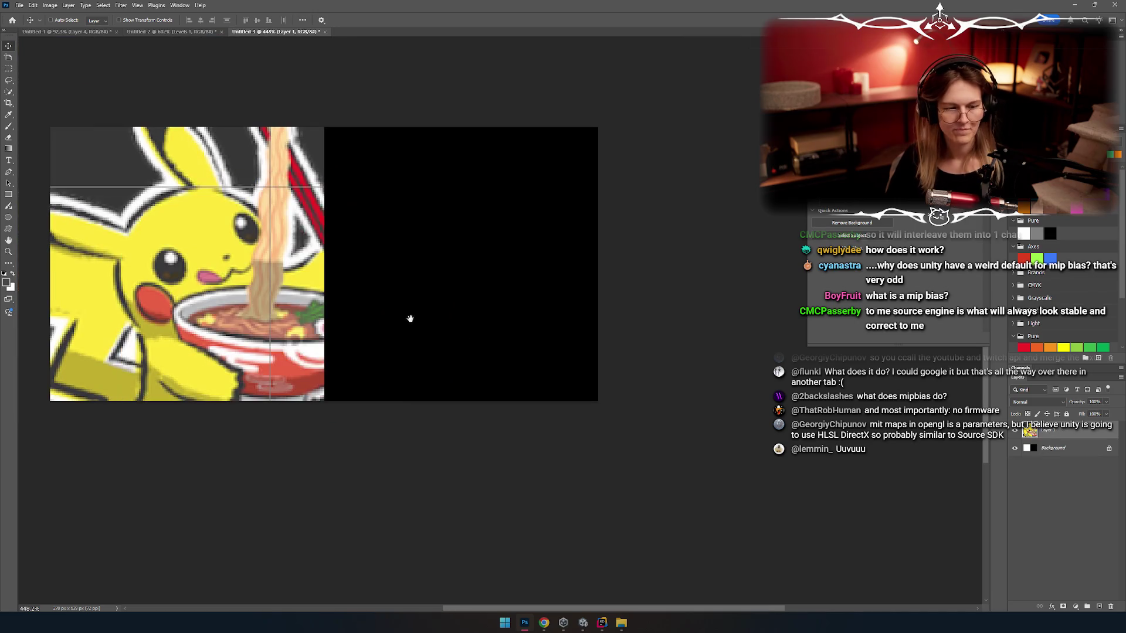
Step: Try moving the Pikachu layer down-right, then undo so it stays on the left half
scroll(410, 316, left, 3)
mouse_move(193, 354)
mouse_down()
mouse_move(324, 462)
mouse_move(468, 444)
mouse_up()
key(ctrl+z)
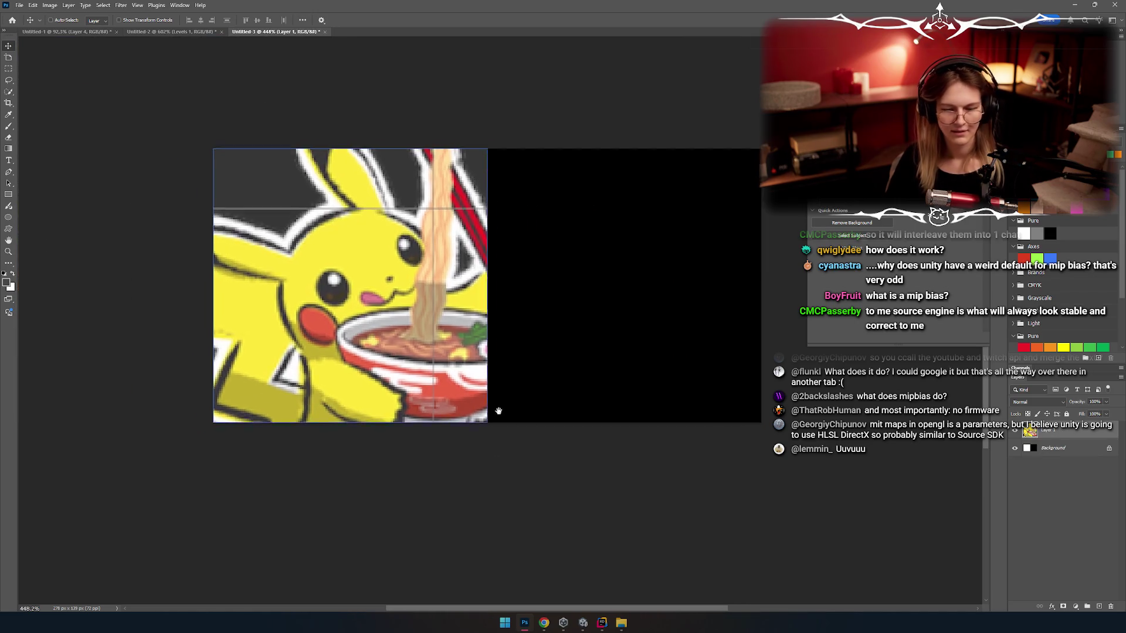
scroll(435, 364, down, 2)
scroll(434, 364, down, 2)
scroll(434, 363, right, 2)
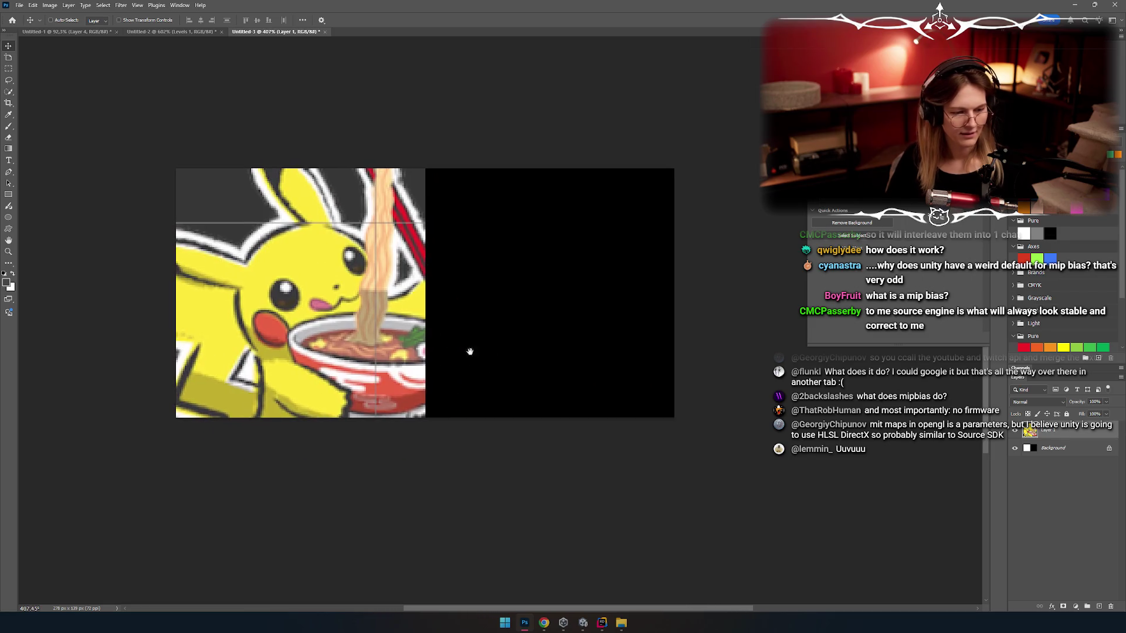
drag(470, 350, 437, 375)
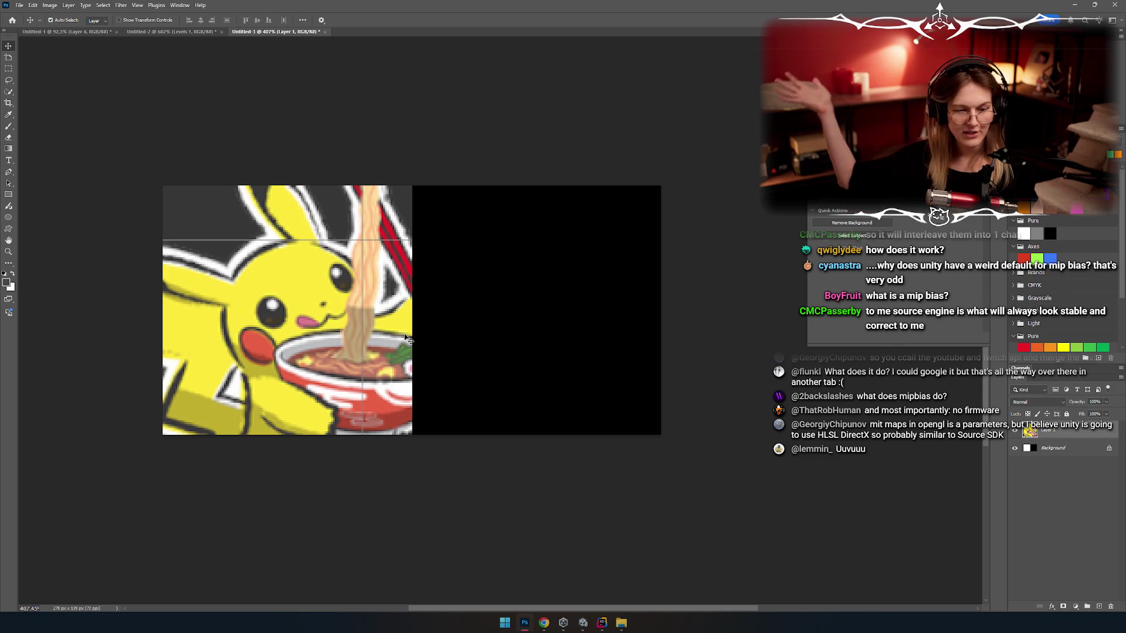
key(ctrl)
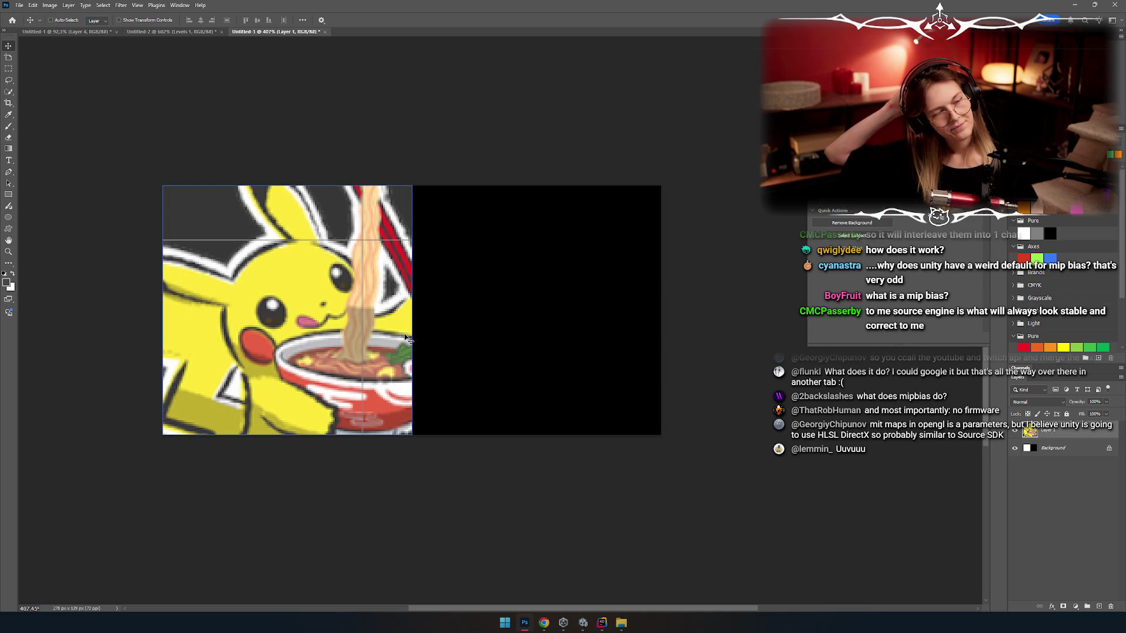
scroll(503, 370, up, 5)
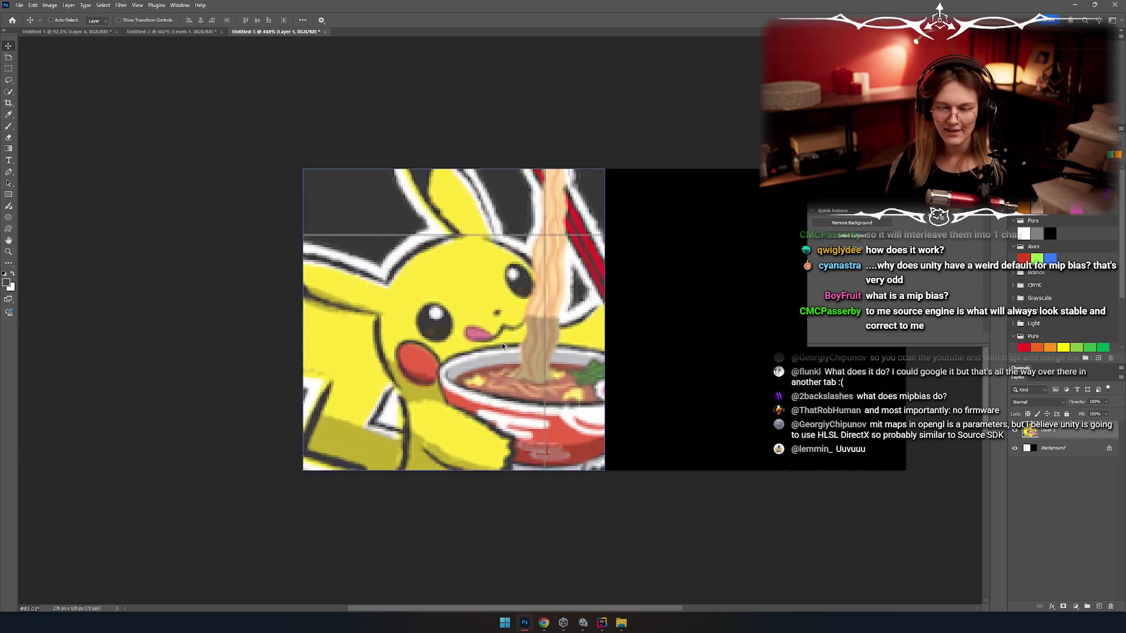
scroll(503, 370, down, 3)
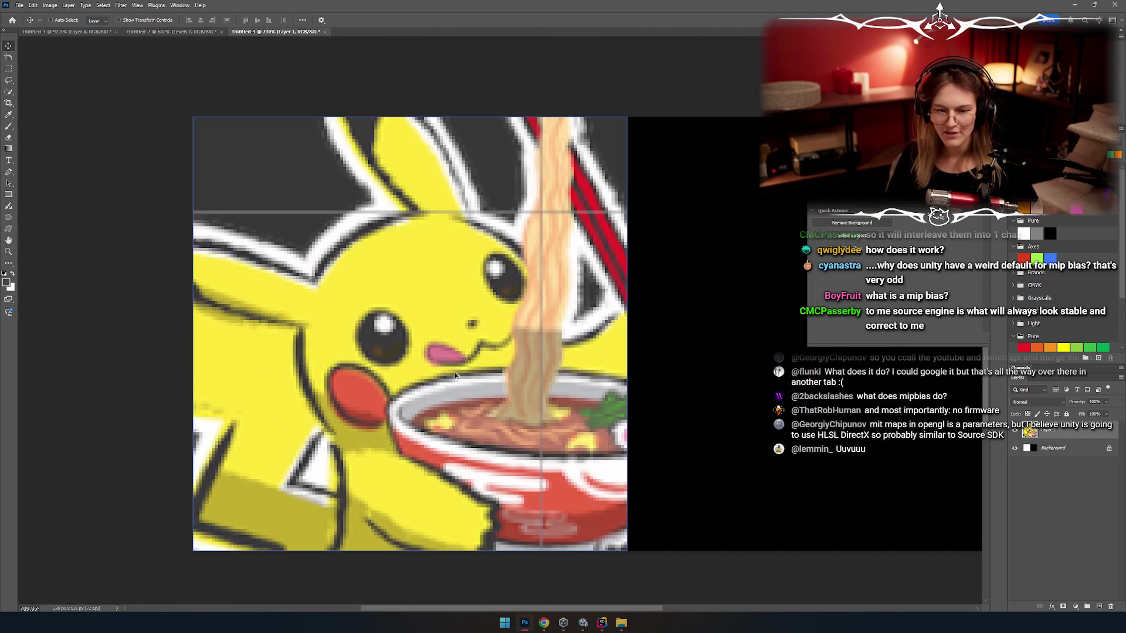
Step: Draw a roughly 140×139 px rectangular marquee selection around the left-half Pikachu
click(8, 69)
mouse_move(194, 117)
mouse_down()
mouse_move(655, 536)
mouse_move(636, 557)
mouse_up()
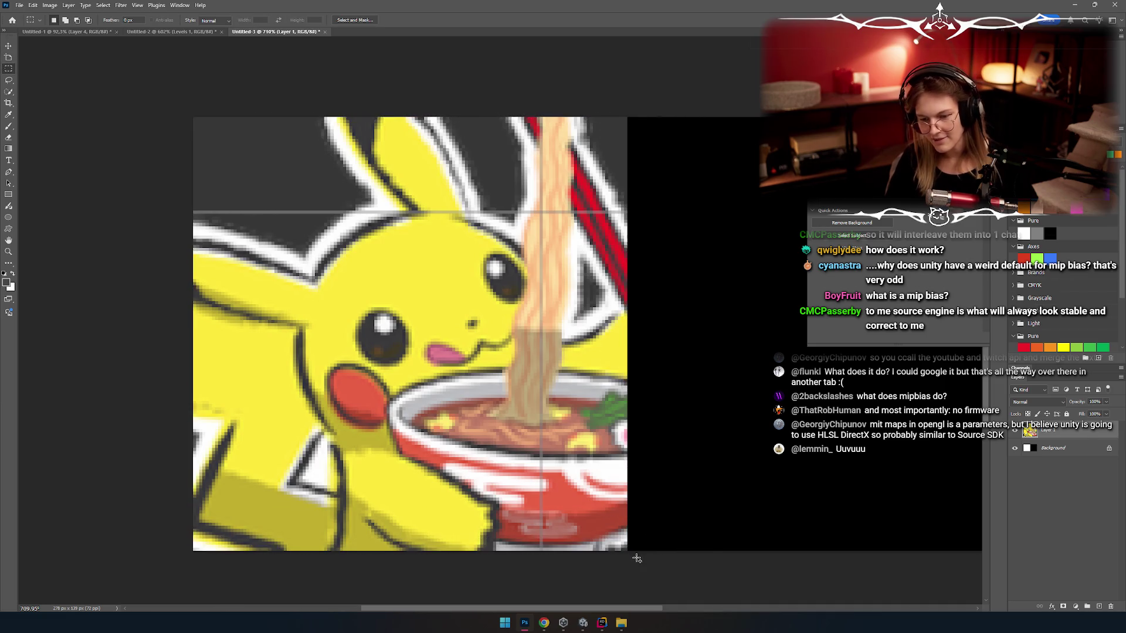
click(221, 277)
scroll(259, 294, down, 3)
scroll(259, 294, up, 2)
mouse_move(201, 155)
mouse_down()
mouse_move(431, 446)
mouse_move(523, 510)
mouse_up()
mouse_move(445, 275)
mouse_down()
mouse_move(344, 282)
mouse_move(484, 256)
mouse_up()
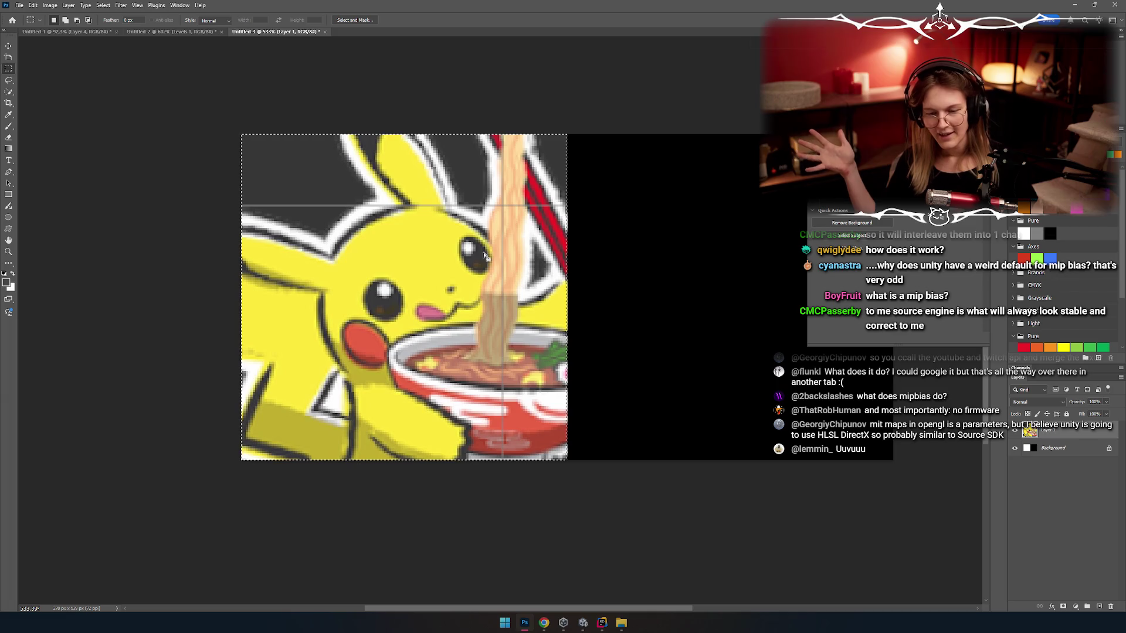
scroll(394, 217, up, 3)
scroll(394, 217, up, 6)
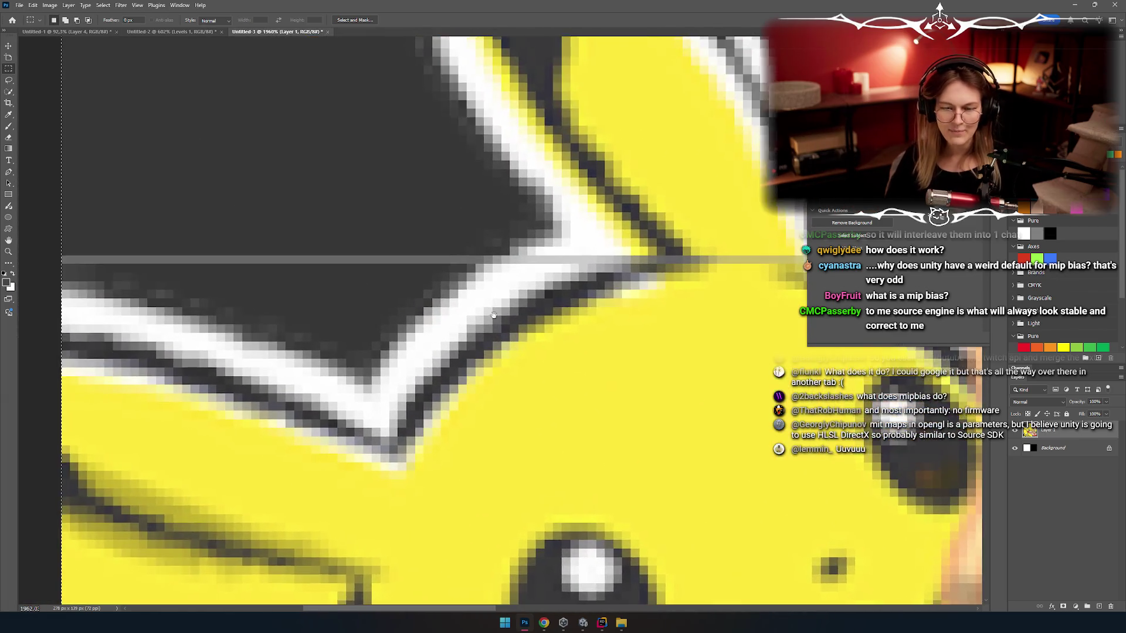
scroll(413, 265, down, 5)
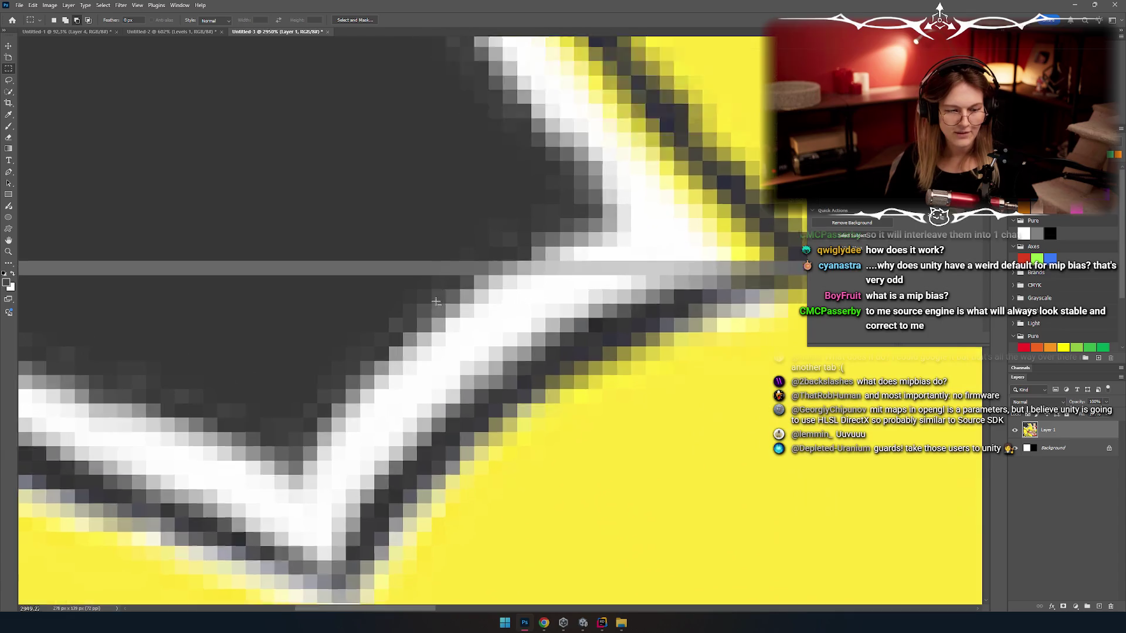
scroll(365, 355, up, 4)
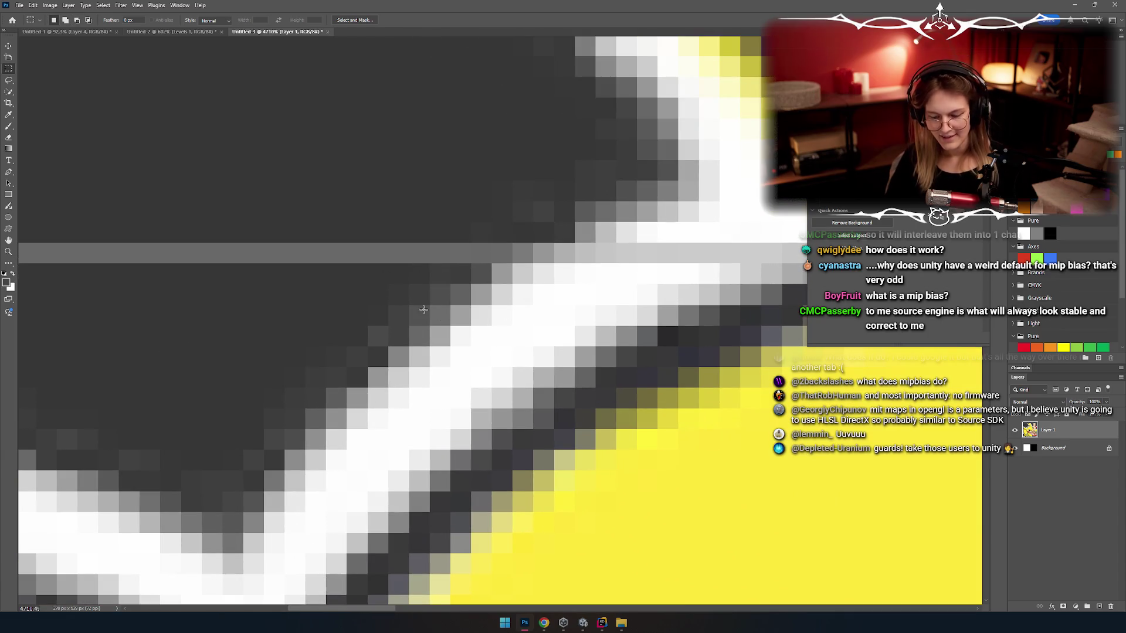
drag(405, 292, 406, 293)
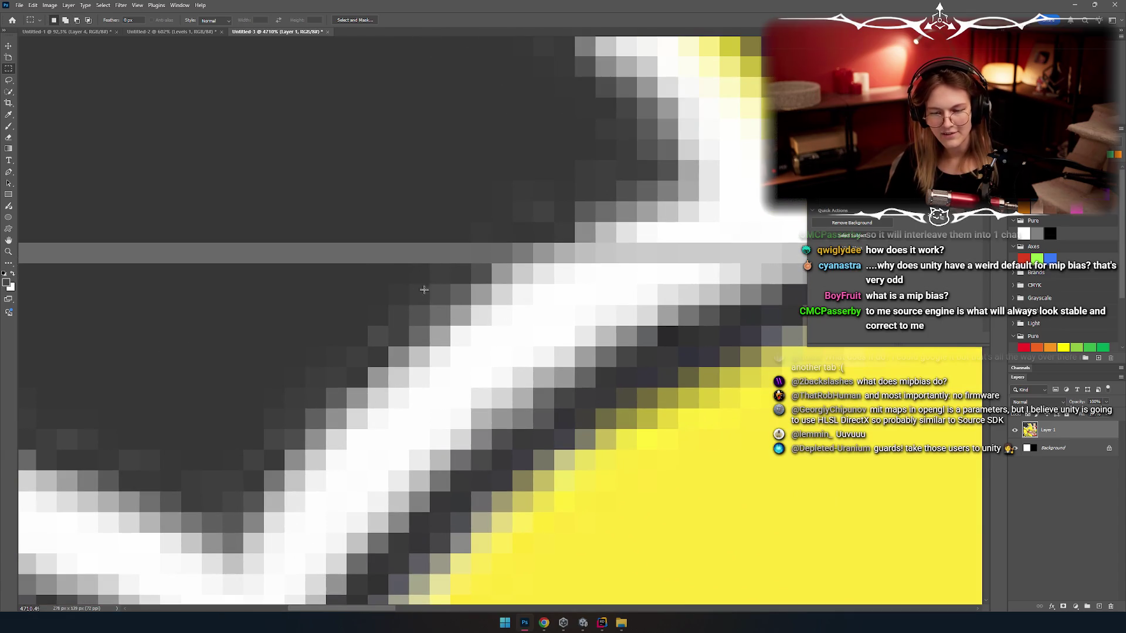
scroll(429, 302, up, 3)
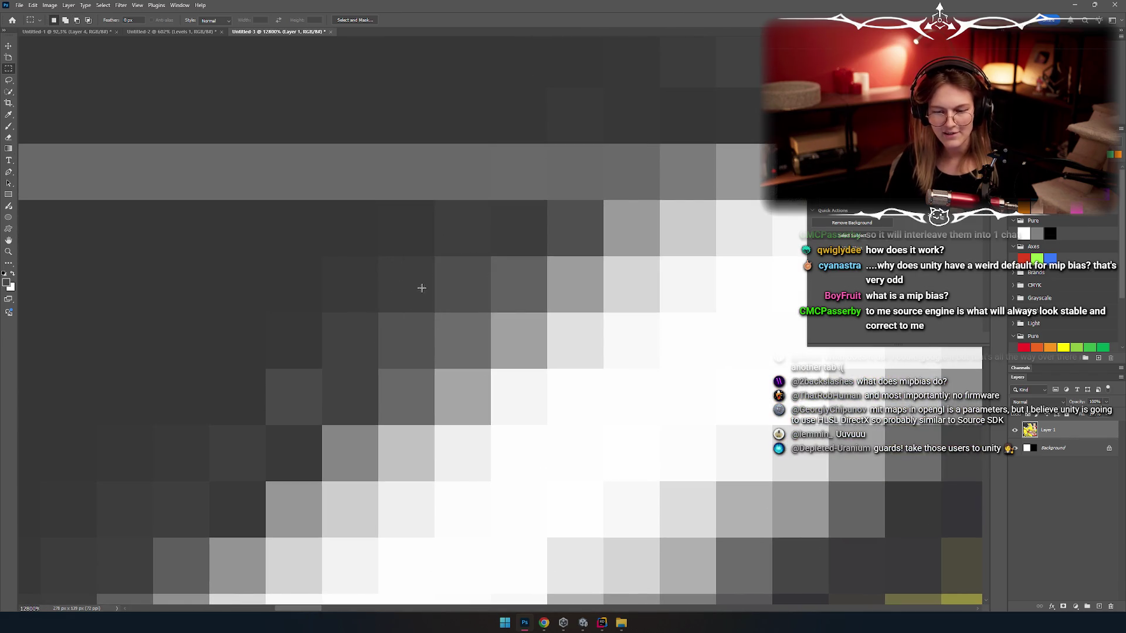
drag(459, 359, 436, 312)
click(389, 169)
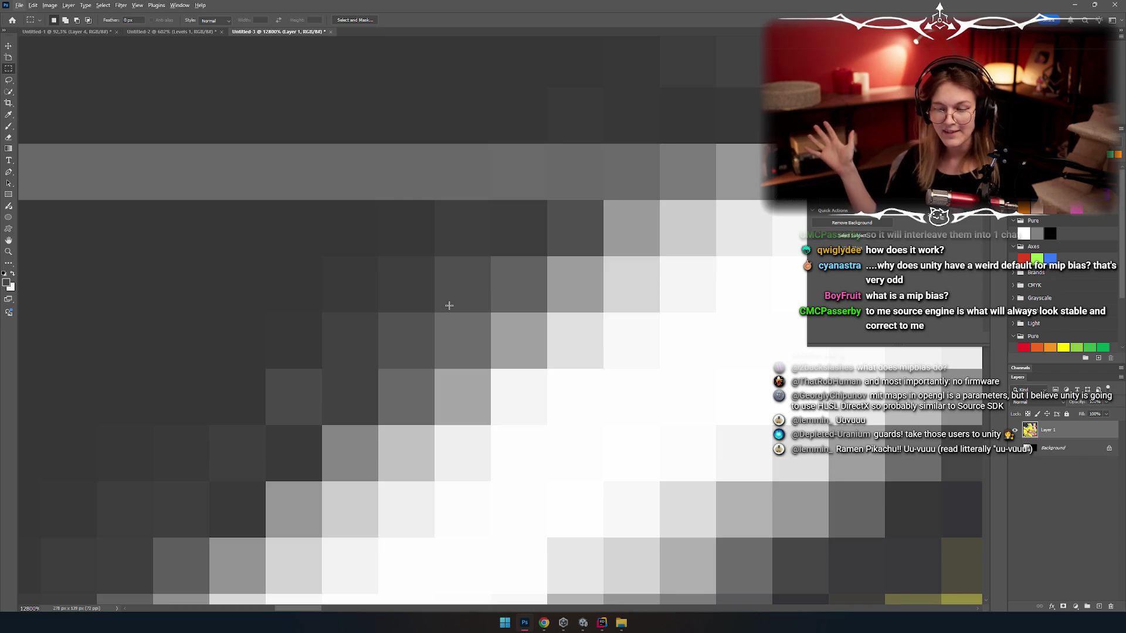
scroll(511, 198, down, 10)
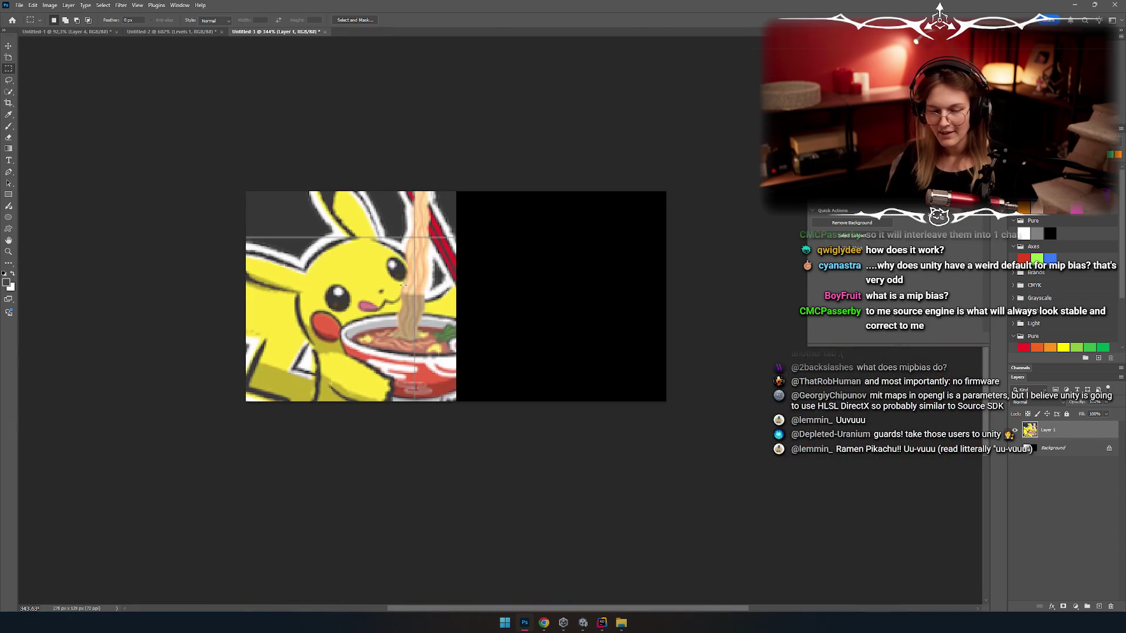
scroll(378, 311, down, 6)
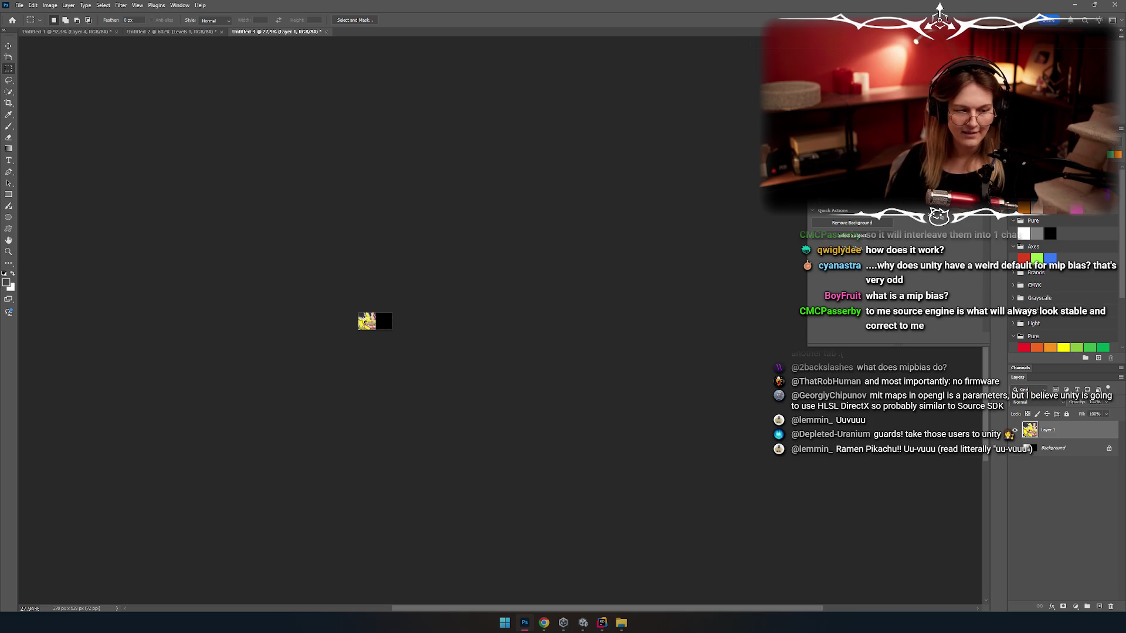
scroll(364, 318, up, 8)
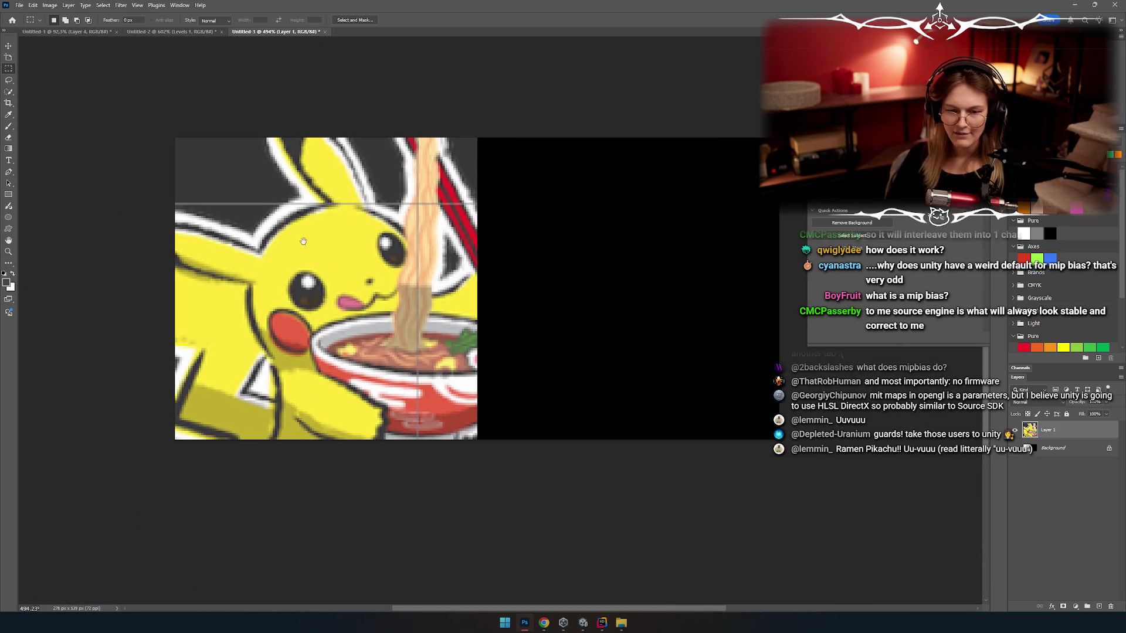
Step: Drag a Pikachu copy onto the black half and scale it to 17.27% with Nearest Neighbor
drag(303, 241, 271, 251)
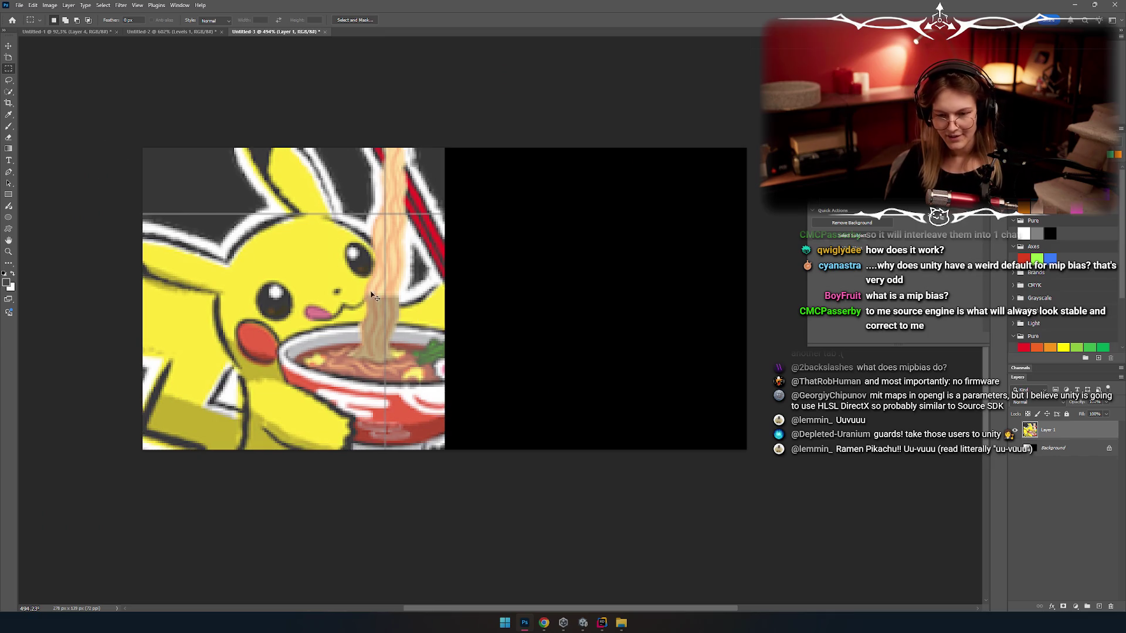
key(v)
mouse_move(394, 252)
mouse_down()
mouse_move(429, 315)
mouse_move(631, 294)
mouse_move(626, 272)
mouse_move(395, 353)
mouse_move(452, 311)
mouse_up()
key(ctrl+t)
click(368, 22)
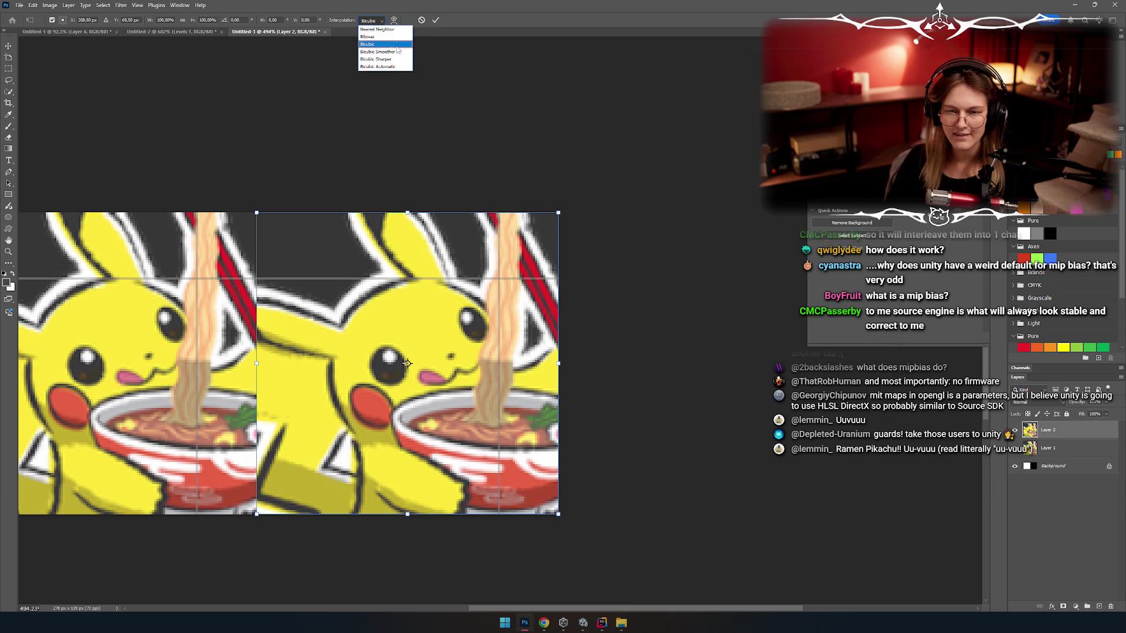
click(384, 29)
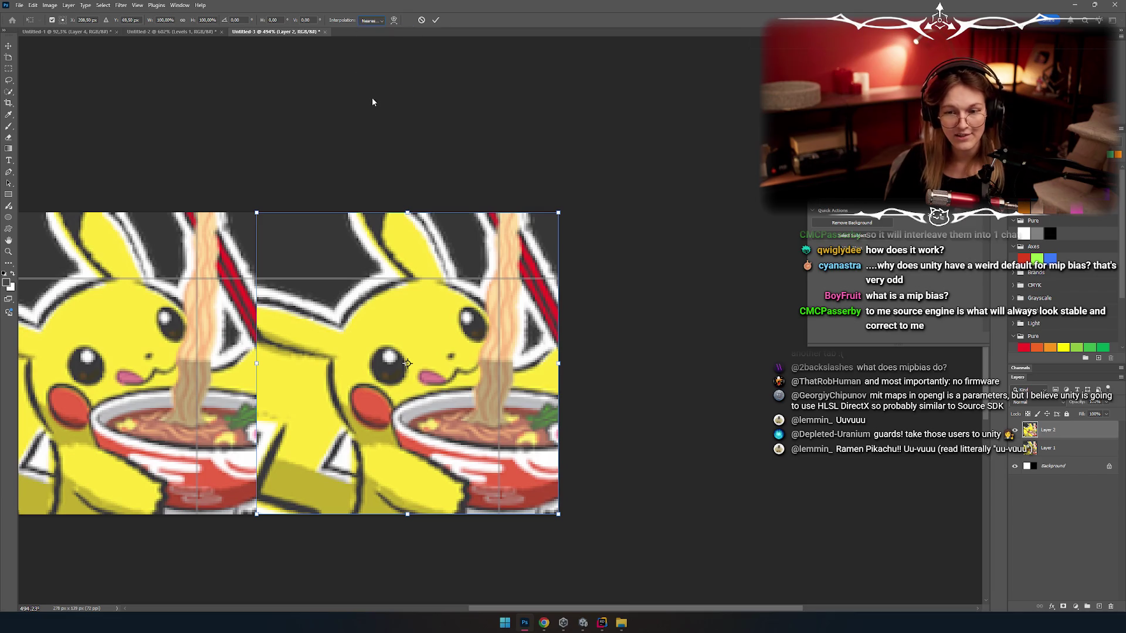
mouse_move(257, 211)
mouse_down()
mouse_move(423, 405)
mouse_move(383, 207)
mouse_up()
click(434, 19)
scroll(616, 264, up, 5)
drag(720, 403, 651, 413)
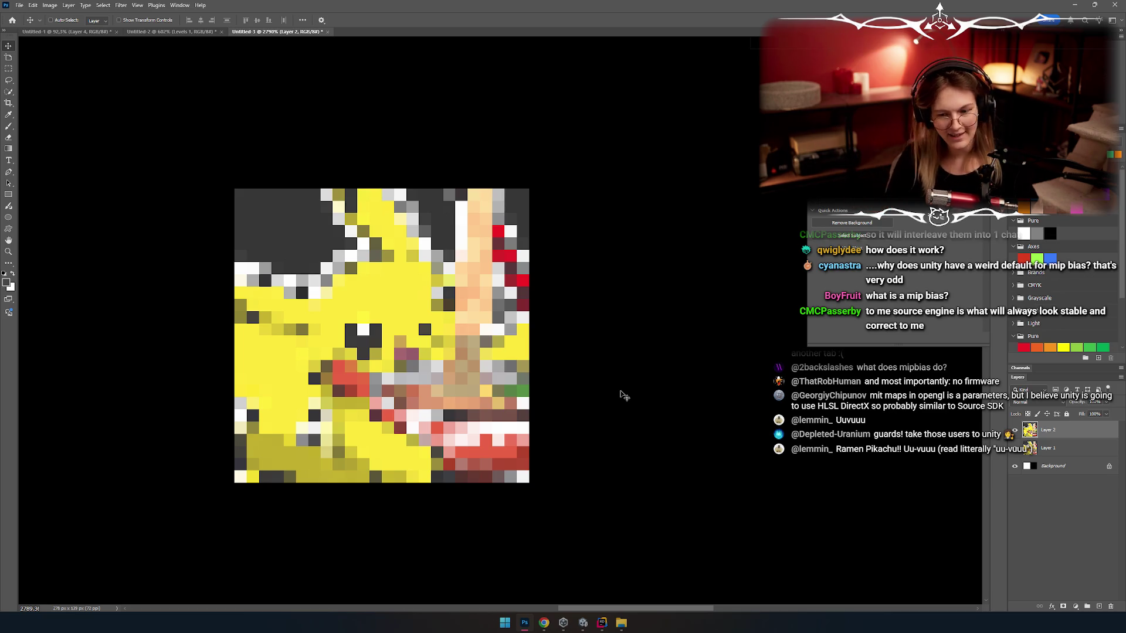
Step: Select the layer and bring the black right half of the canvas into view
drag(335, 361, 271, 372)
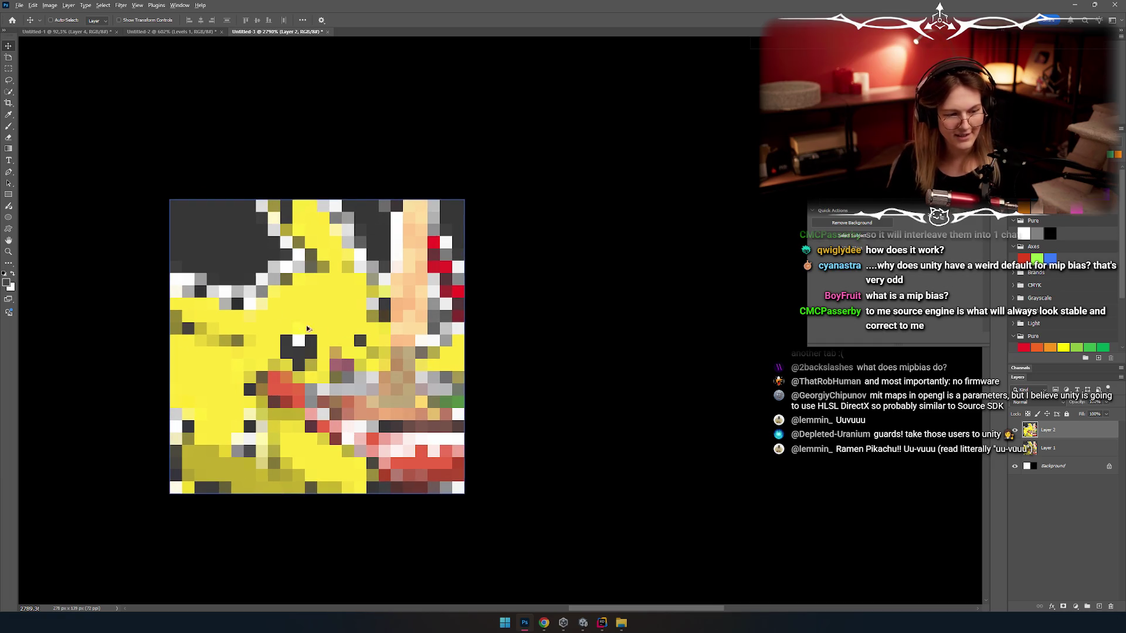
scroll(307, 328, down, 5)
scroll(476, 357, up, 5)
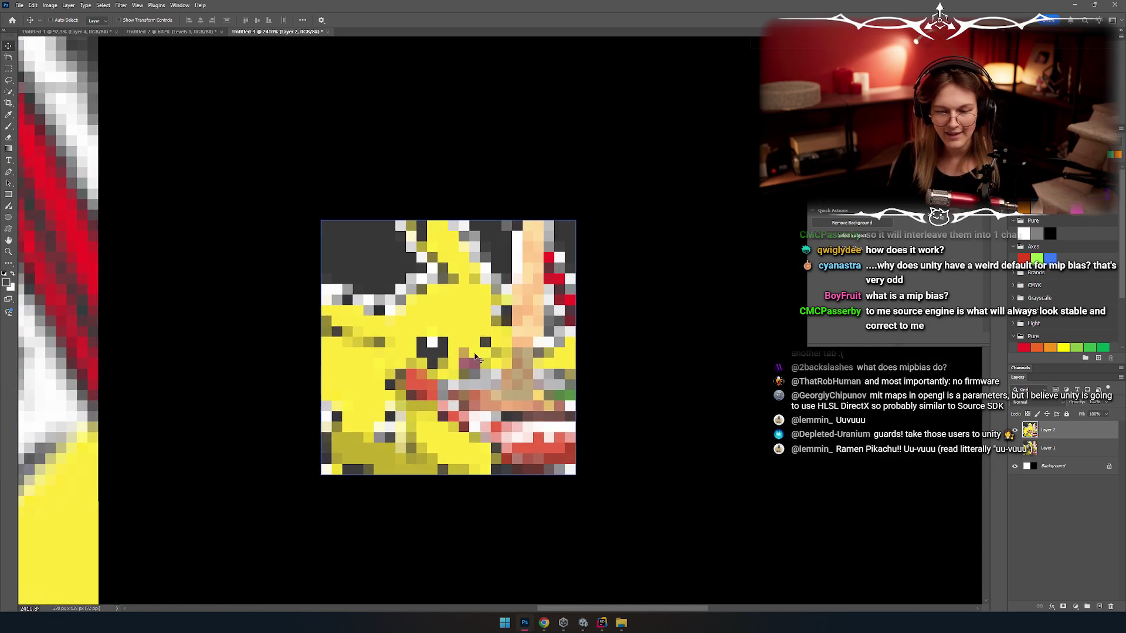
scroll(476, 358, down, 5)
ctrl+click(408, 216)
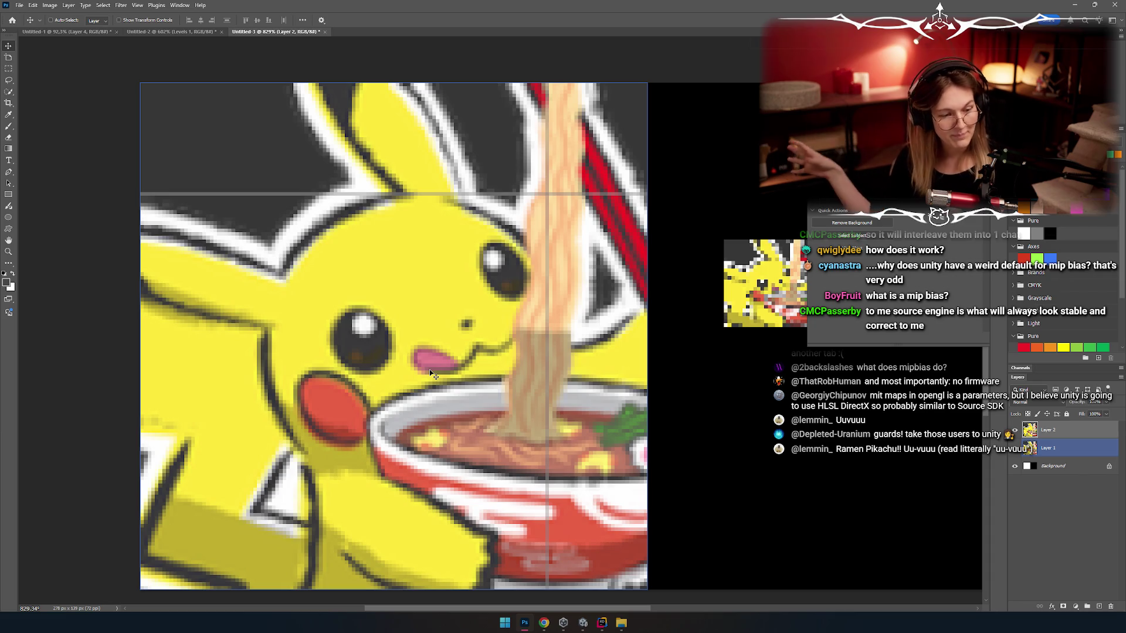
scroll(459, 286, right, 5)
scroll(370, 285, up, 5)
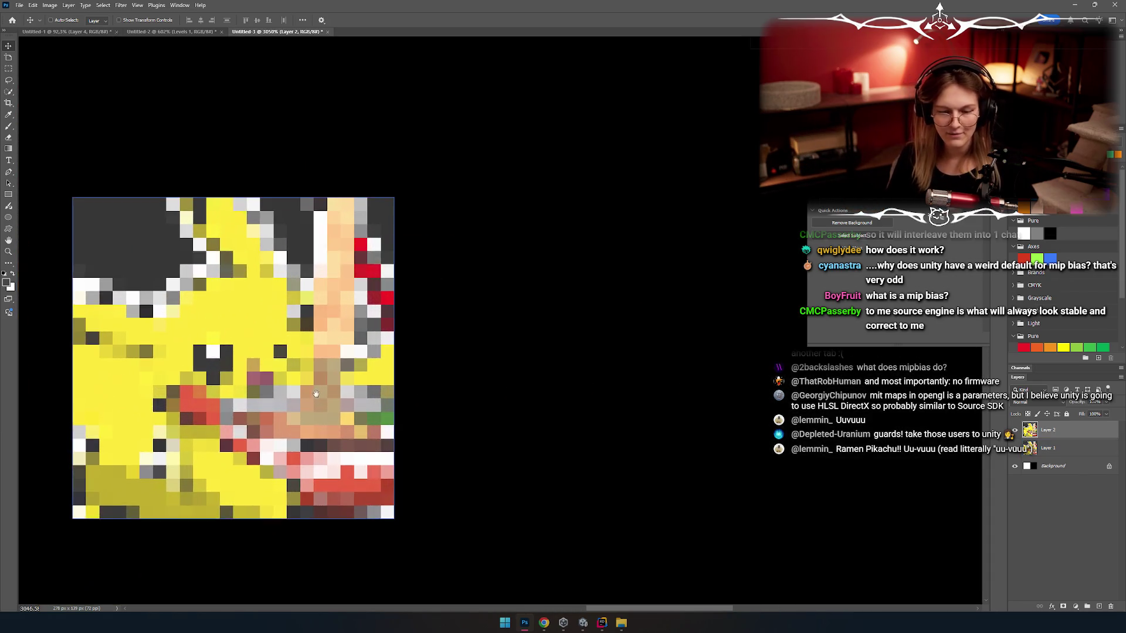
drag(369, 286, 513, 253)
scroll(273, 372, down, 4)
mouse_move(274, 372)
mouse_down()
mouse_move(722, 333)
mouse_move(301, 326)
mouse_up()
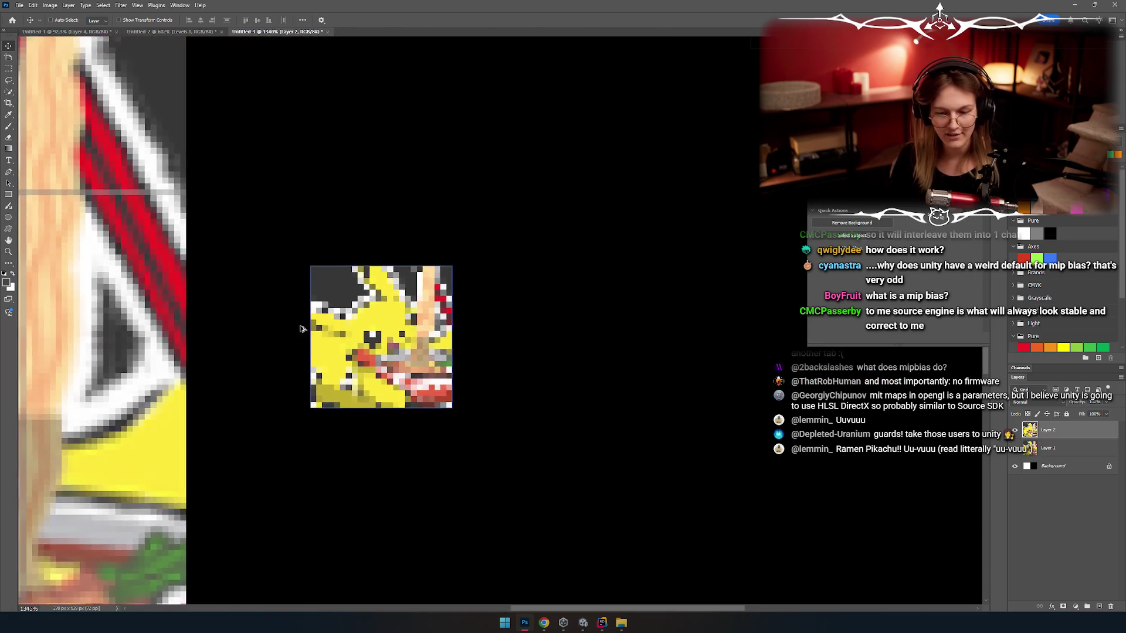
scroll(442, 308, up, 3)
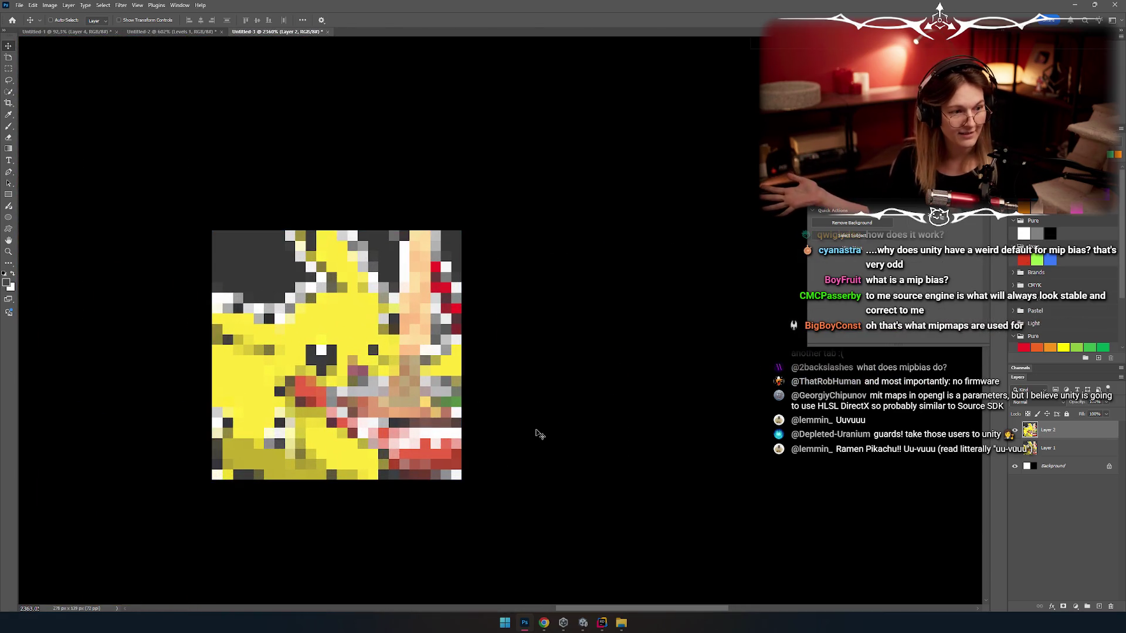
scroll(424, 417, down, 5)
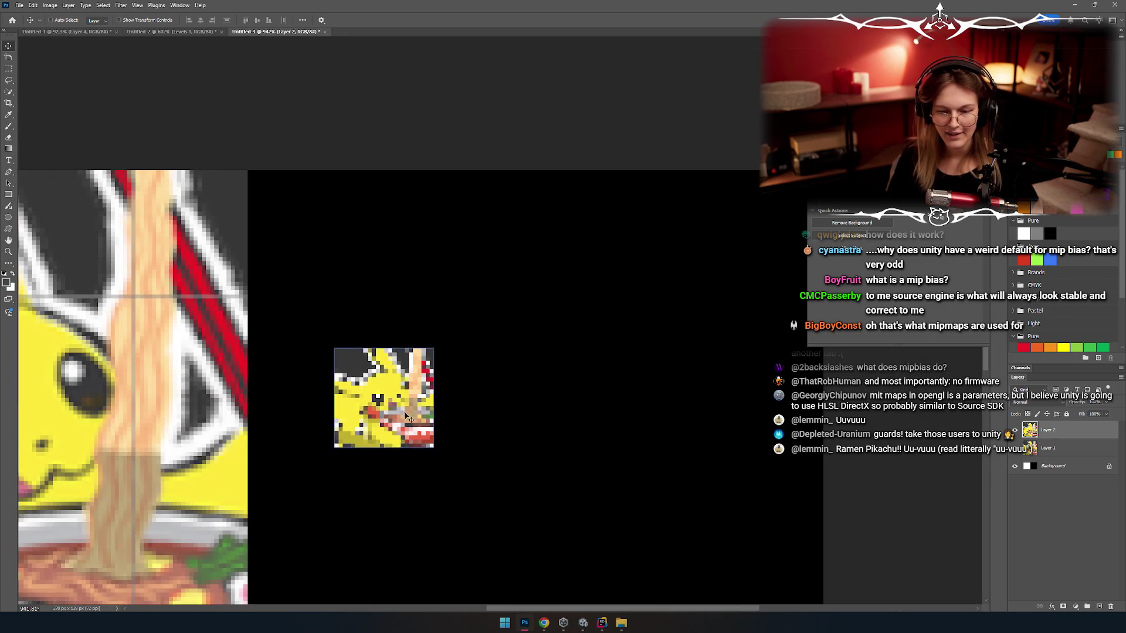
Step: Drag the small nearest-neighbour copy into the top-right corner of the black half
drag(410, 417, 473, 268)
scroll(564, 252, down, 4)
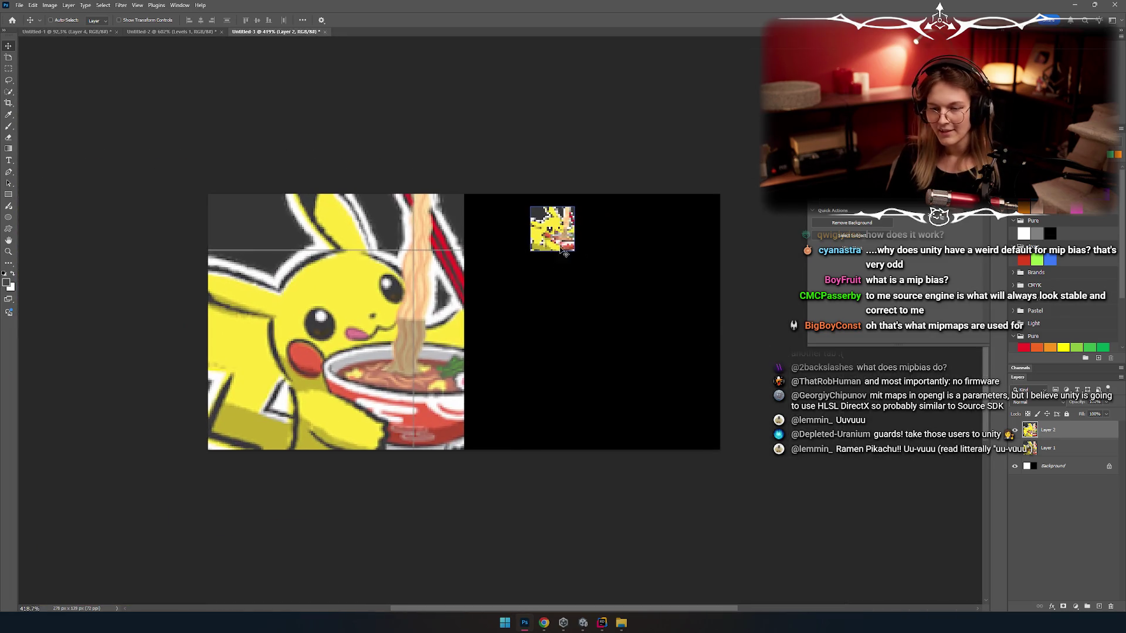
drag(565, 252, 695, 246)
Step: Duplicate the full-size Pikachu layer with Ctrl+J and place the copy beside the original
key(m)
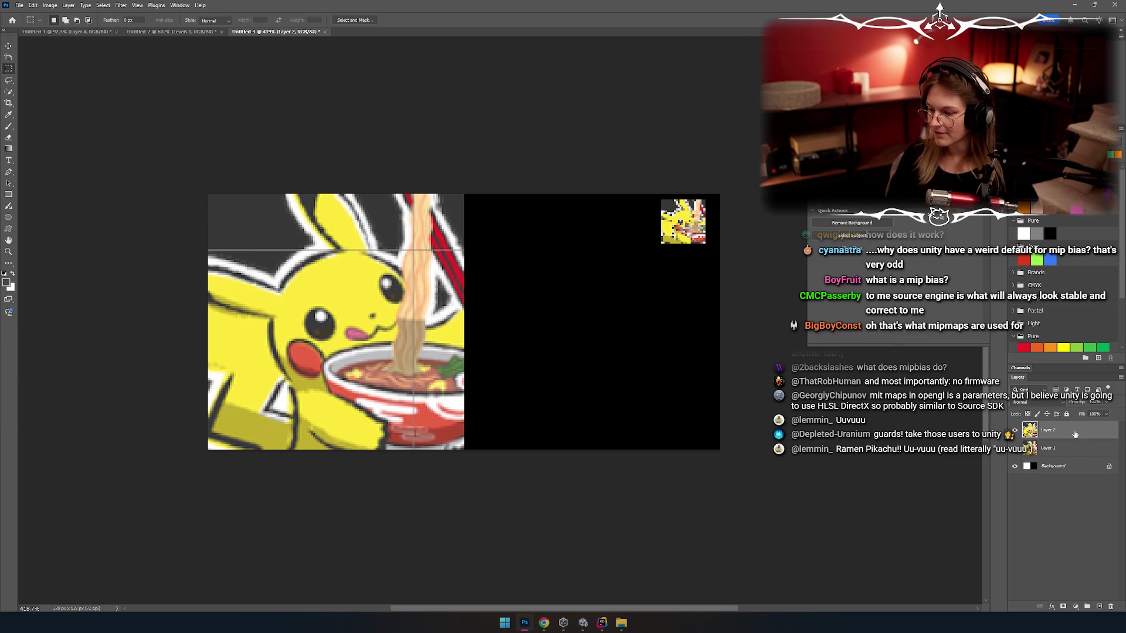
click(1075, 449)
scroll(603, 337, up, 2)
key(ctrl+j)
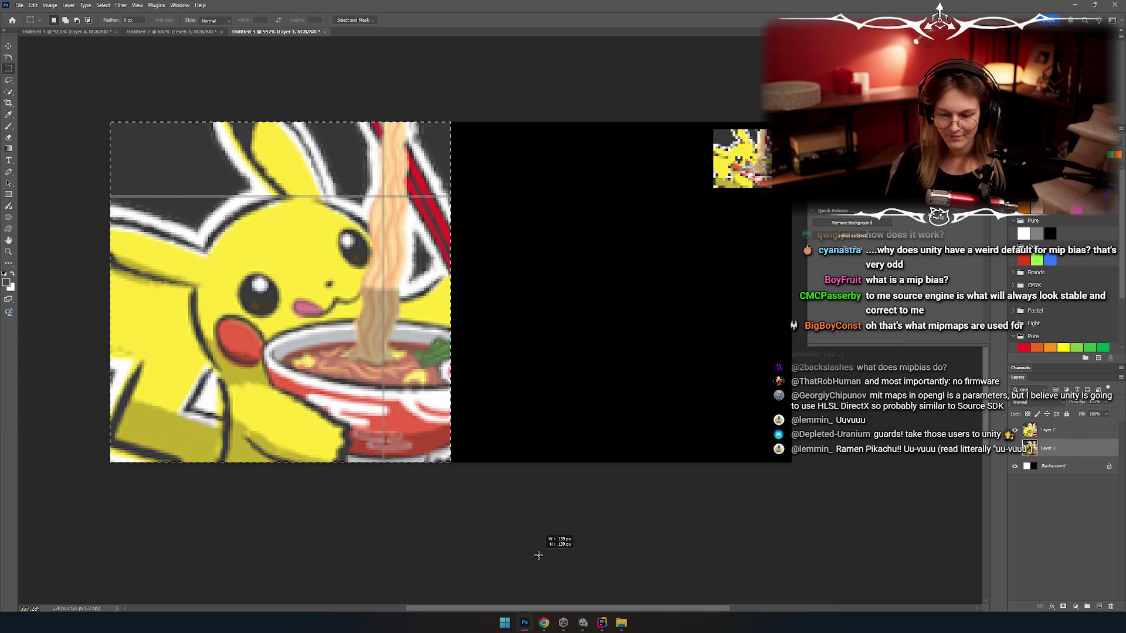
key(v)
drag(317, 309, 630, 309)
scroll(352, 352, up, 3)
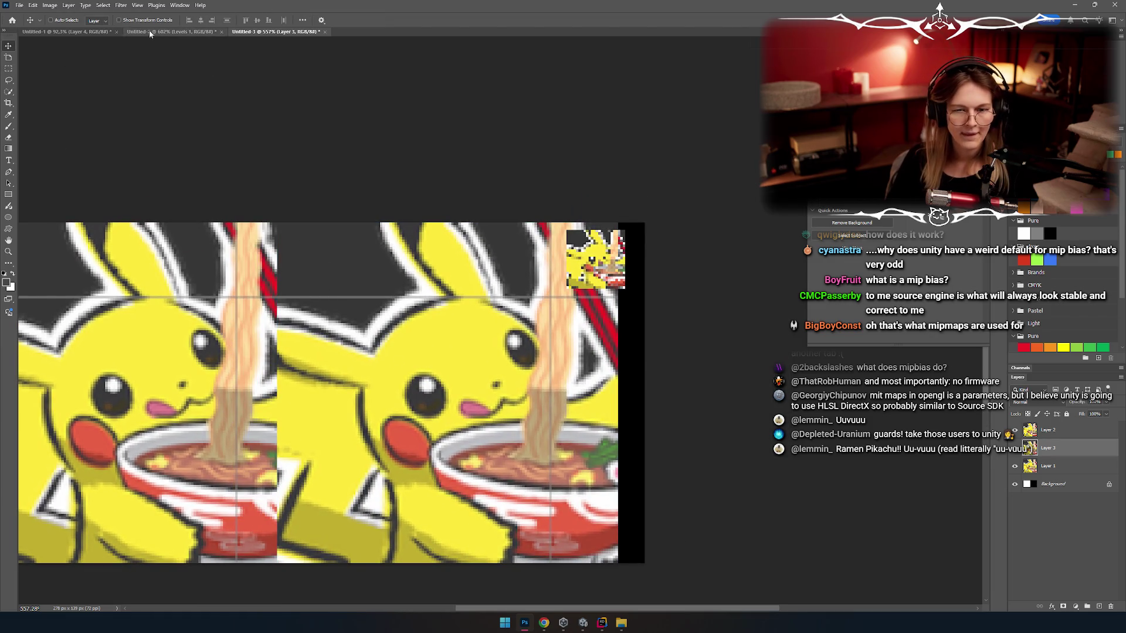
scroll(295, 146, left, 3)
drag(485, 343, 473, 384)
Step: Scale the first copy to half size using Bicubic Automatic resampling
key(ctrl+t)
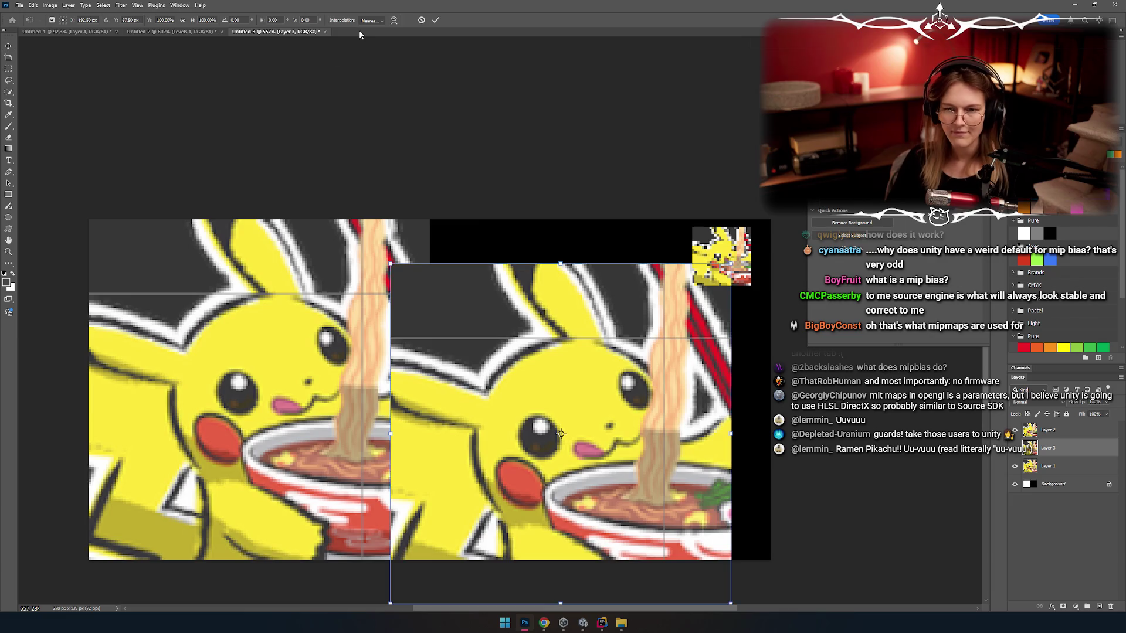
click(370, 21)
click(397, 67)
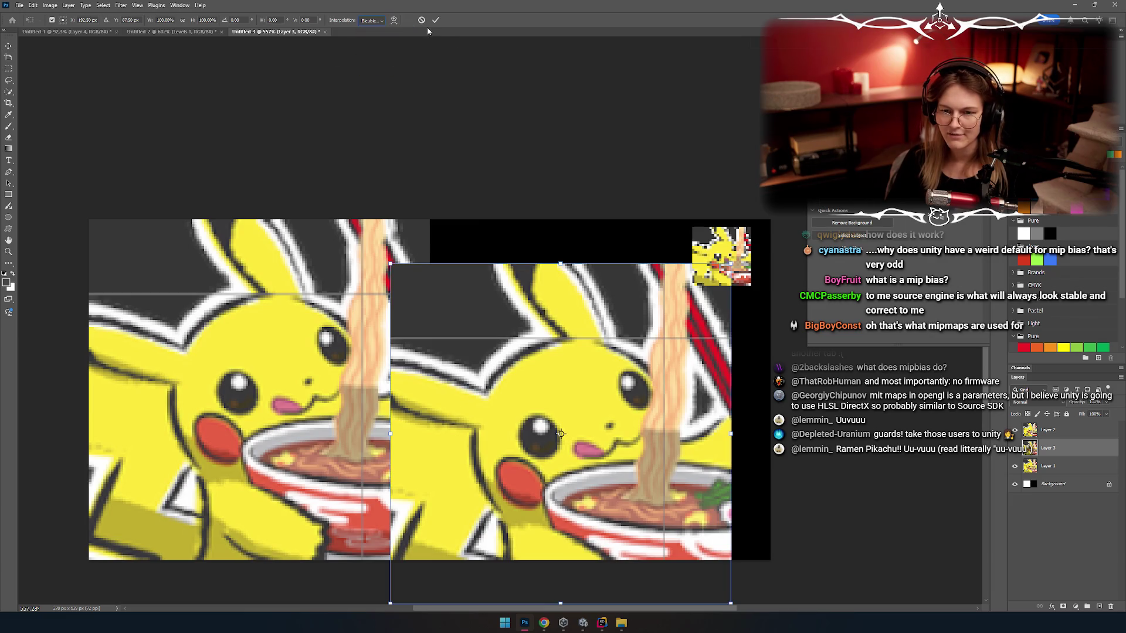
drag(457, 359, 431, 266)
scroll(410, 246, down, 3)
scroll(411, 247, right, 3)
mouse_move(372, 218)
mouse_down()
mouse_move(438, 269)
mouse_move(533, 238)
mouse_up()
drag(770, 116, 609, 285)
key(Return)
Step: Duplicate the full-size Pikachu again and shrink that copy to about quarter size
scroll(528, 270, right, 3)
scroll(410, 293, left, 3)
ctrl+click(422, 320)
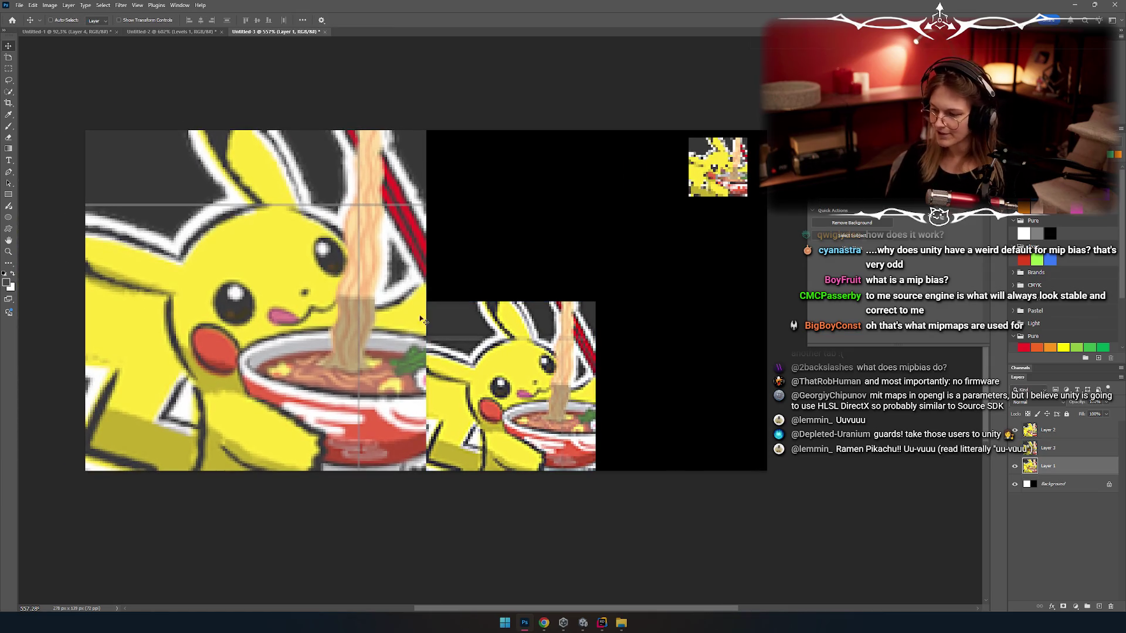
key(ctrl+j)
mouse_move(362, 299)
mouse_down()
mouse_move(721, 299)
mouse_move(703, 299)
mouse_up()
mouse_move(660, 229)
mouse_down()
mouse_move(500, 318)
mouse_move(605, 266)
mouse_up()
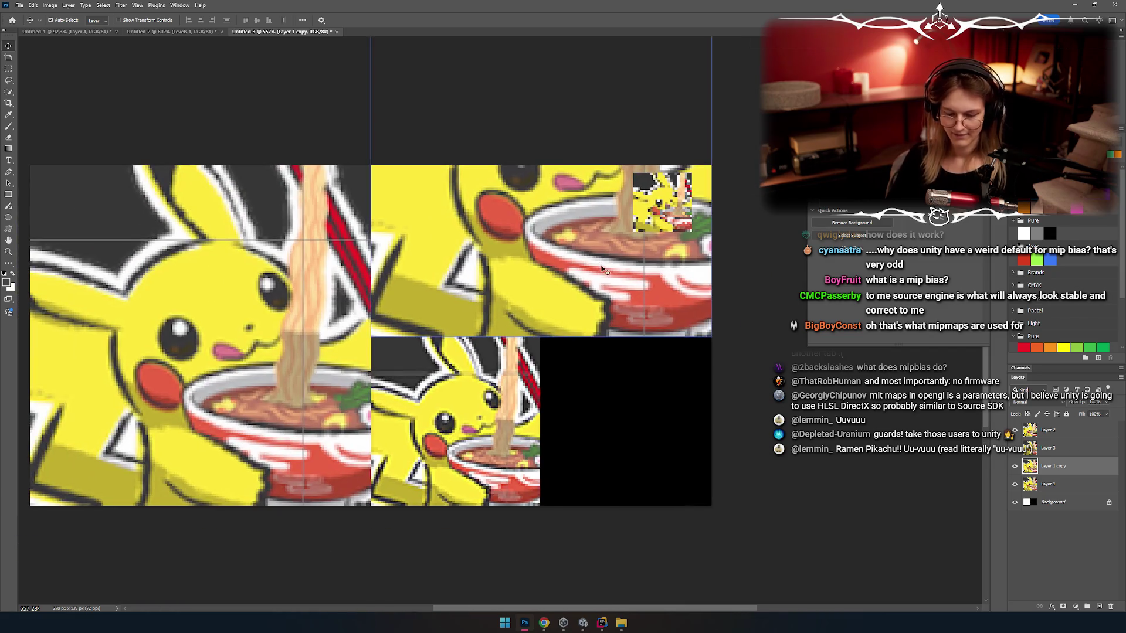
key(ctrl+t)
mouse_move(728, 51)
mouse_down()
mouse_move(475, 280)
mouse_move(451, 286)
mouse_up()
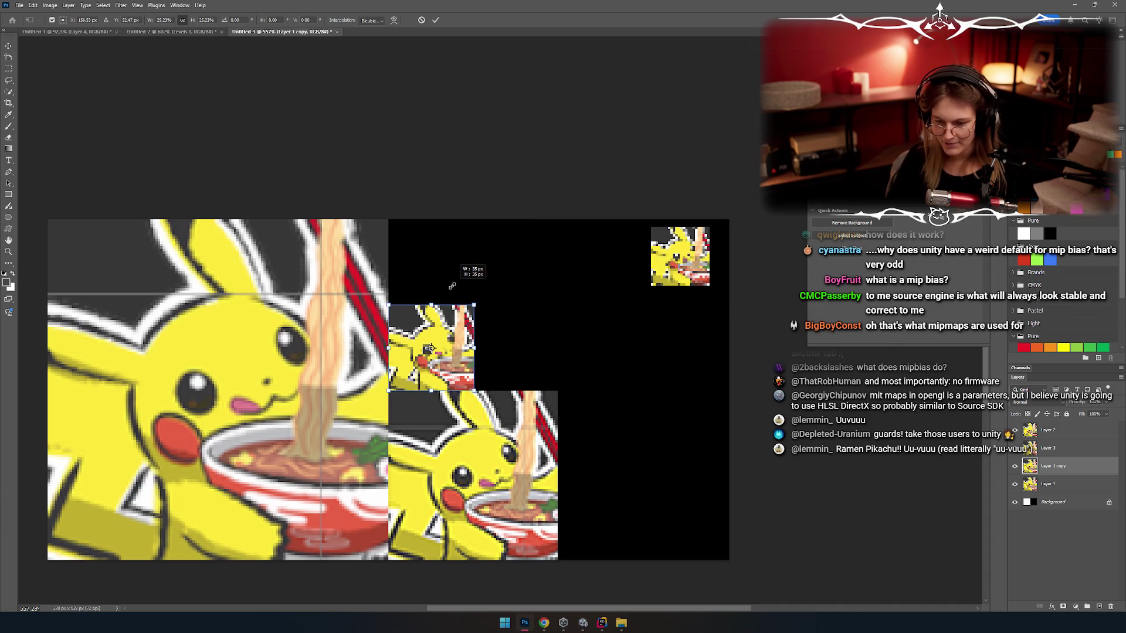
key(Return)
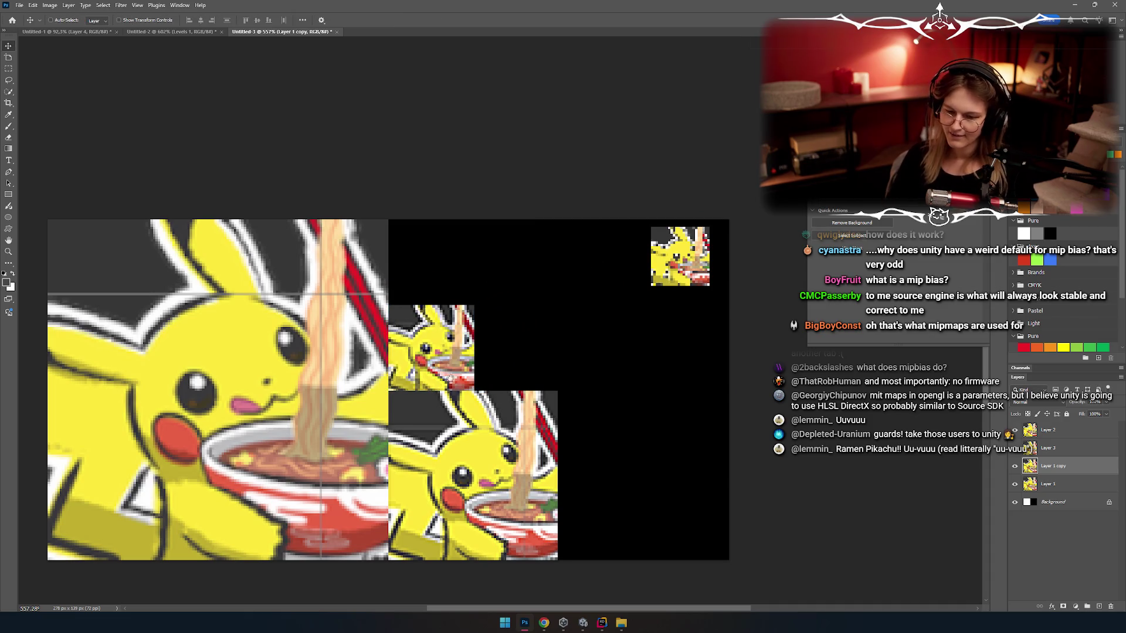
Step: Make a third copy, shrink it to about 14% and place it above the quarter-size copy
scroll(453, 334, down, 5)
scroll(540, 287, up, 5)
drag(540, 286, 481, 318)
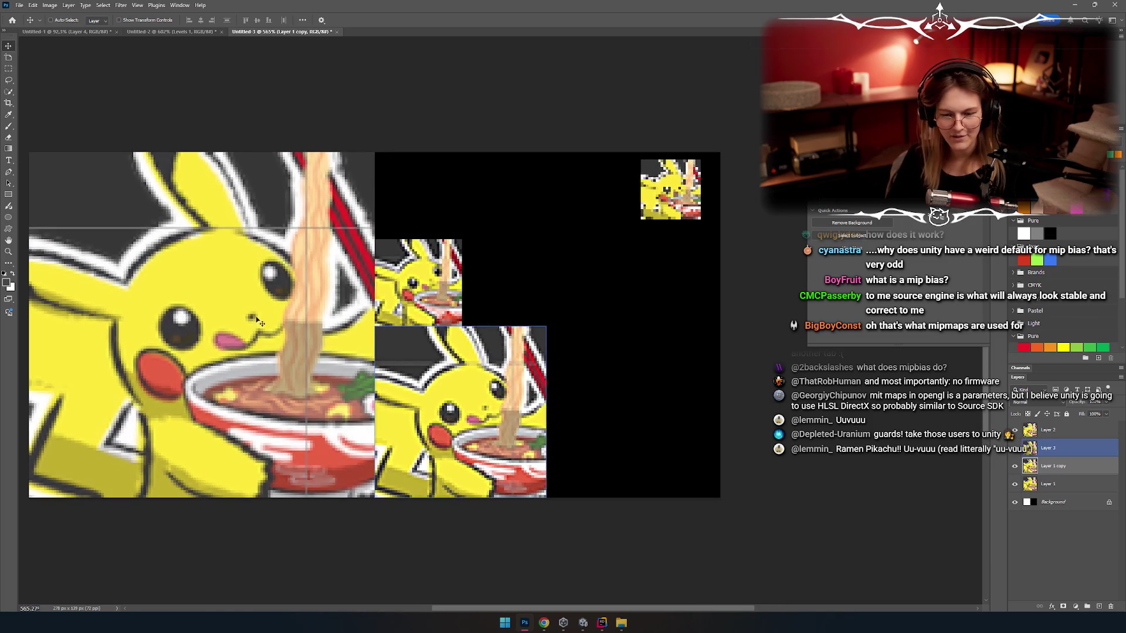
ctrl+click(258, 314)
key(ctrl+j)
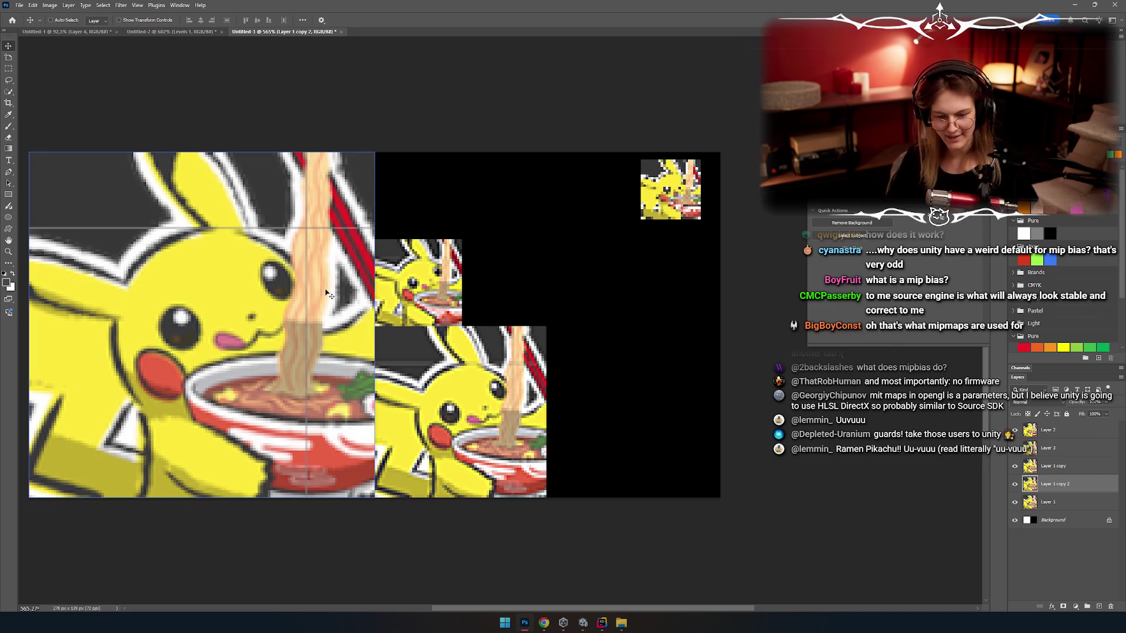
mouse_move(124, 418)
mouse_down()
mouse_move(570, 300)
mouse_move(514, 354)
mouse_up()
key(ctrl+t)
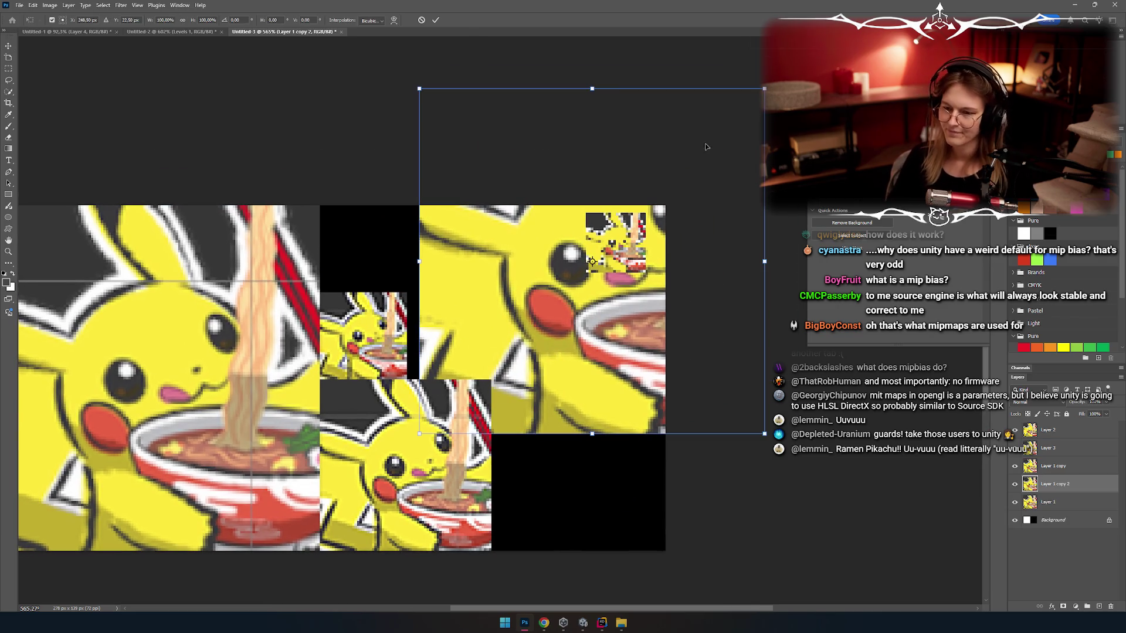
drag(764, 91, 465, 309)
mouse_move(444, 409)
mouse_down()
mouse_move(352, 273)
mouse_move(364, 245)
mouse_up()
key(Down)
key(Down)
key(Return)
mouse_move(429, 367)
mouse_down()
mouse_move(487, 395)
mouse_move(519, 389)
mouse_move(473, 330)
mouse_move(415, 296)
mouse_up()
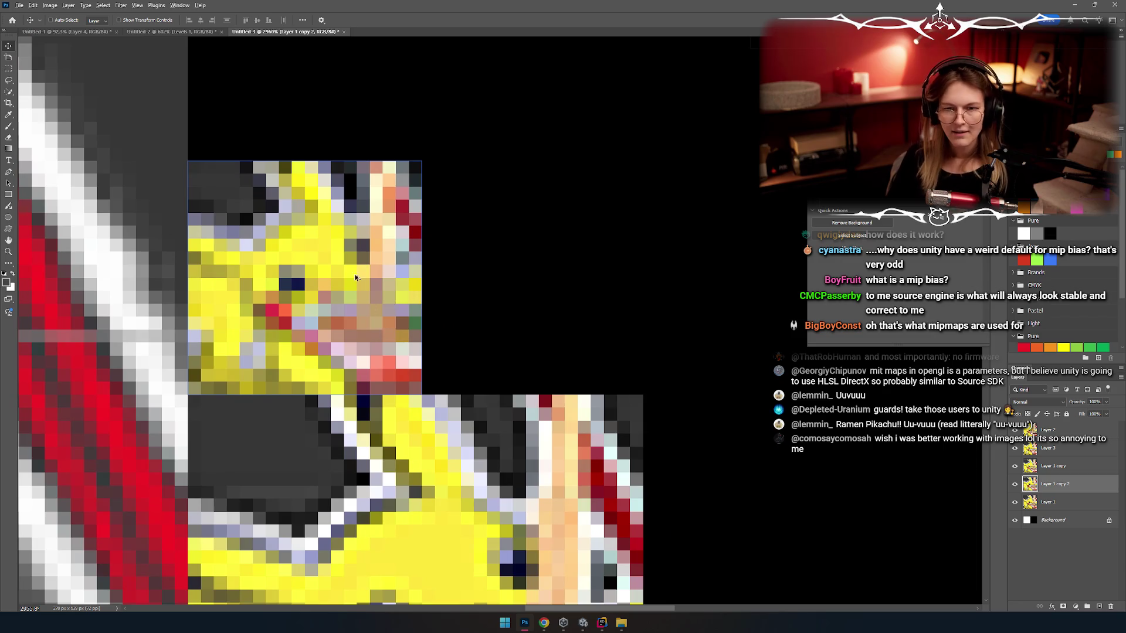
Step: Select the crude nearest-neighbour thumbnail layer and drag it down toward the mip copies
scroll(355, 277, down, 6)
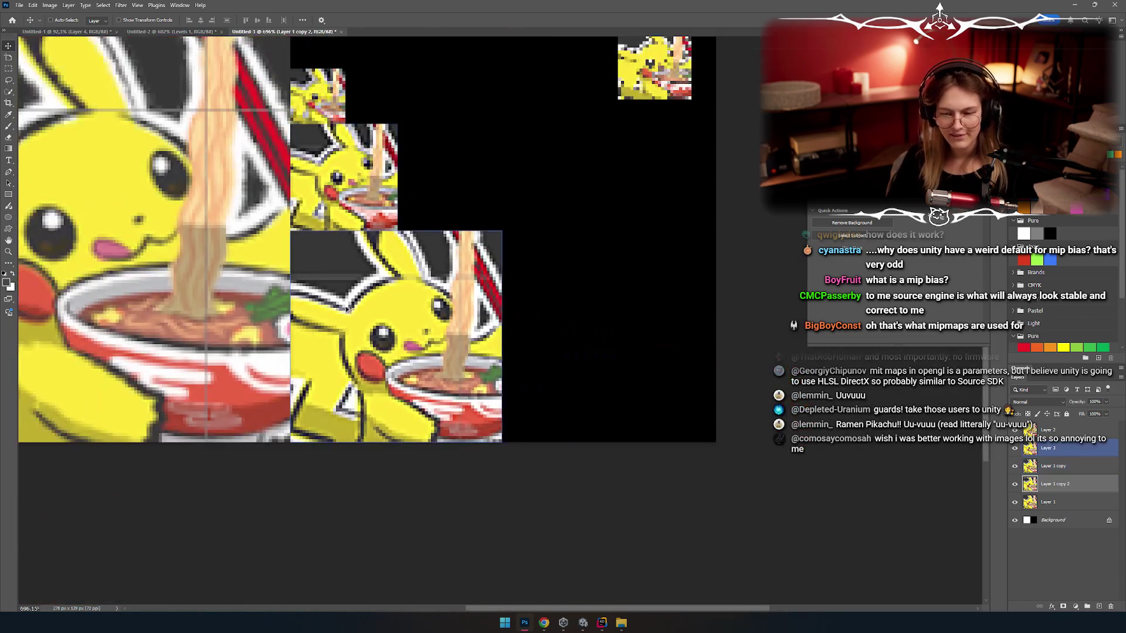
scroll(348, 309, up, 4)
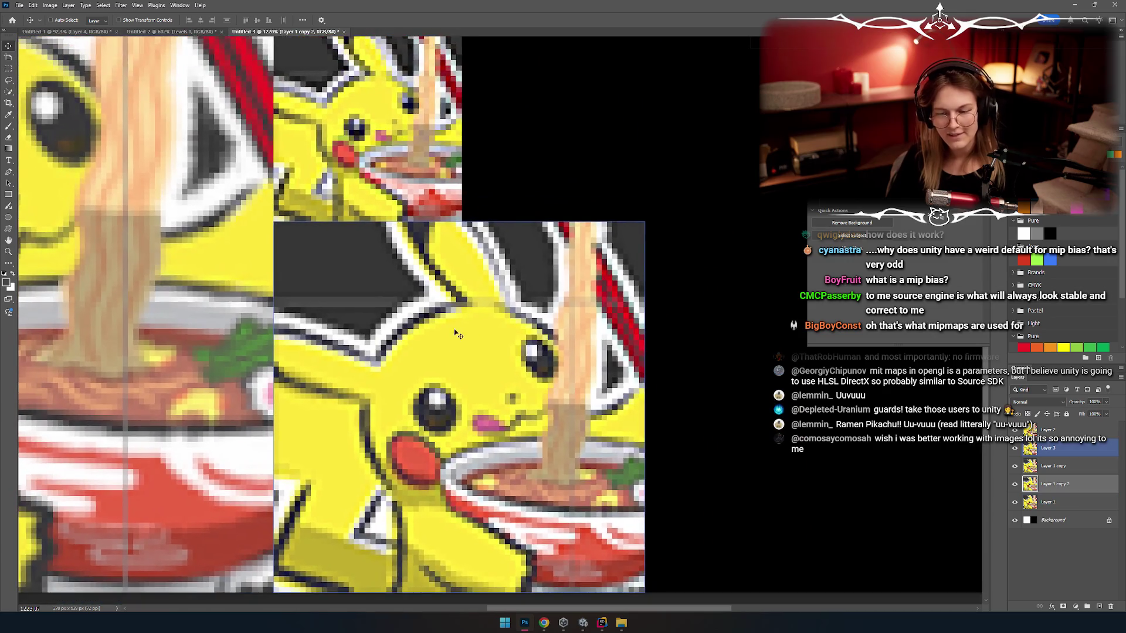
scroll(458, 335, up, 3)
scroll(352, 298, up, 3)
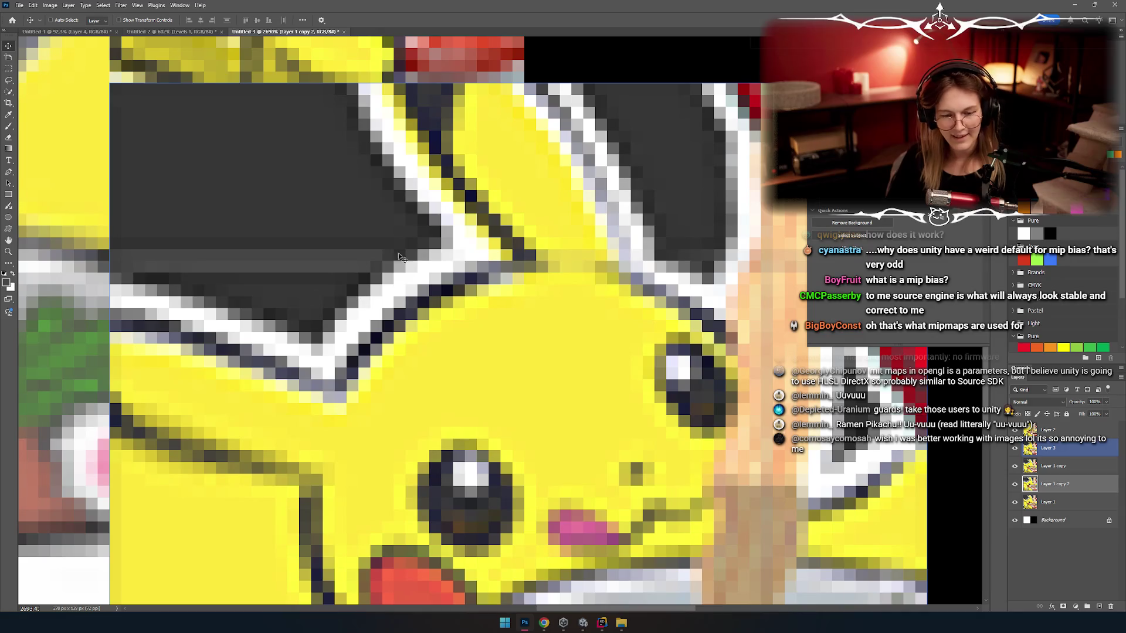
scroll(332, 295, down, 5)
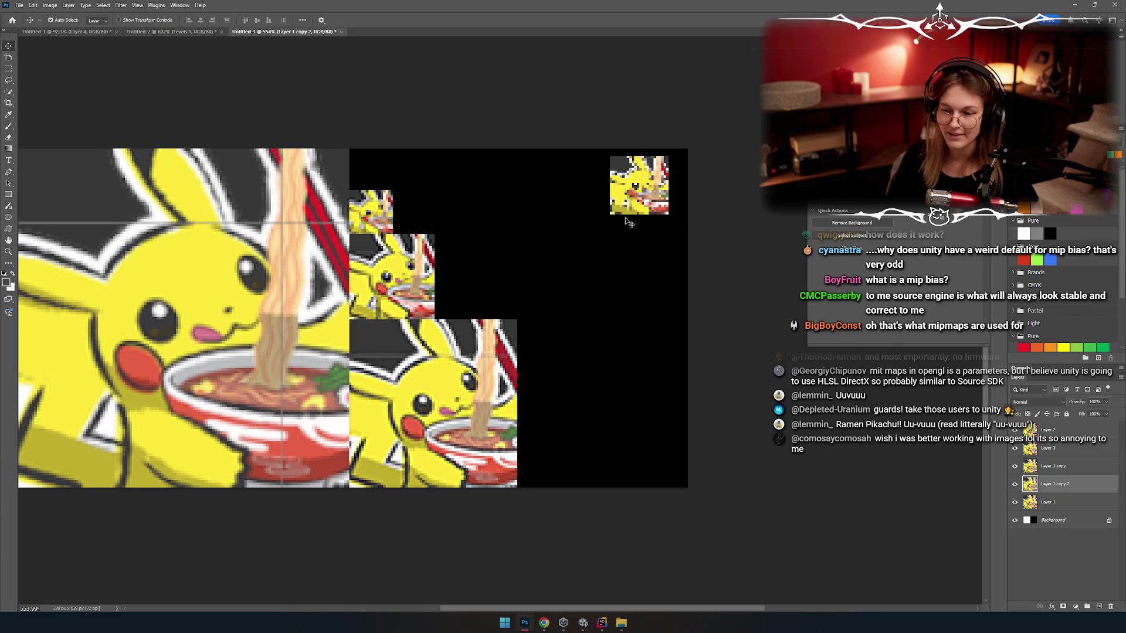
click(632, 184)
mouse_move(630, 174)
mouse_down()
mouse_move(472, 252)
mouse_move(473, 266)
mouse_up()
scroll(474, 267, up, 2)
scroll(474, 267, up, 2)
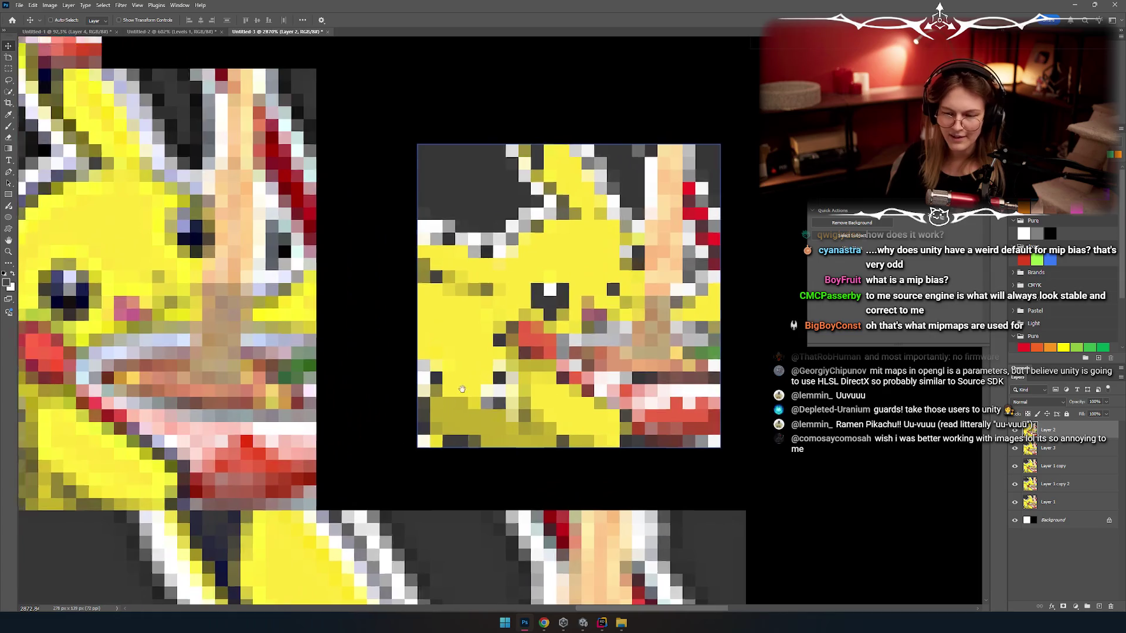
scroll(474, 267, down, 2)
mouse_move(607, 354)
mouse_down()
mouse_move(528, 199)
mouse_move(563, 212)
mouse_up()
scroll(399, 107, up, 3)
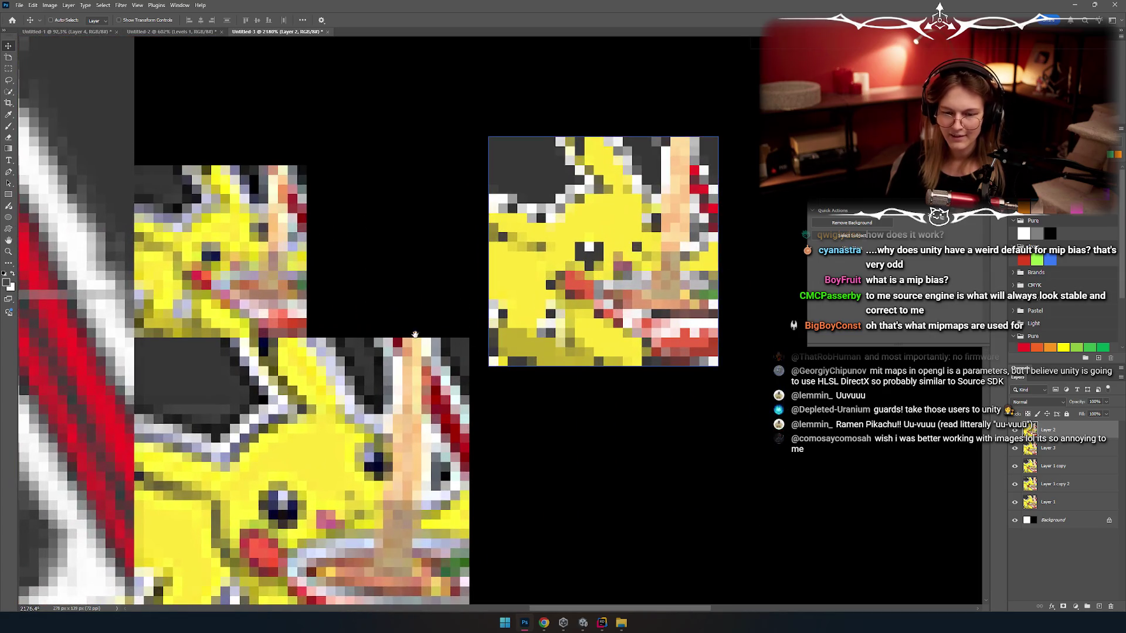
Step: Shift the crude thumbnail further right and down beside the downscaled copies
click(248, 222)
scroll(306, 287, left, 2)
scroll(307, 287, up, 3)
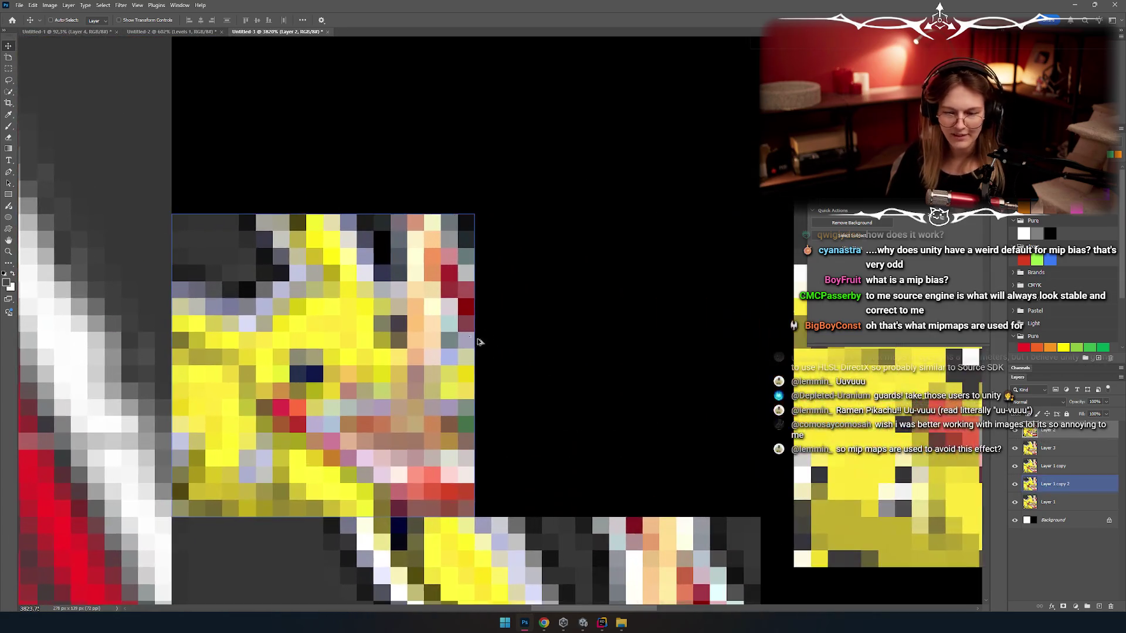
scroll(459, 300, down, 4)
scroll(459, 300, down, 3)
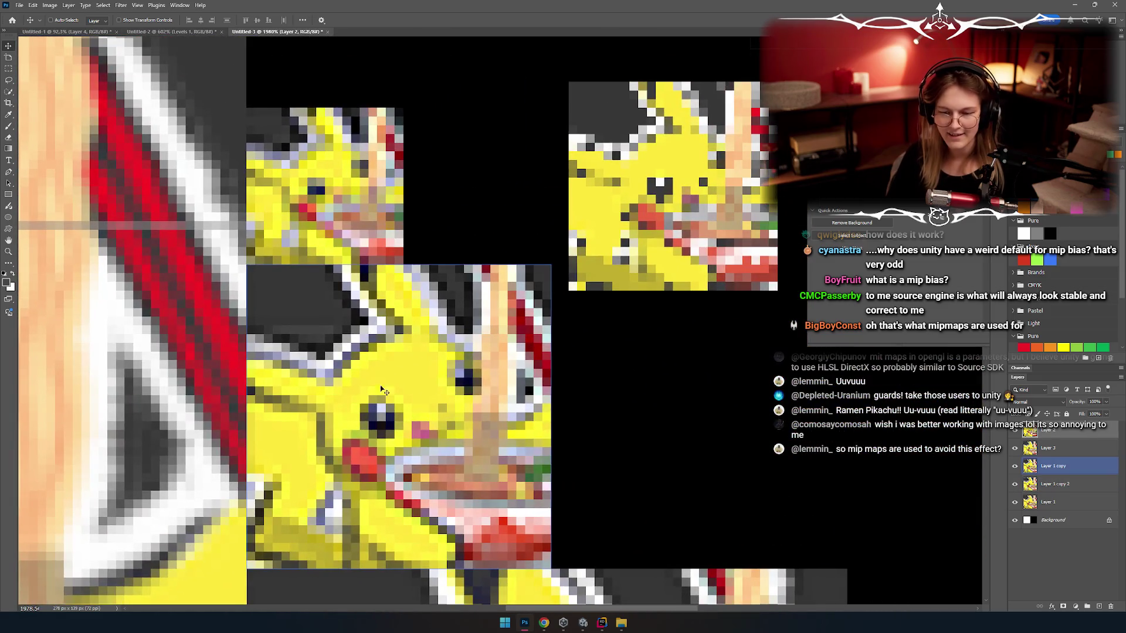
scroll(454, 258, right, 1)
scroll(452, 247, up, 3)
scroll(435, 224, left, 2)
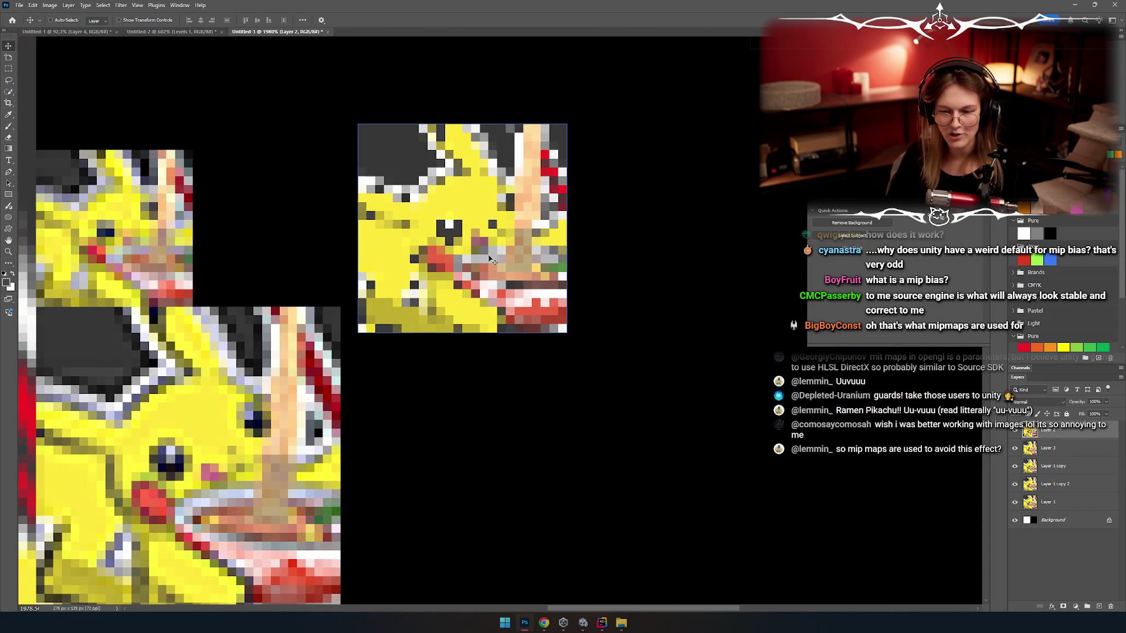
scroll(498, 267, down, 3)
drag(483, 250, 657, 324)
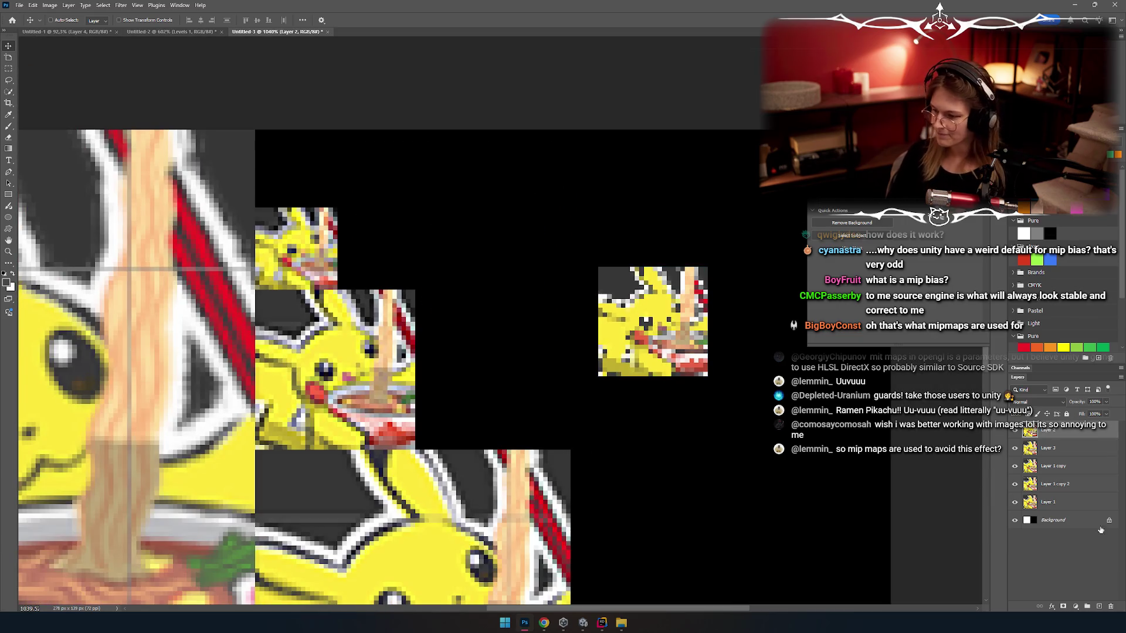
scroll(352, 293, down, 3)
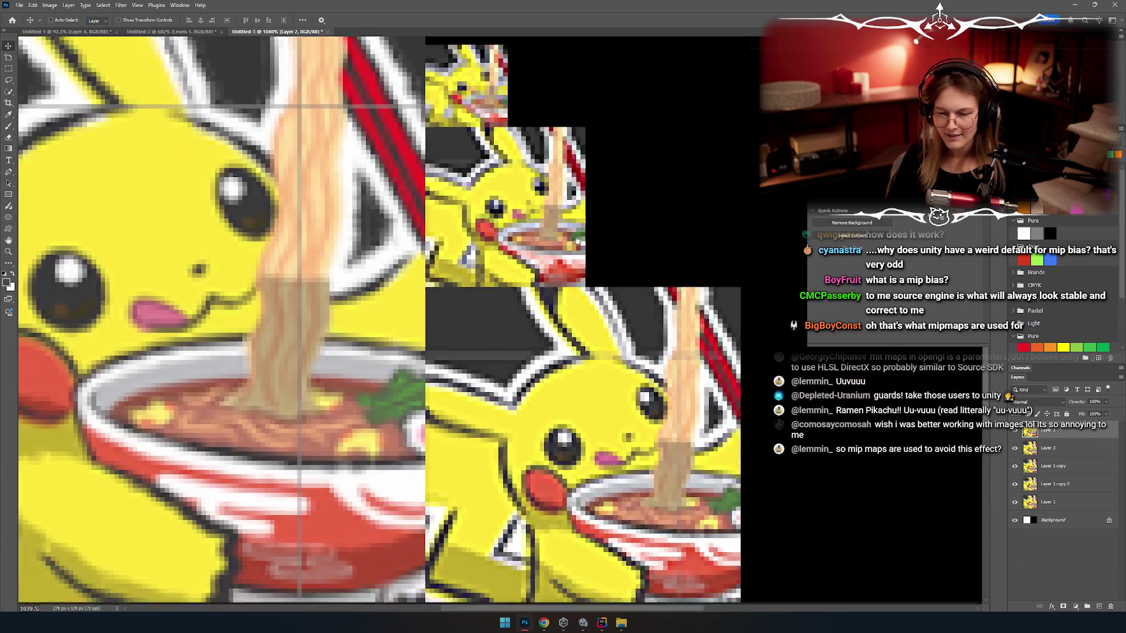
scroll(36, 178, up, 2)
Step: Draw rectangular marquee selections around the full-size Pikachu and the downscaled copies
click(9, 69)
drag(457, 282, 627, 276)
drag(173, 146, 616, 540)
drag(591, 437, 417, 428)
click(466, 338)
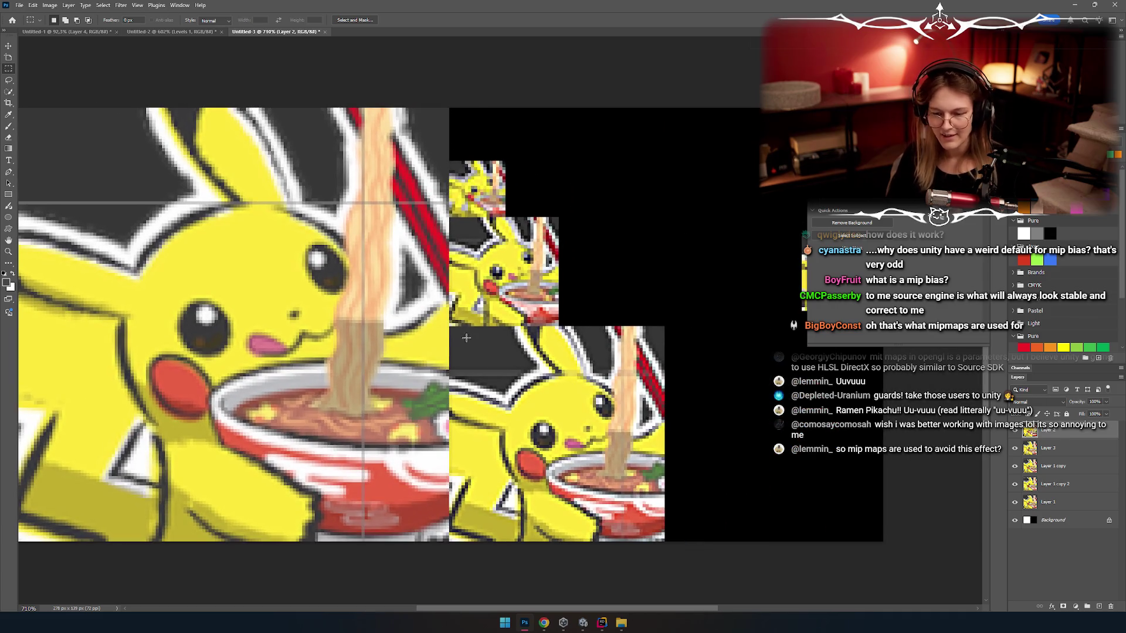
drag(687, 567, 665, 557)
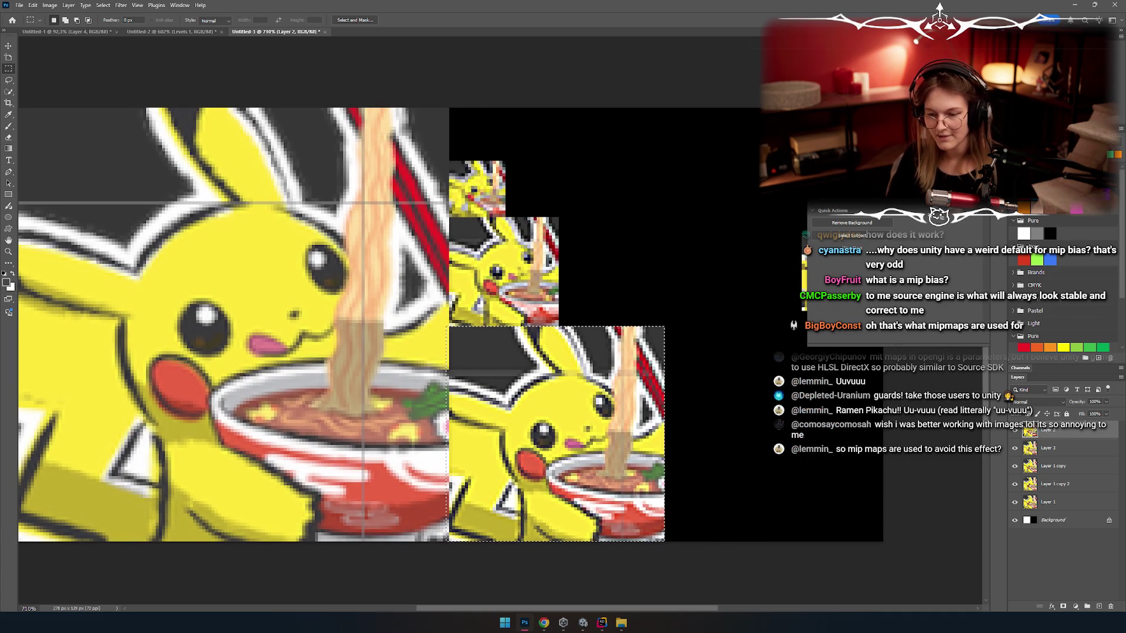
drag(562, 216, 456, 322)
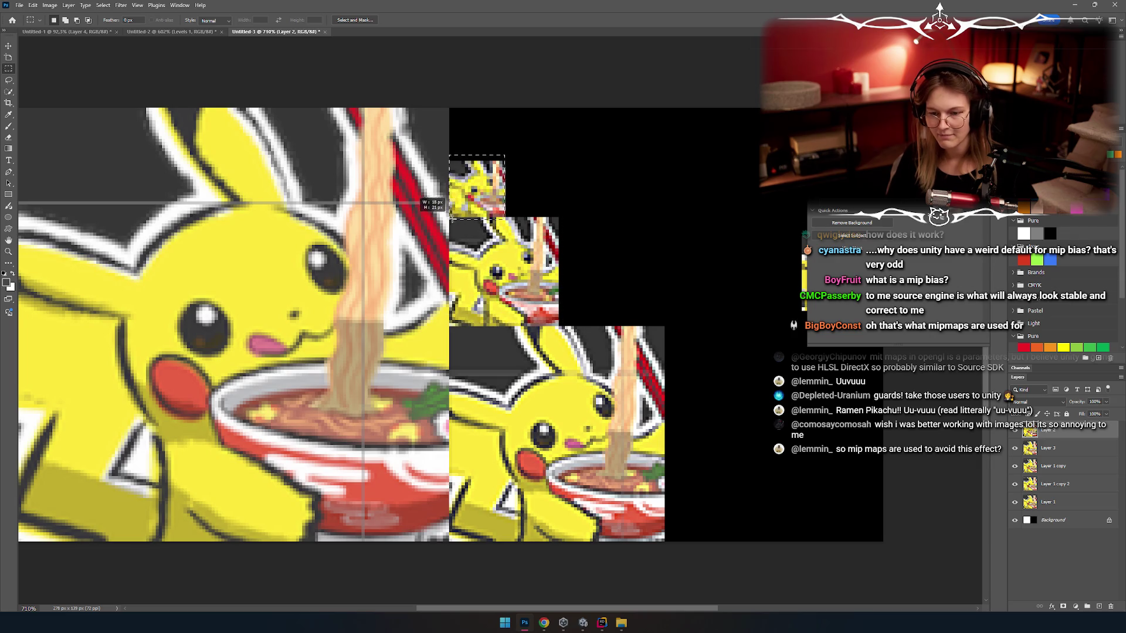
scroll(525, 301, down, 3)
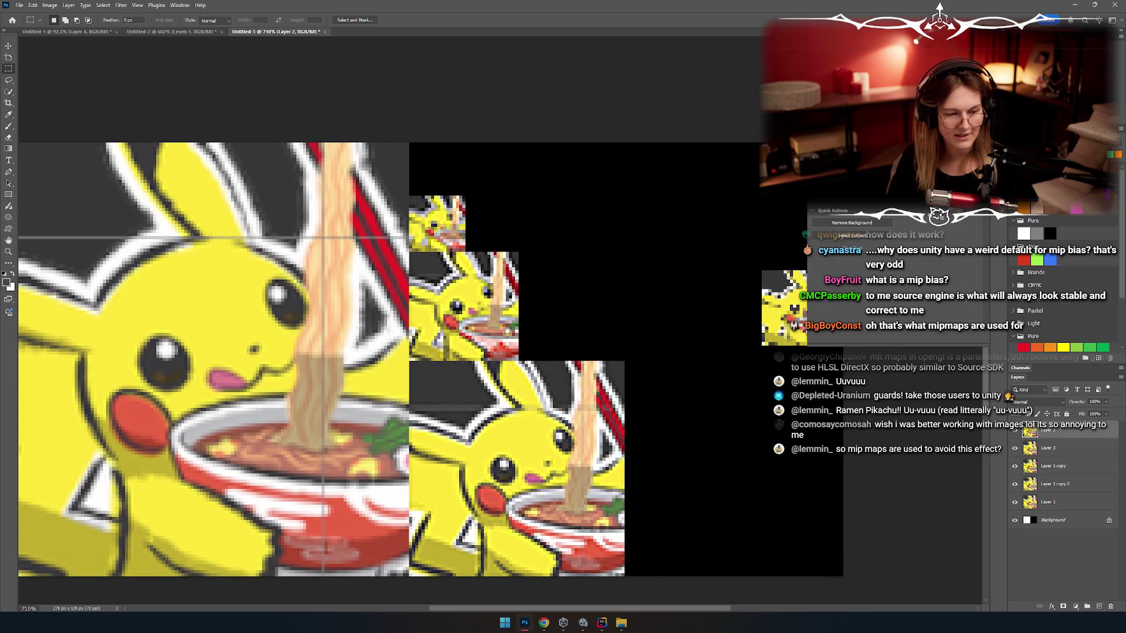
scroll(546, 302, up, 1)
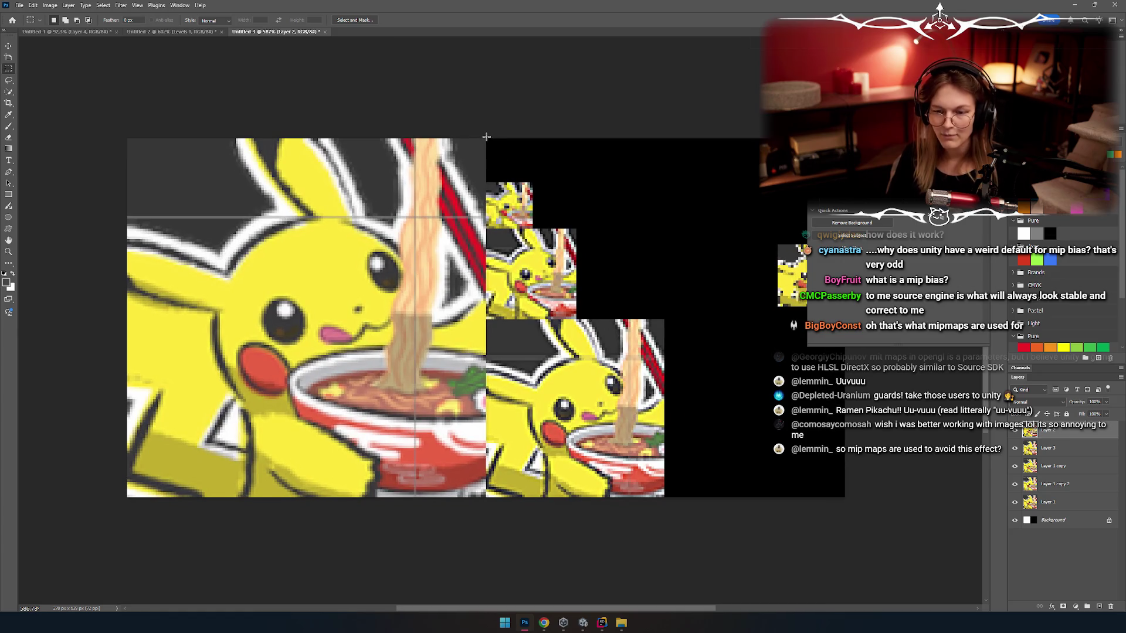
drag(693, 511, 662, 526)
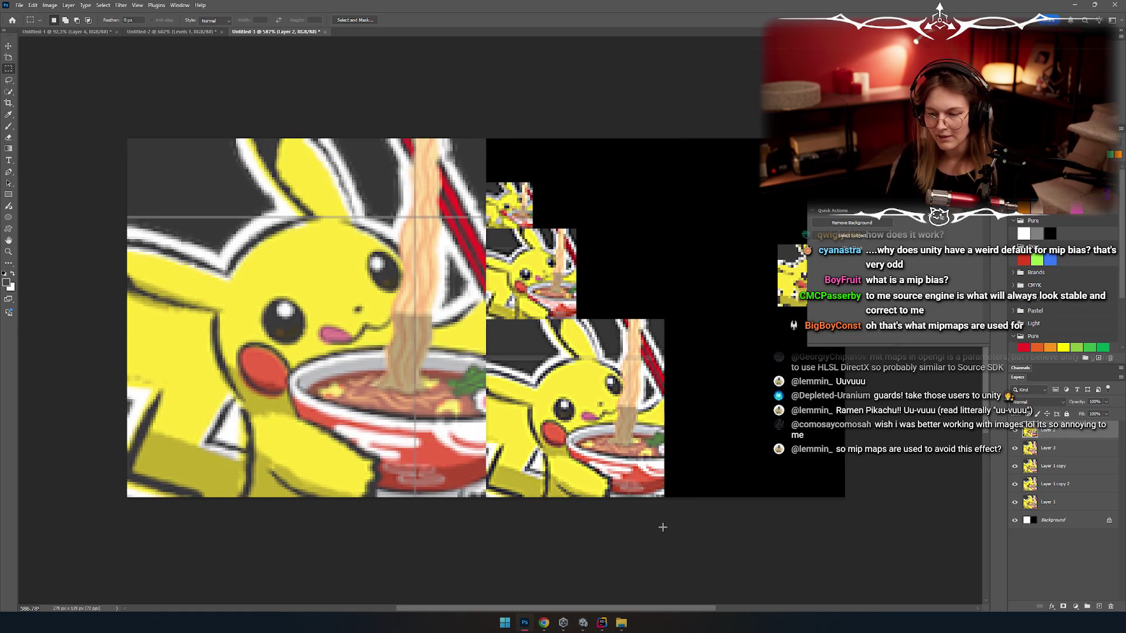
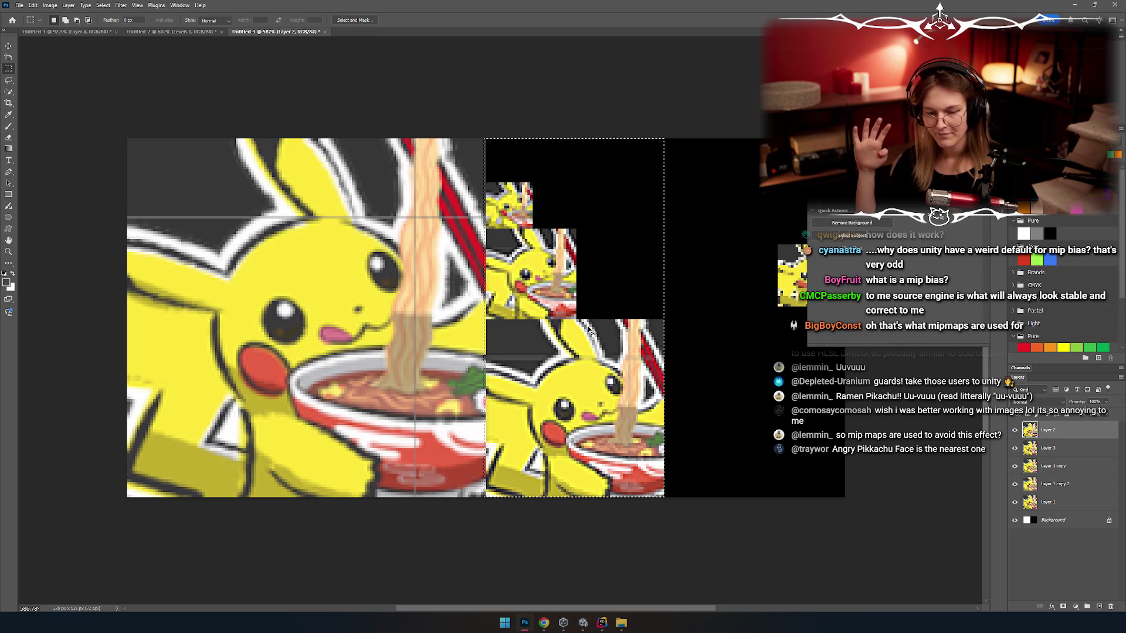
Step: Deselect, then add 100 percent relative height to the canvas, anchored at the top
key(ctrl+d)
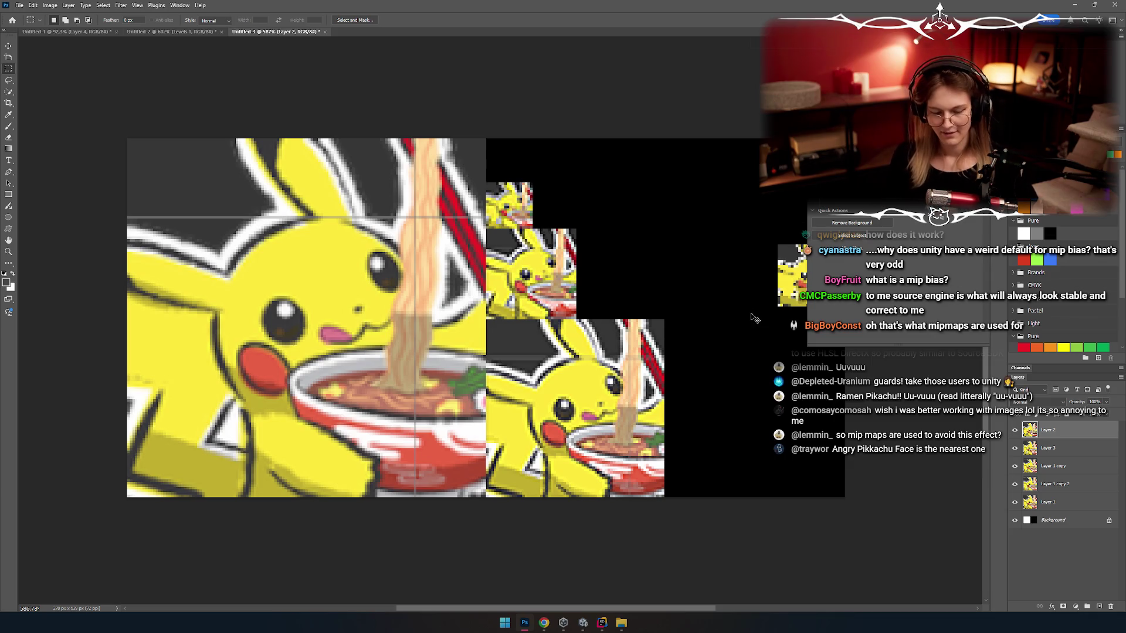
key(ctrl+alt+c)
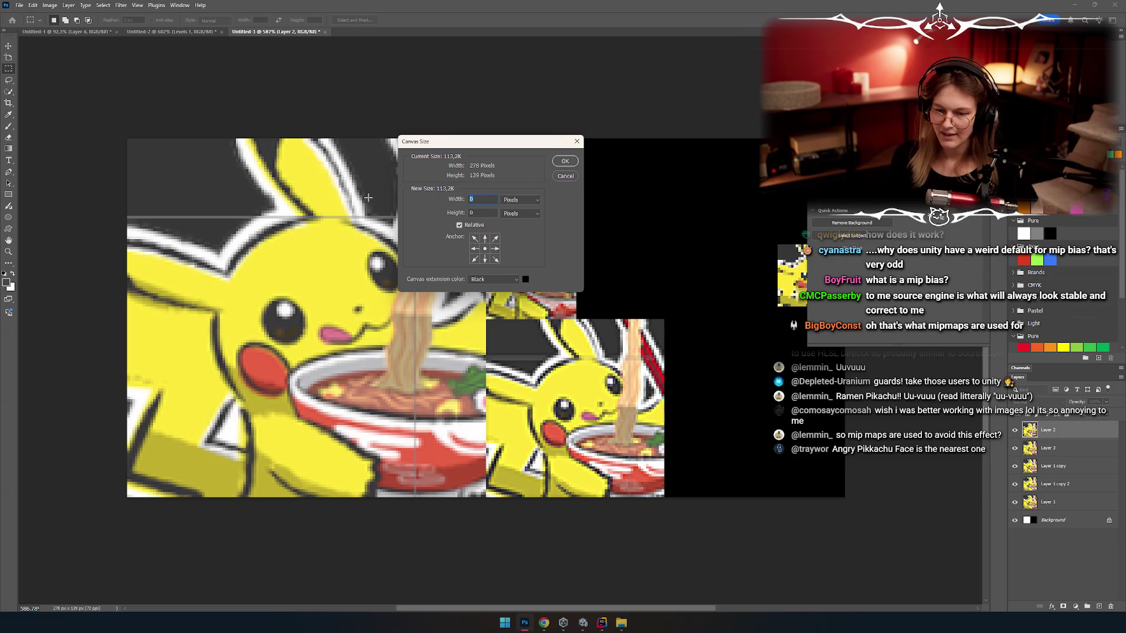
key(Tab)
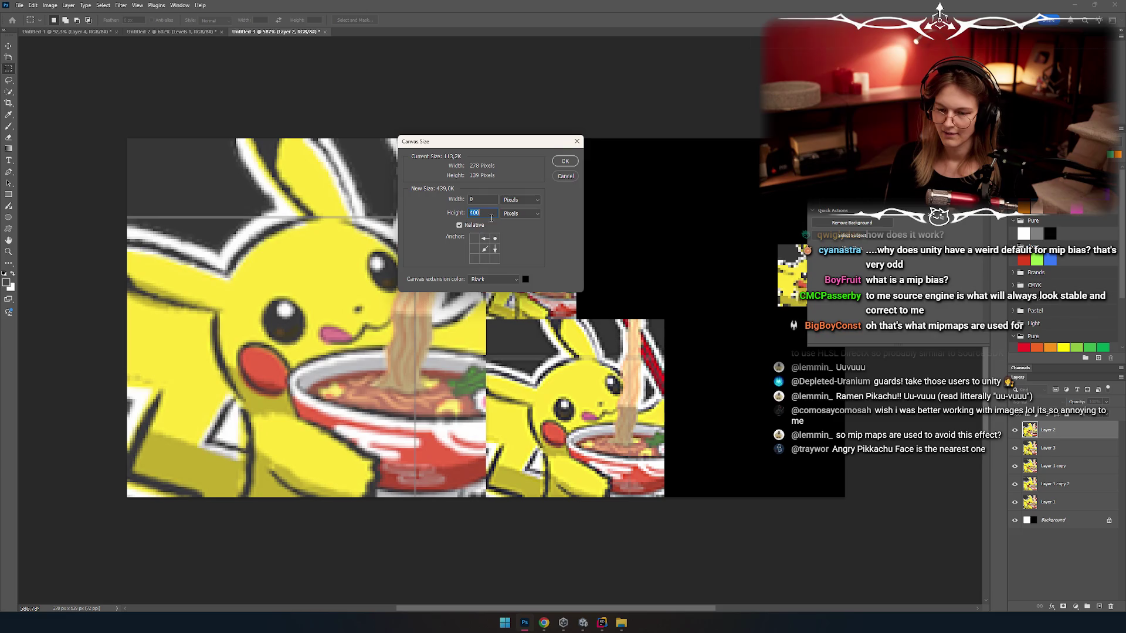
click(515, 212)
click(513, 222)
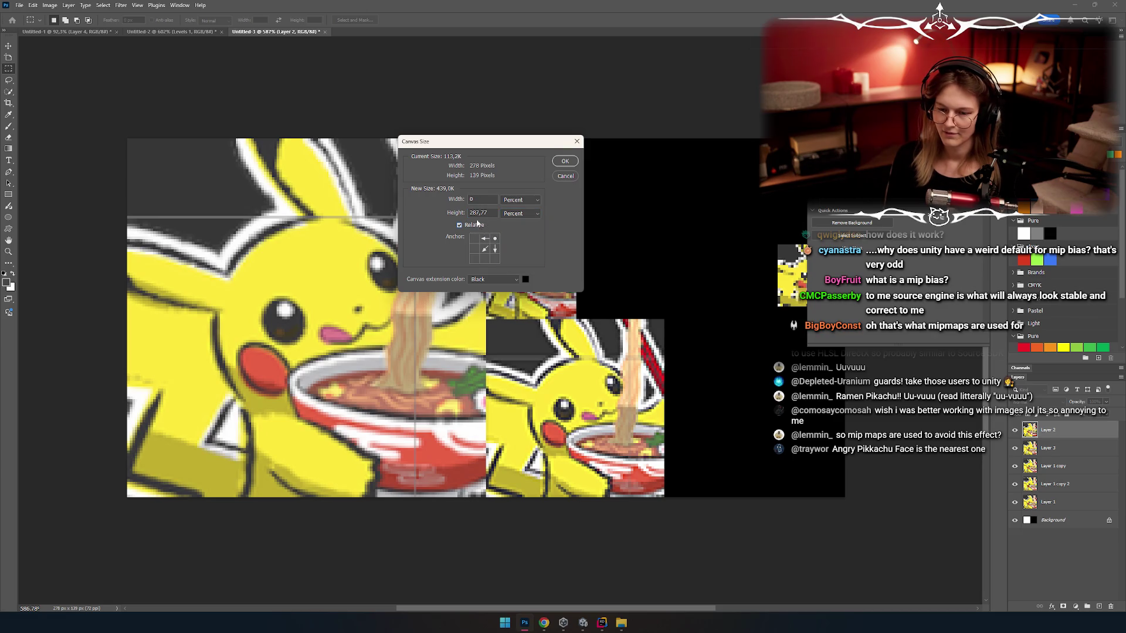
double_click(494, 213)
text(100)
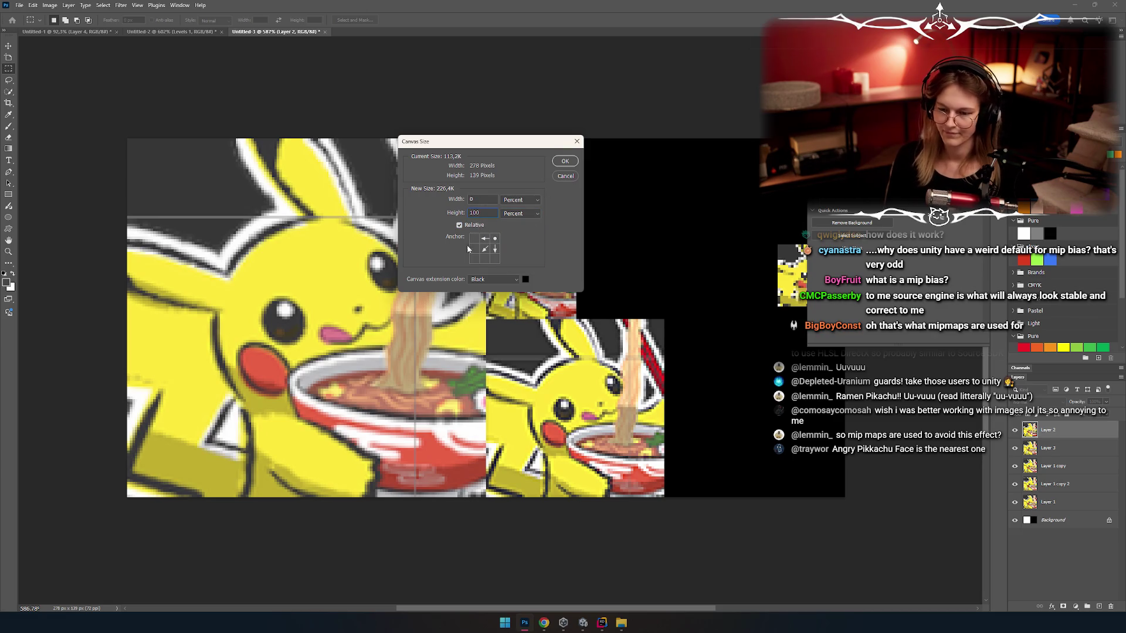
click(564, 161)
scroll(417, 290, down, 3)
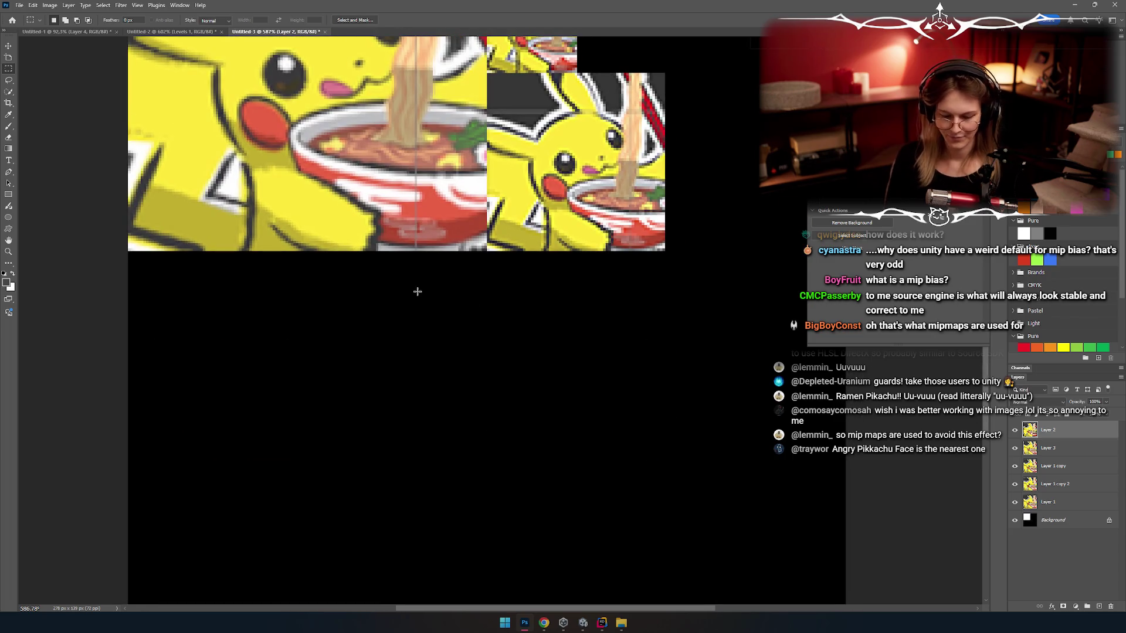
Step: Switch to a smaller white brush and try test lines in the black area, undoing them
key(b)
scroll(414, 368, down, 2)
scroll(414, 368, down, 2)
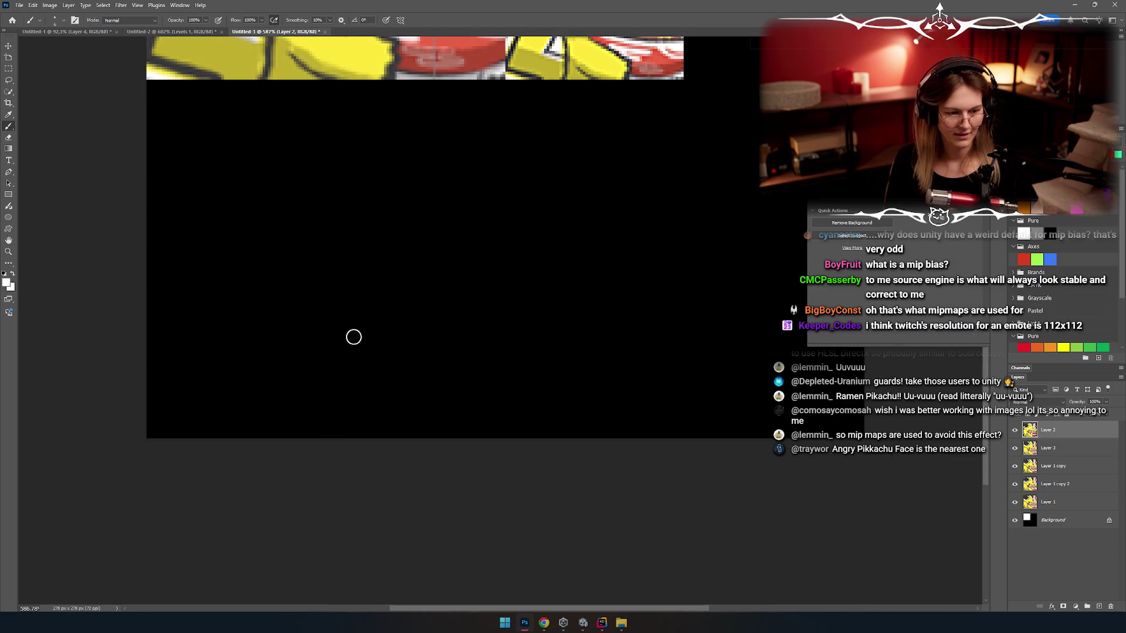
scroll(249, 397, right, 1)
drag(206, 406, 775, 389)
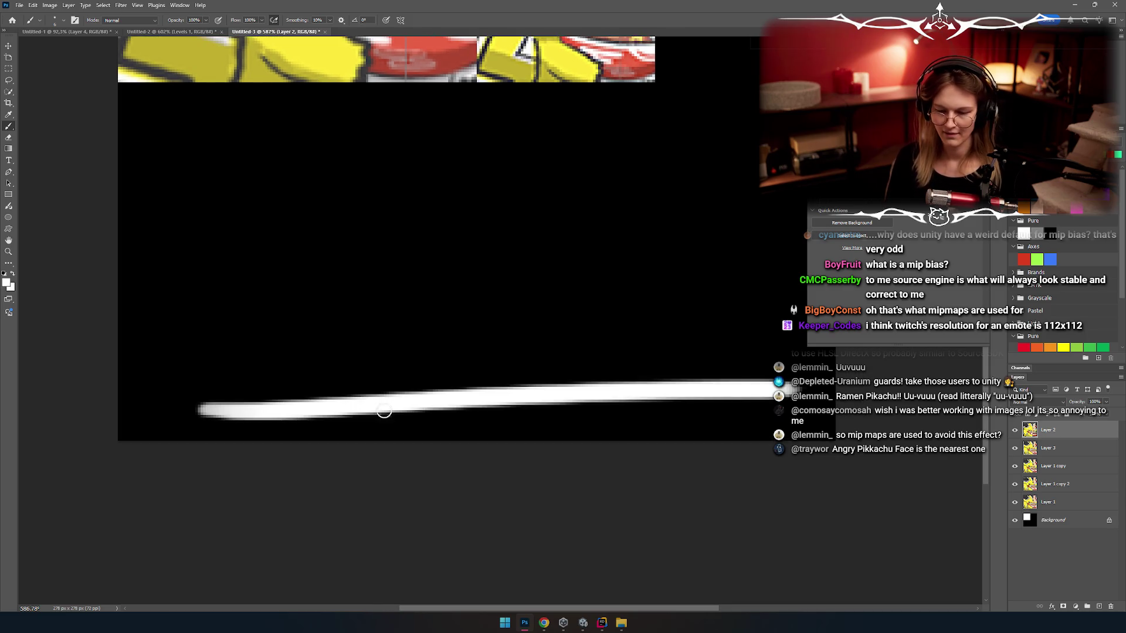
key(ctrl+z)
drag(463, 376, 412, 391)
drag(310, 362, 320, 372)
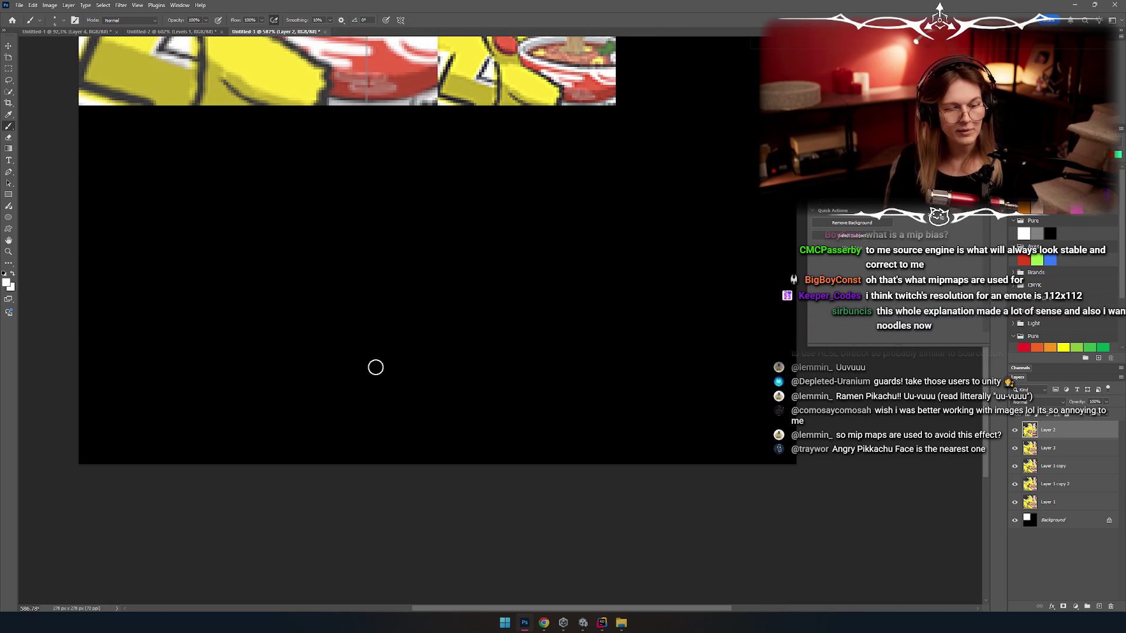
key(bracketleft)
key(bracketleft)
key(bracketleft)
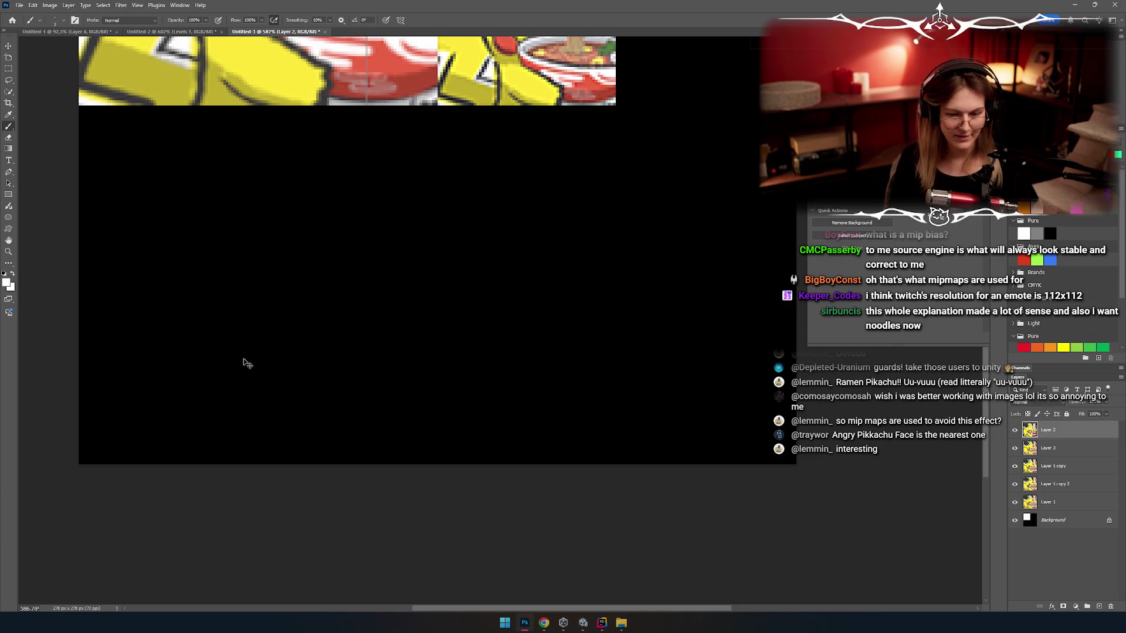
drag(176, 439, 702, 435)
key(ctrl+z)
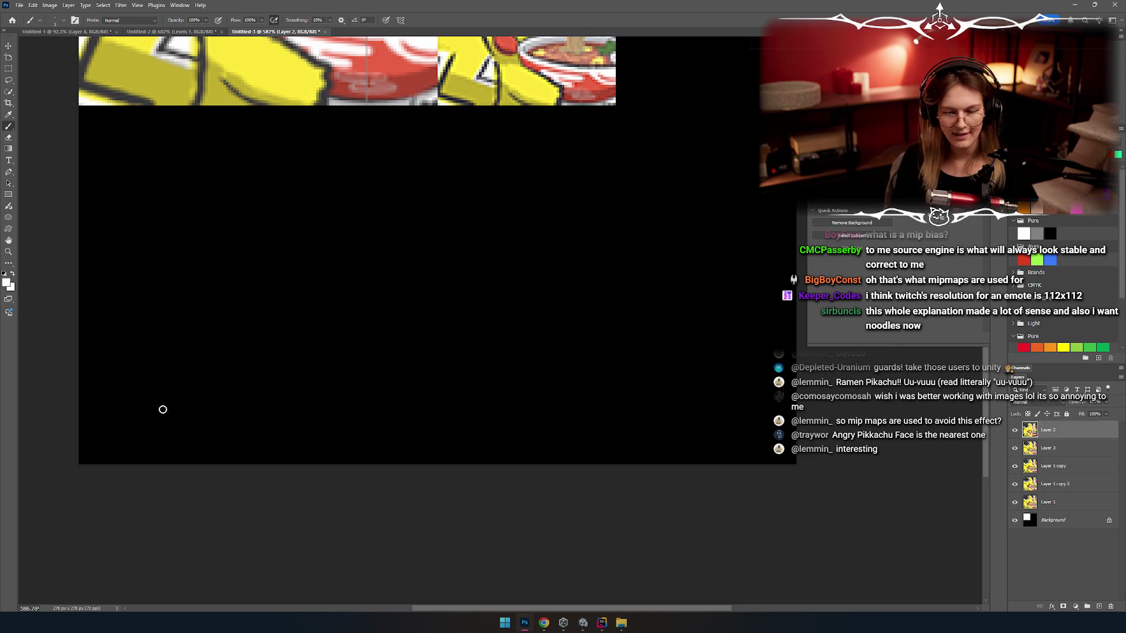
drag(167, 409, 727, 410)
key(ctrl+z)
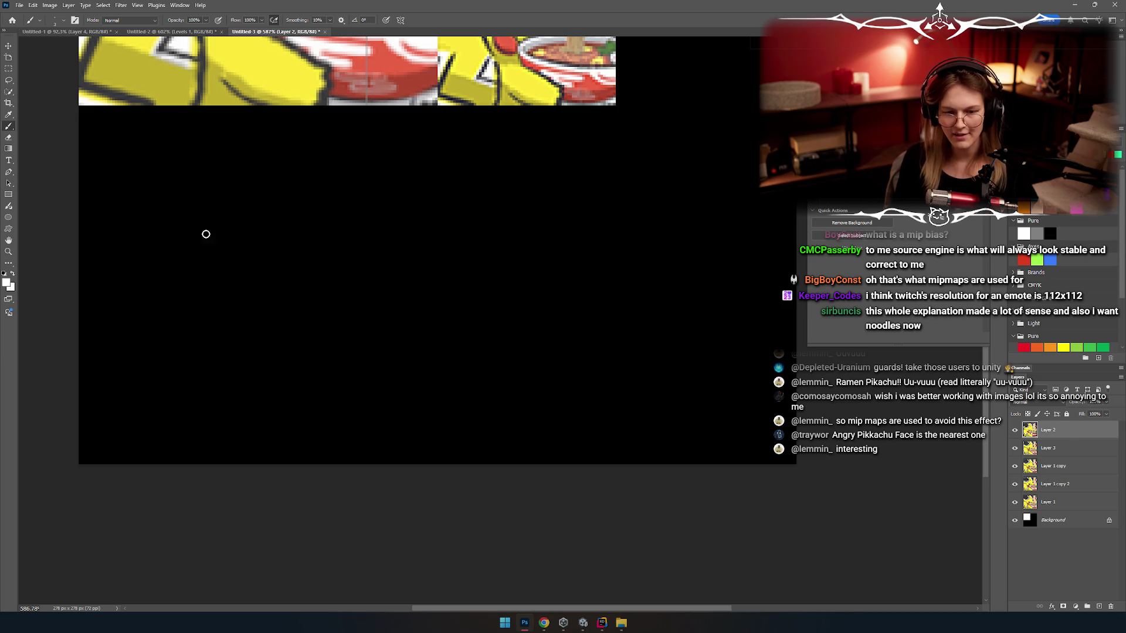
Step: Sketch a rough white figure on the left, undoing stray strokes
mouse_move(208, 355)
mouse_down()
mouse_move(212, 218)
mouse_move(252, 251)
mouse_up()
key(ctrl+z)
mouse_move(235, 279)
mouse_down()
mouse_move(208, 351)
mouse_move(208, 267)
mouse_up()
key(ctrl+z)
drag(212, 375, 220, 246)
key(ctrl+z)
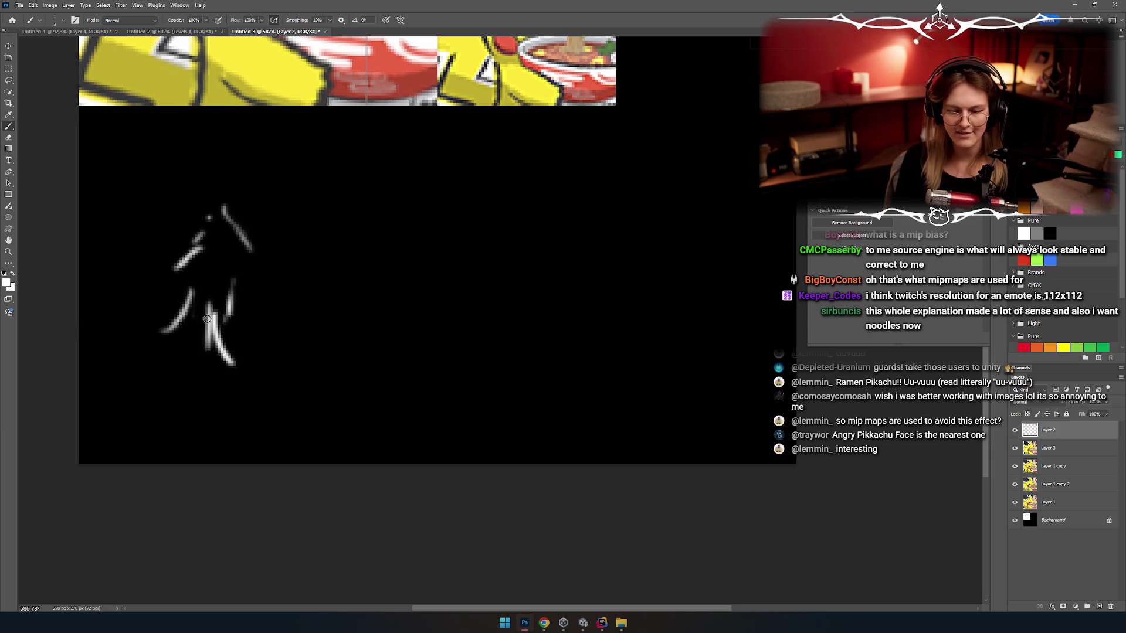
drag(207, 319, 185, 384)
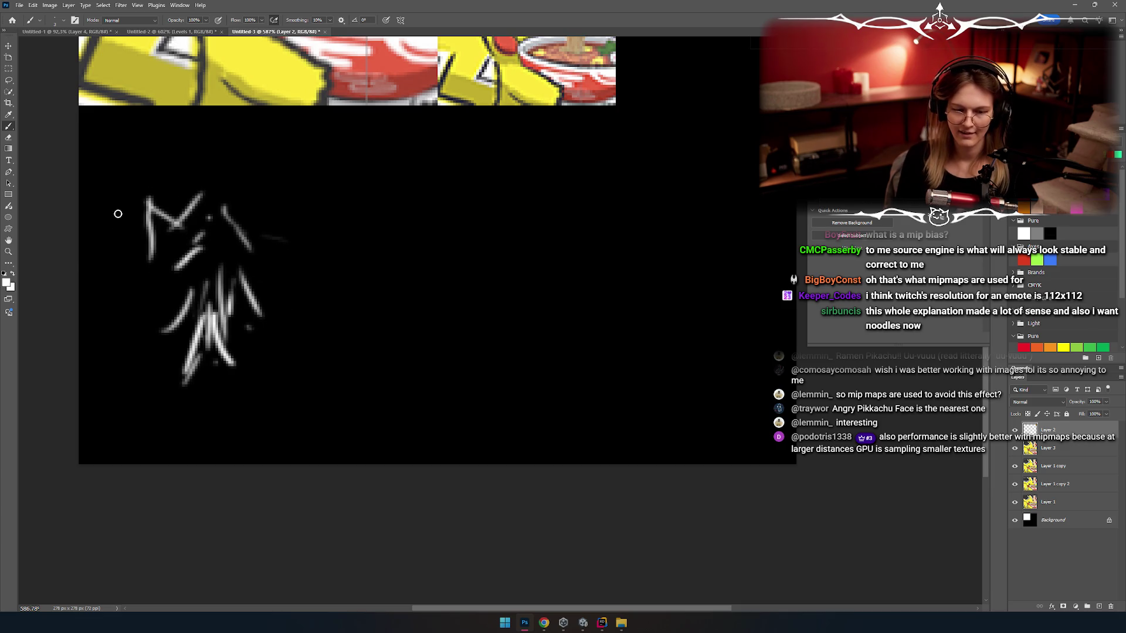
drag(135, 275, 79, 345)
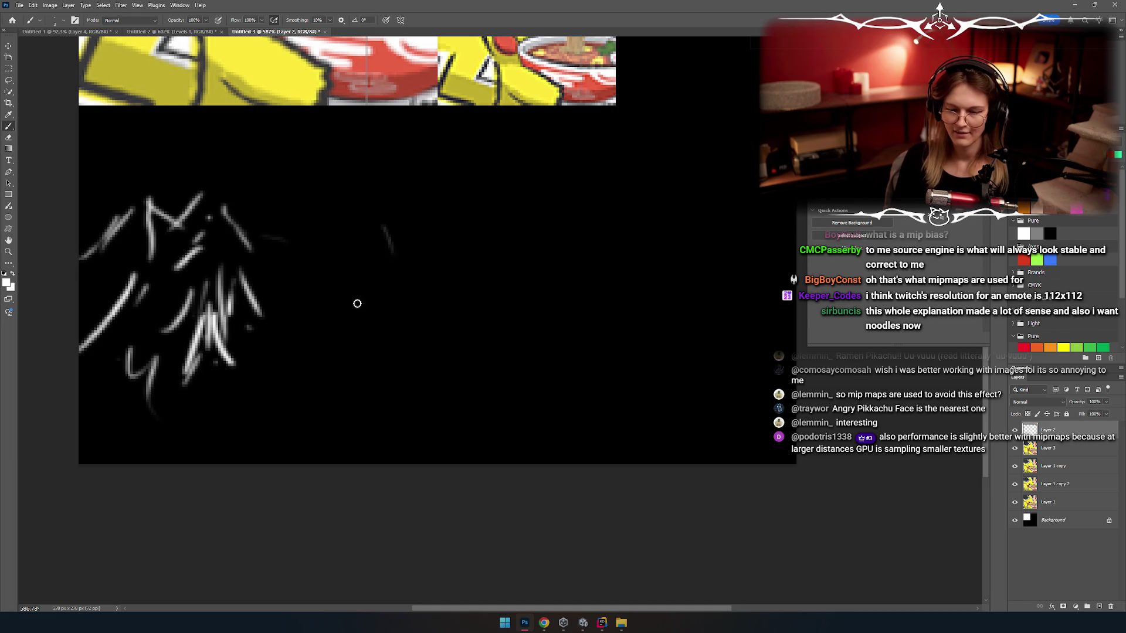
key(ctrl+z)
Step: Draw two diagonal lines converging upward, plus a curved stroke on the right
drag(369, 293, 170, 463)
drag(498, 296, 645, 462)
key(ctrl+z)
key(ctrl+z)
drag(477, 273, 608, 433)
key(ctrl+z)
drag(461, 287, 621, 463)
scroll(493, 372, up, 1)
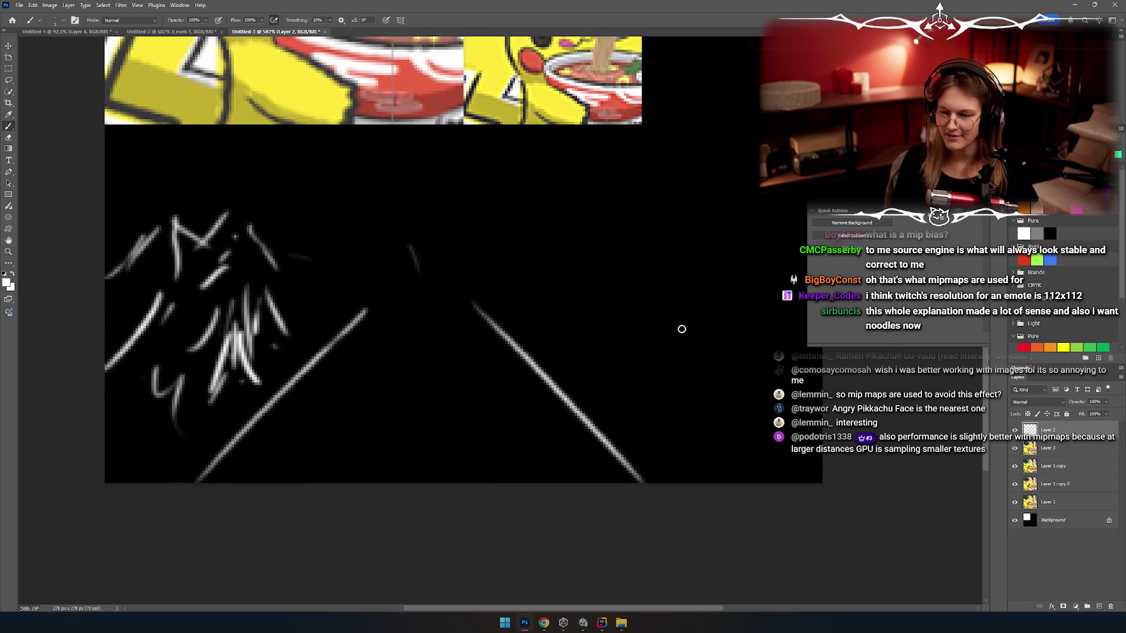
drag(603, 359, 683, 227)
drag(674, 329, 696, 156)
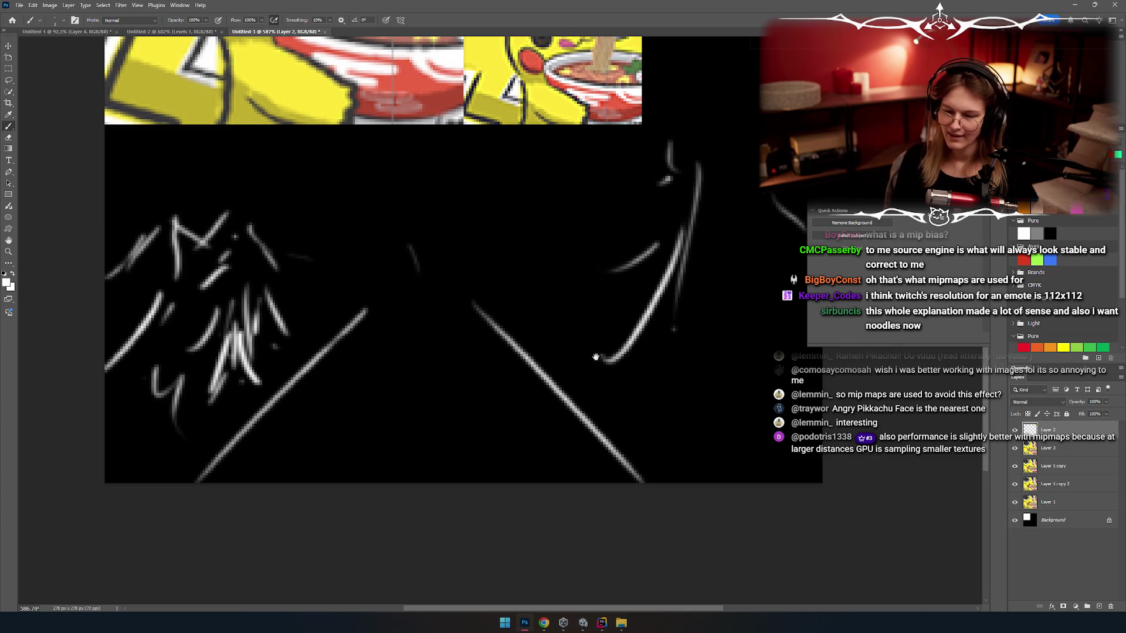
Step: Try horizontal lines and a loop between the diagonals, undo them, and pan back toward the tiles
scroll(595, 357, up, 2)
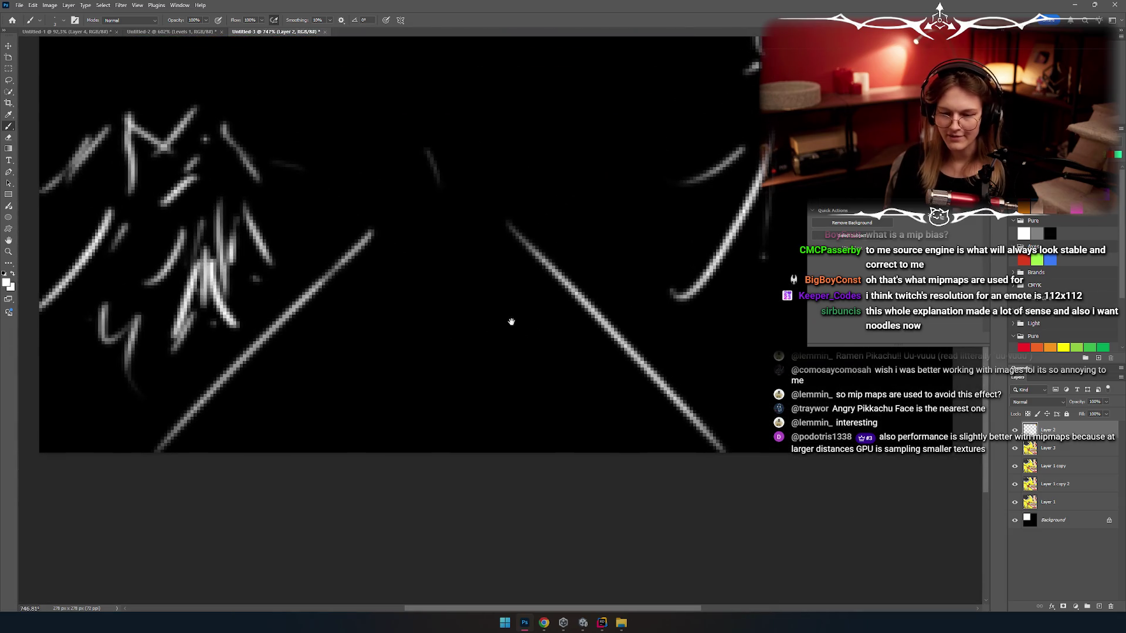
scroll(457, 370, up, 1)
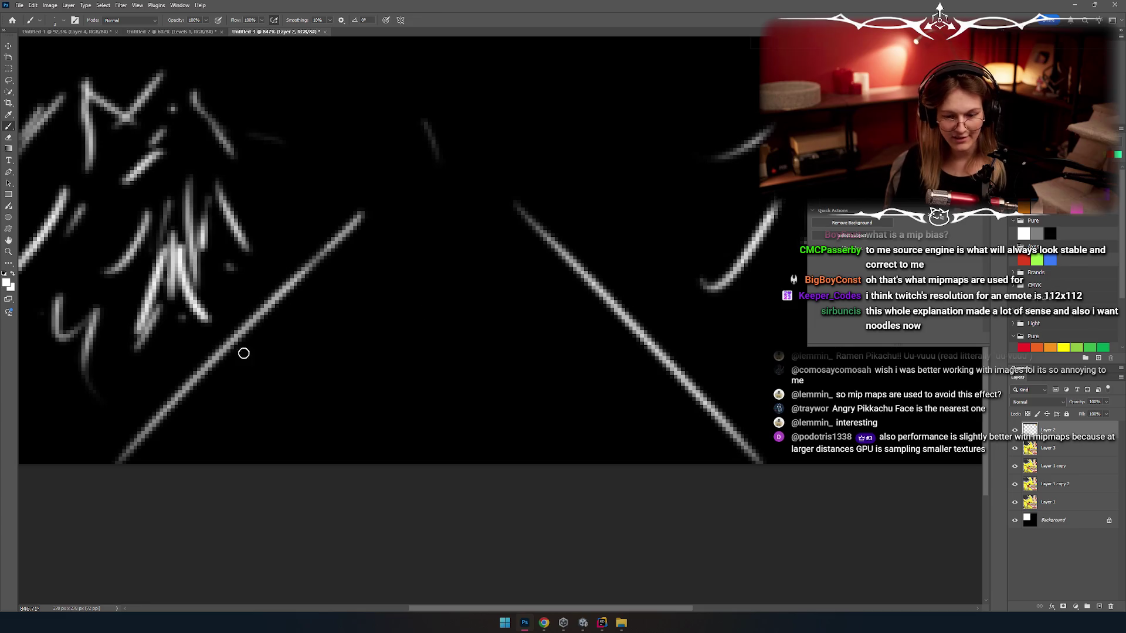
drag(221, 350, 631, 352)
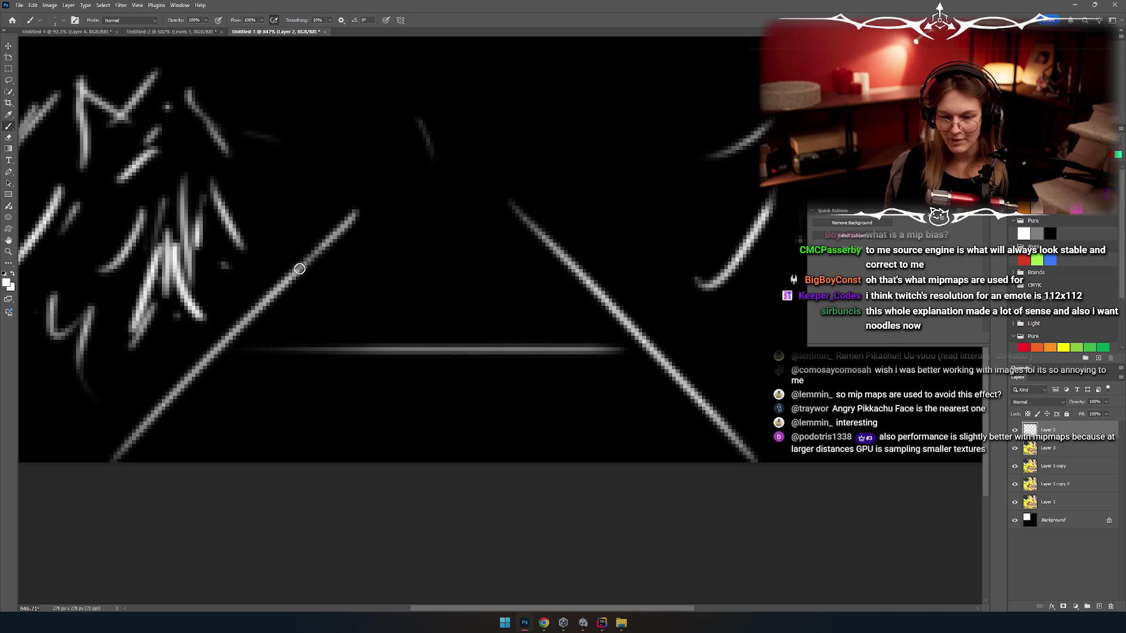
drag(305, 271, 375, 271)
drag(443, 283, 609, 271)
drag(327, 224, 495, 199)
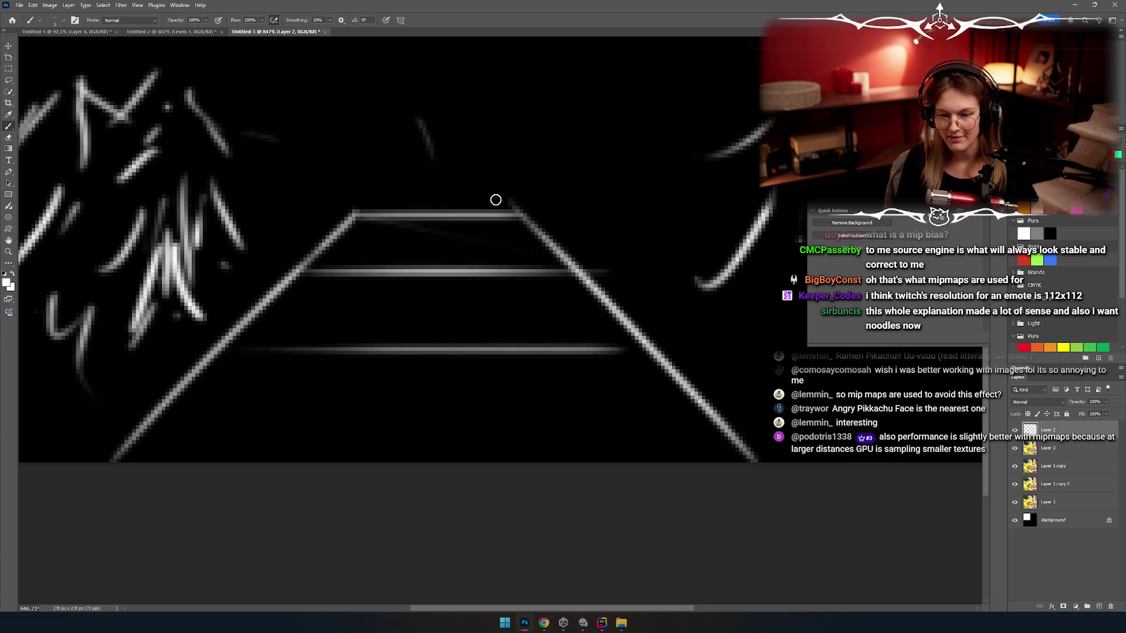
key(ctrl+z)
key(ctrl+z)
key(ctrl+z)
scroll(513, 318, up, 2)
drag(513, 318, 328, 375)
key(ctrl+z)
scroll(410, 317, down, 3)
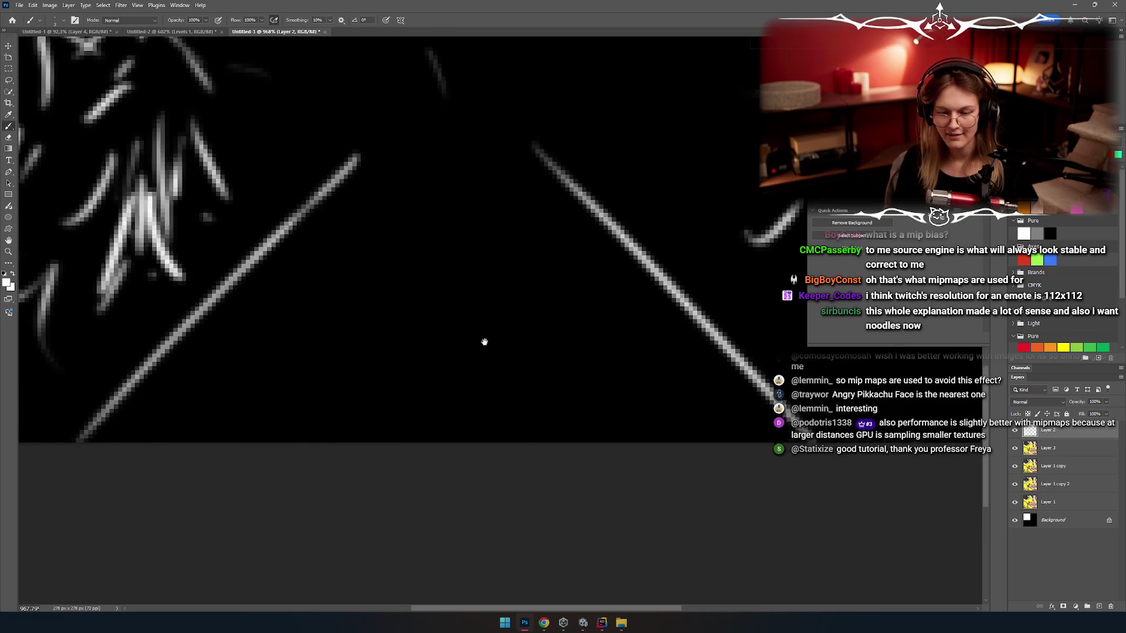
mouse_move(405, 317)
mouse_down()
mouse_move(472, 435)
mouse_move(514, 548)
mouse_up()
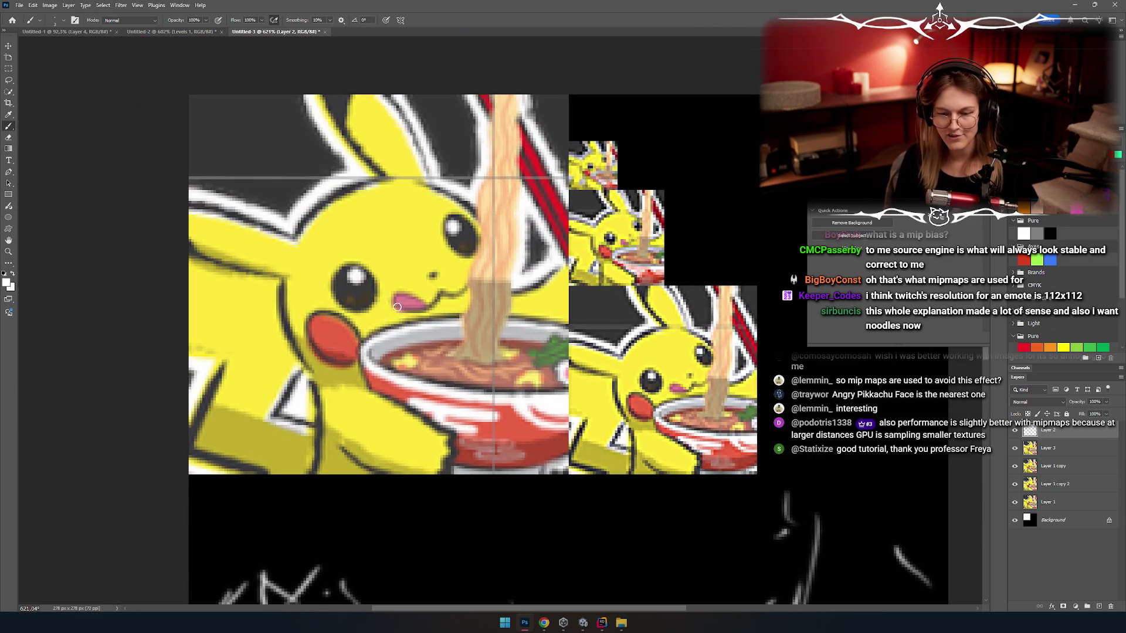
Step: Bring the Pikachu tiles back into view and paint a loop over the smaller tiles, then undo it
mouse_move(447, 375)
mouse_down()
mouse_move(422, 266)
mouse_move(376, 264)
mouse_up()
drag(426, 316, 414, 313)
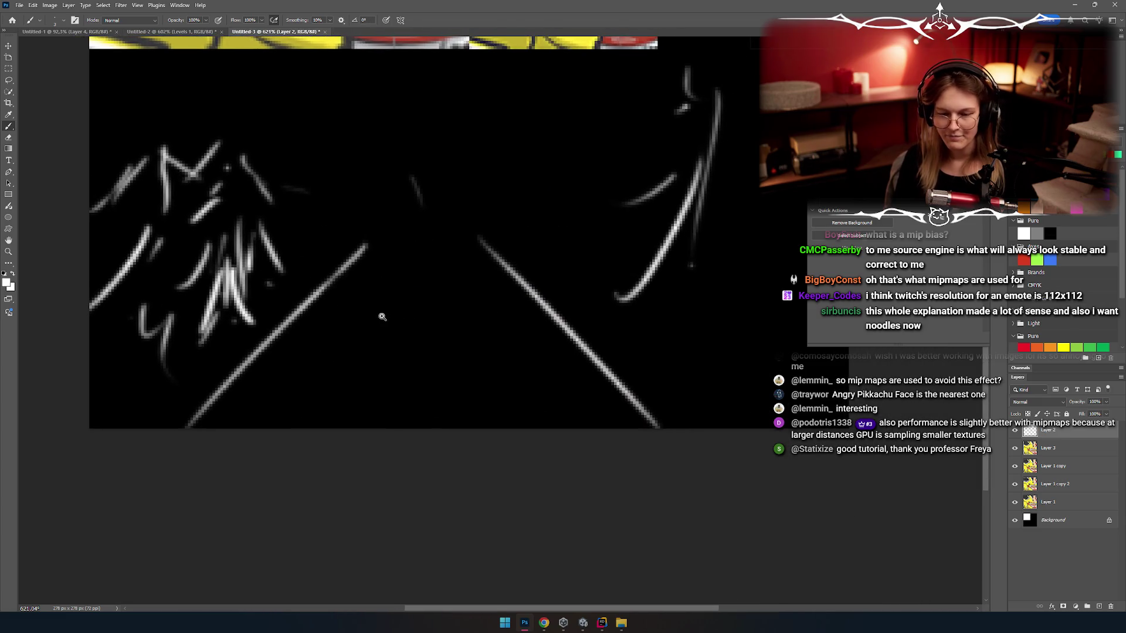
scroll(382, 314, up, 1)
drag(468, 174, 407, 421)
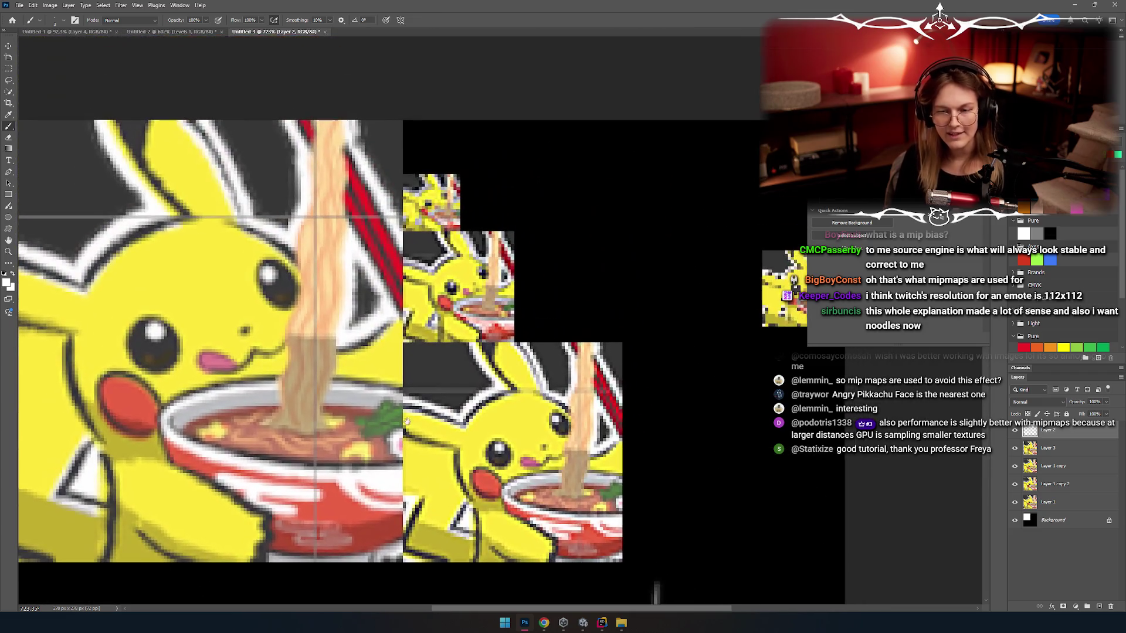
drag(447, 171, 464, 174)
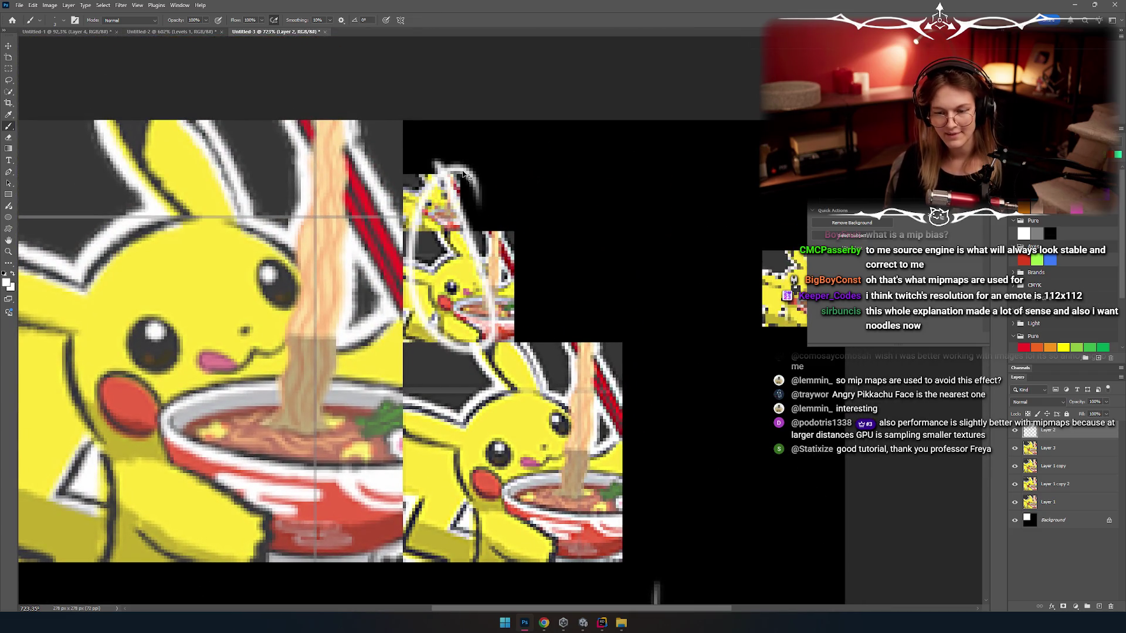
key(ctrl+z)
key(ctrl+z)
key(ctrl+z)
key(ctrl+z)
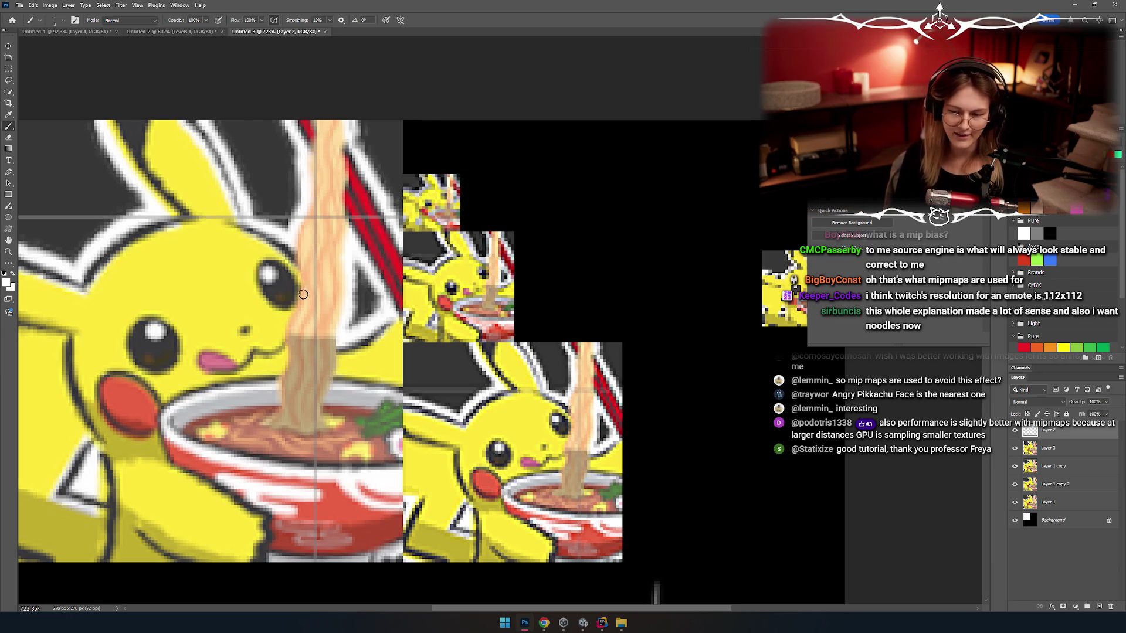
Step: Scroll around the canvas to inspect the mip chain and the sketch below it
scroll(502, 250, down, 2)
scroll(503, 250, right, 2)
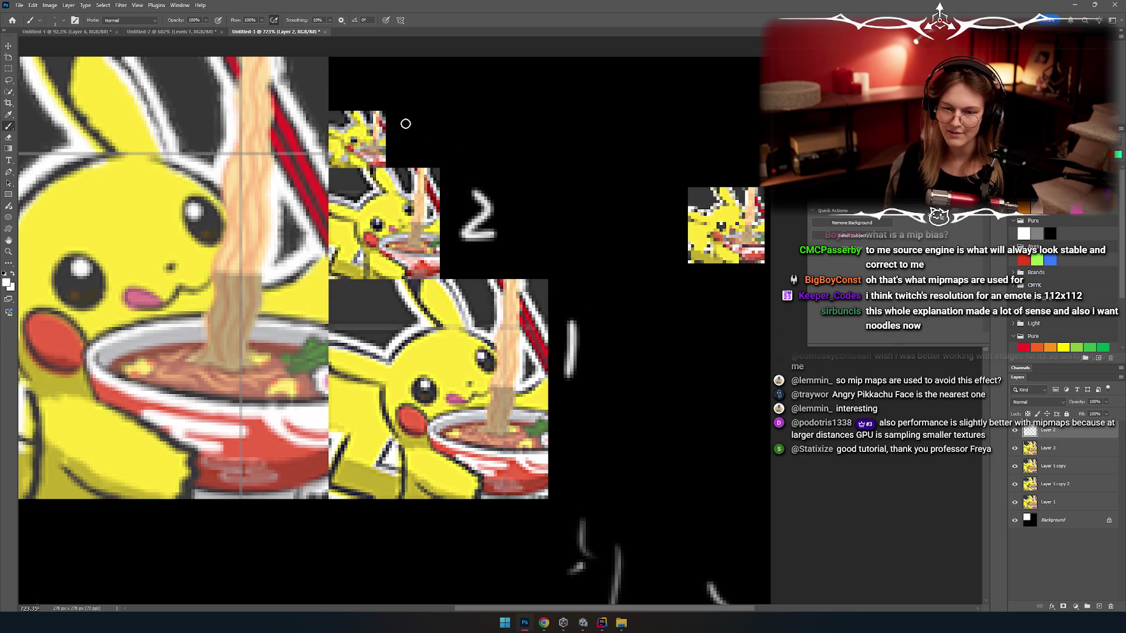
scroll(504, 208, left, 2)
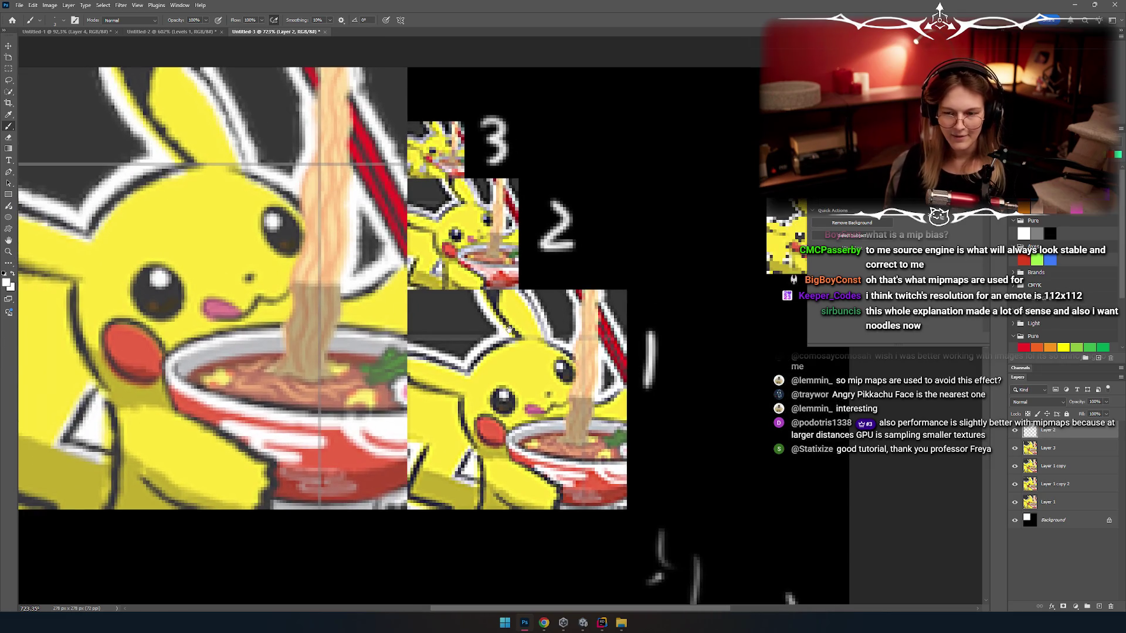
scroll(598, 385, down, 2)
scroll(598, 384, left, 2)
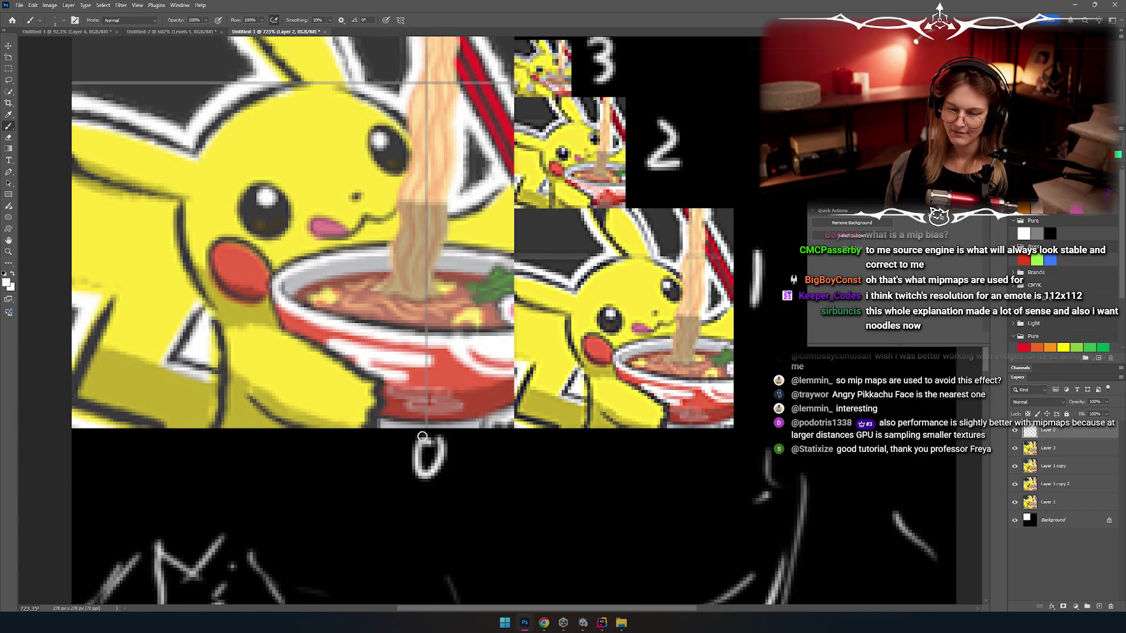
scroll(473, 460, up, 3)
scroll(473, 460, right, 4)
scroll(488, 432, down, 2)
scroll(488, 432, left, 1)
scroll(529, 379, up, 1)
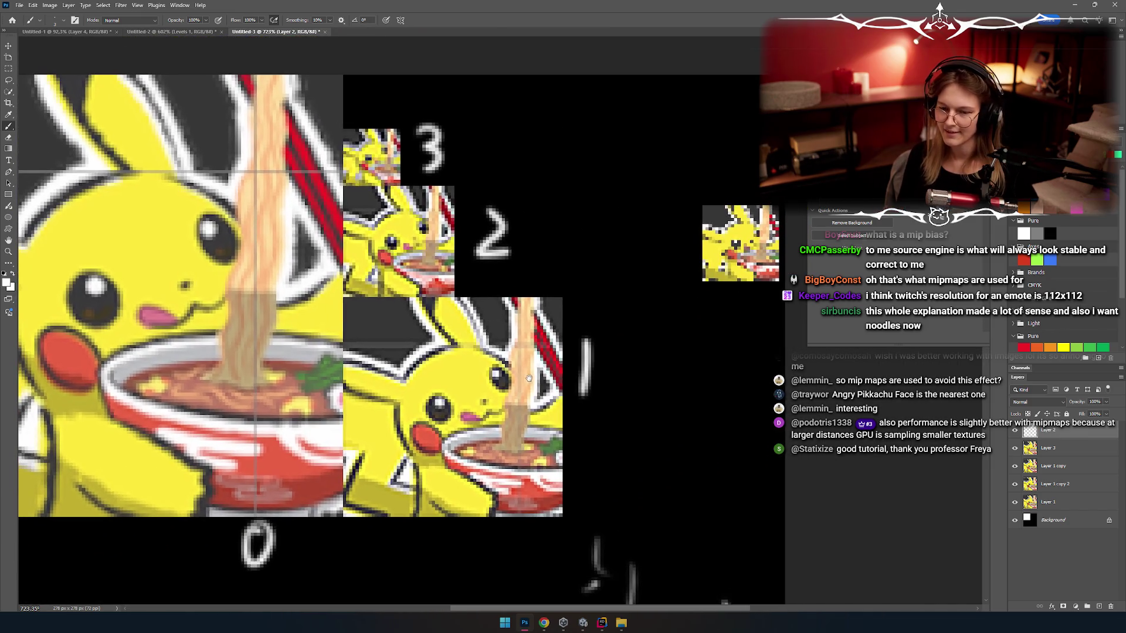
scroll(388, 499, down, 8)
scroll(399, 372, left, 3)
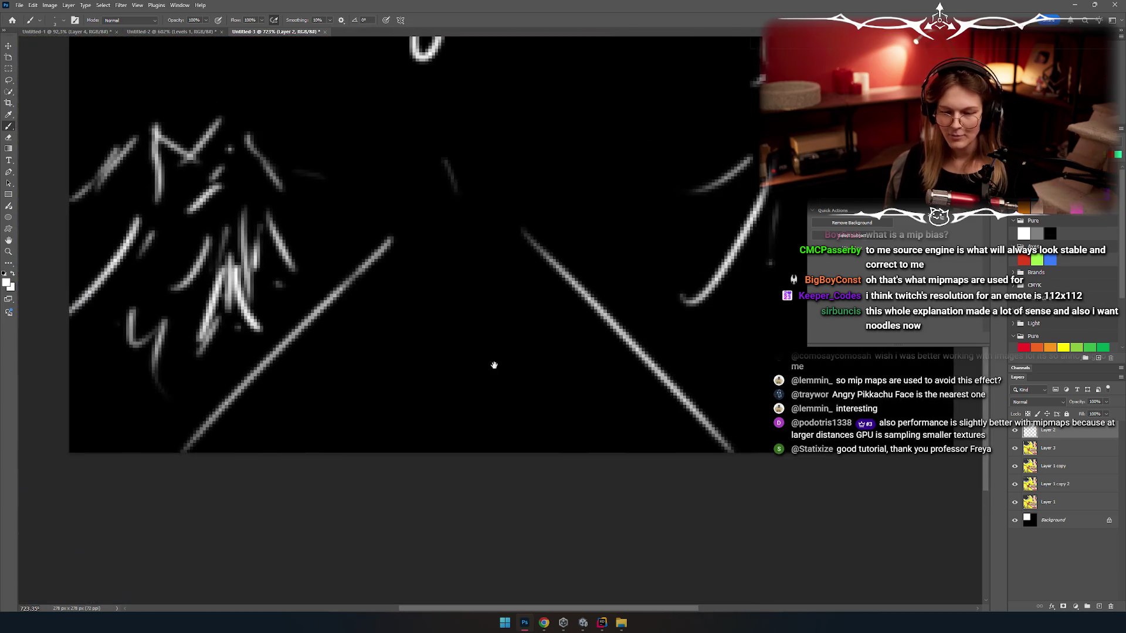
Step: Paint horizontal level lines across the triangle and write the 0, 2 and 3 labels
drag(274, 369, 604, 367)
drag(458, 399, 441, 392)
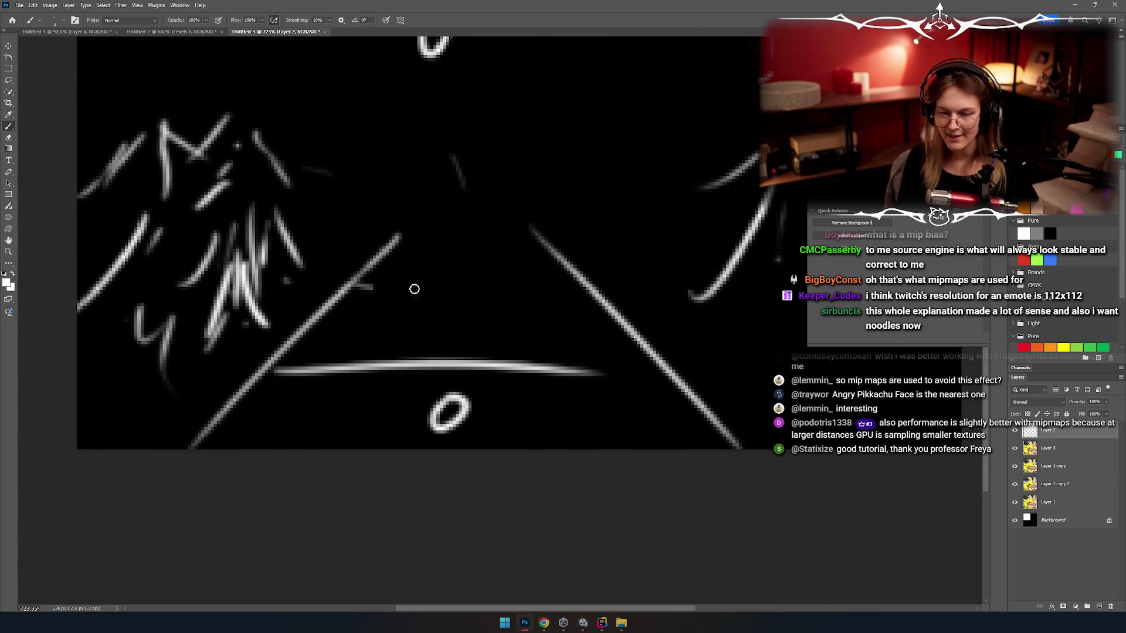
drag(359, 288, 584, 284)
drag(378, 260, 591, 258)
key(ctrl+z)
drag(404, 245, 595, 253)
key(ctrl+z)
drag(387, 226, 593, 221)
drag(446, 251, 469, 274)
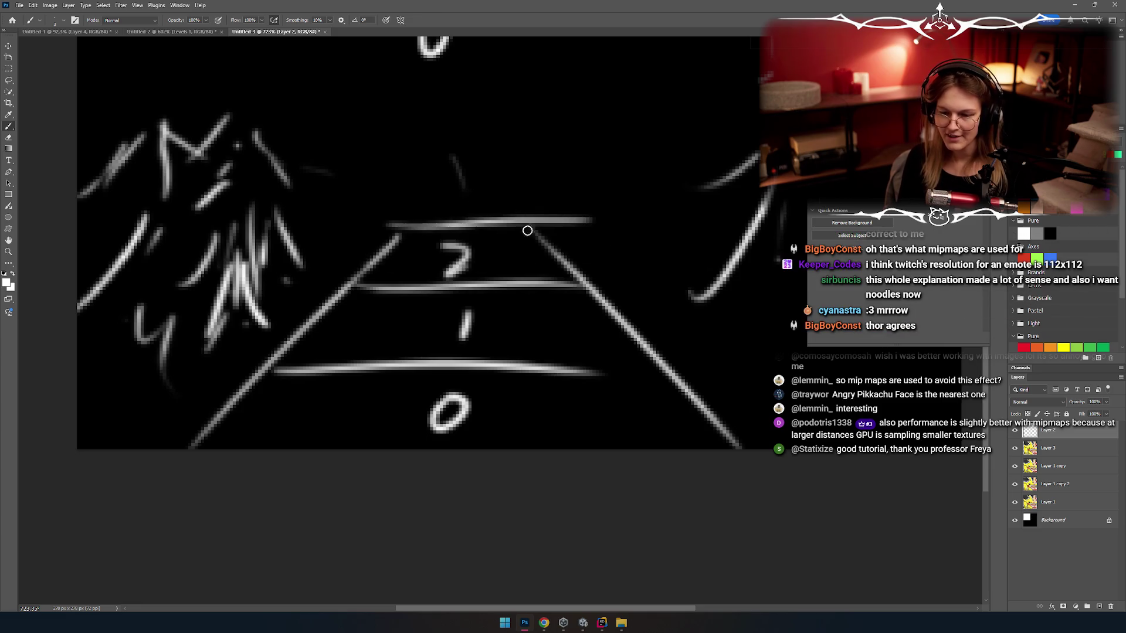
drag(450, 191, 456, 218)
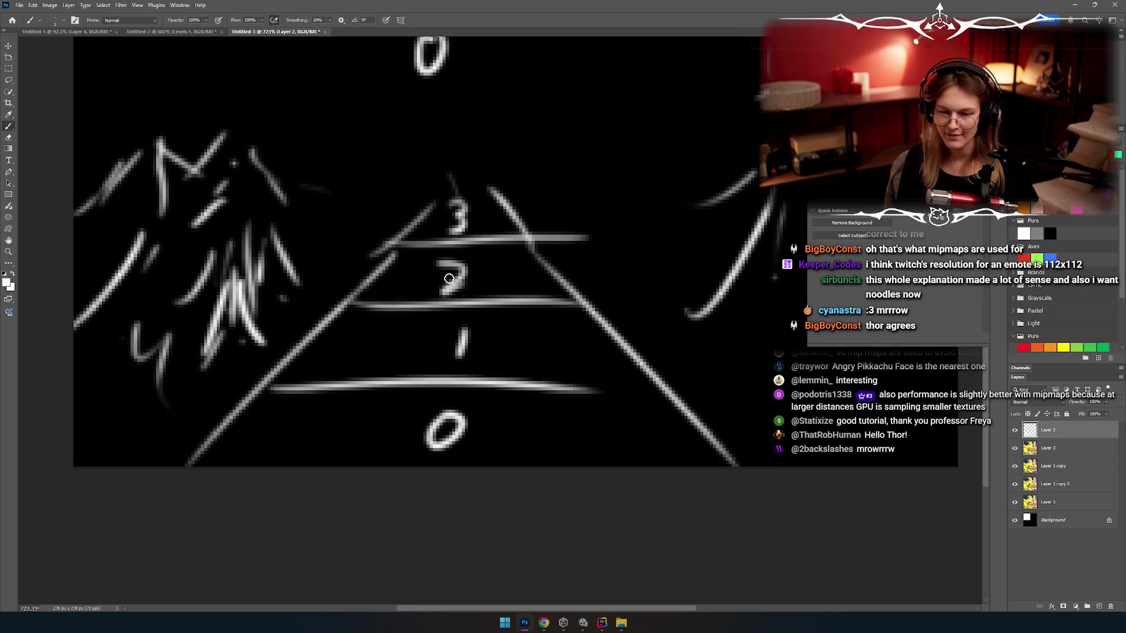
Step: Retrace the triangle's bottom line, undo it, and scroll around to review the diagram
scroll(455, 278, down, 5)
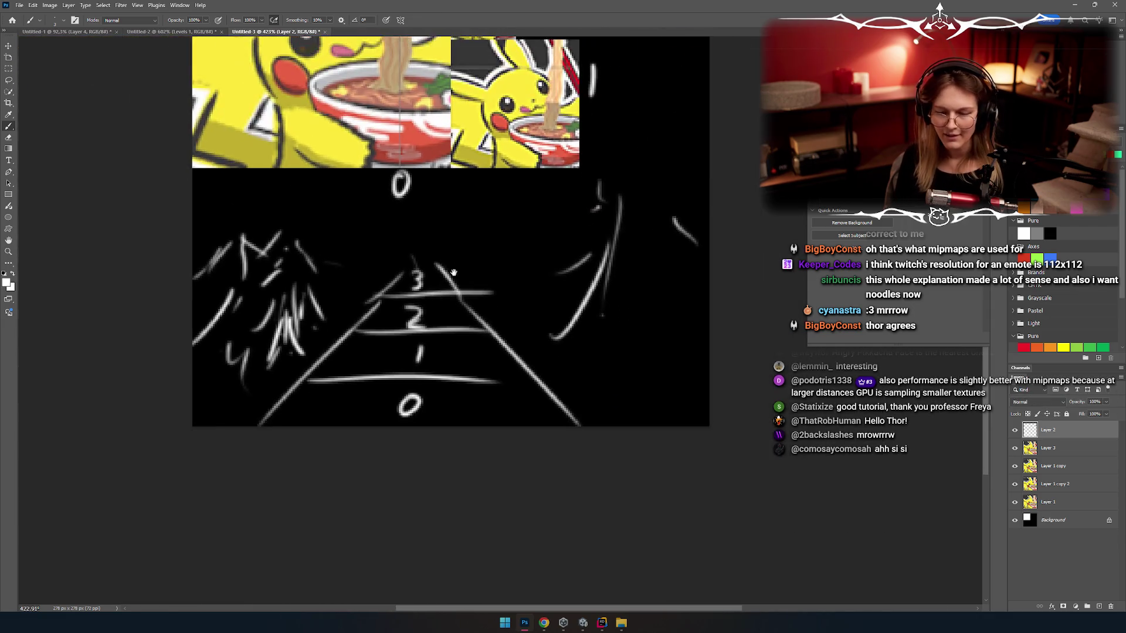
scroll(462, 326, down, 2)
scroll(460, 325, up, 4)
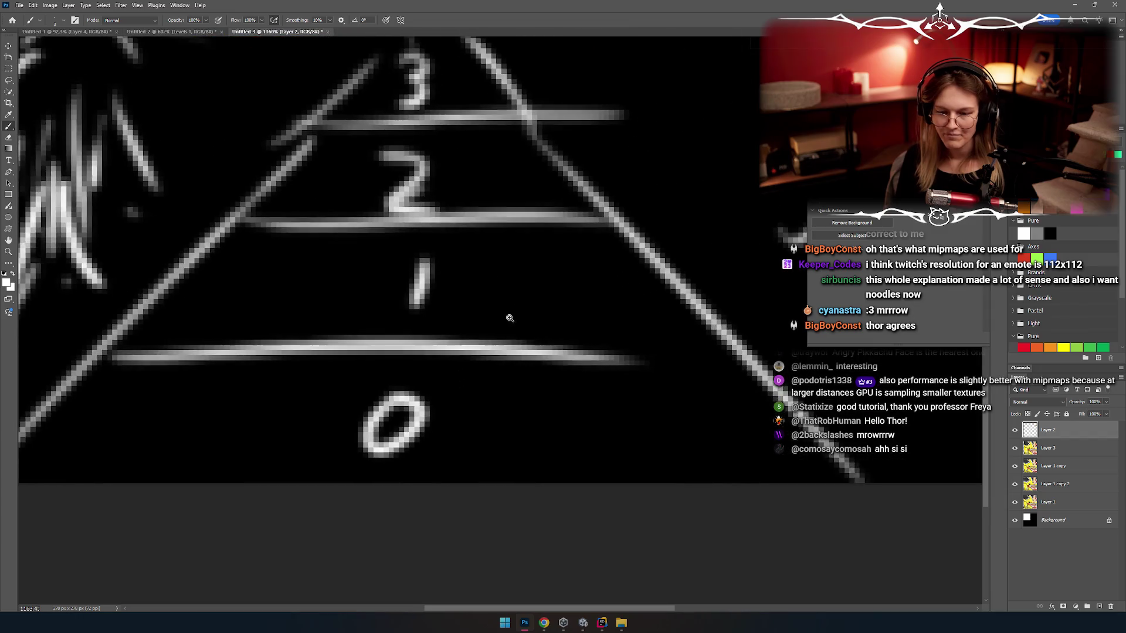
scroll(459, 324, up, 1)
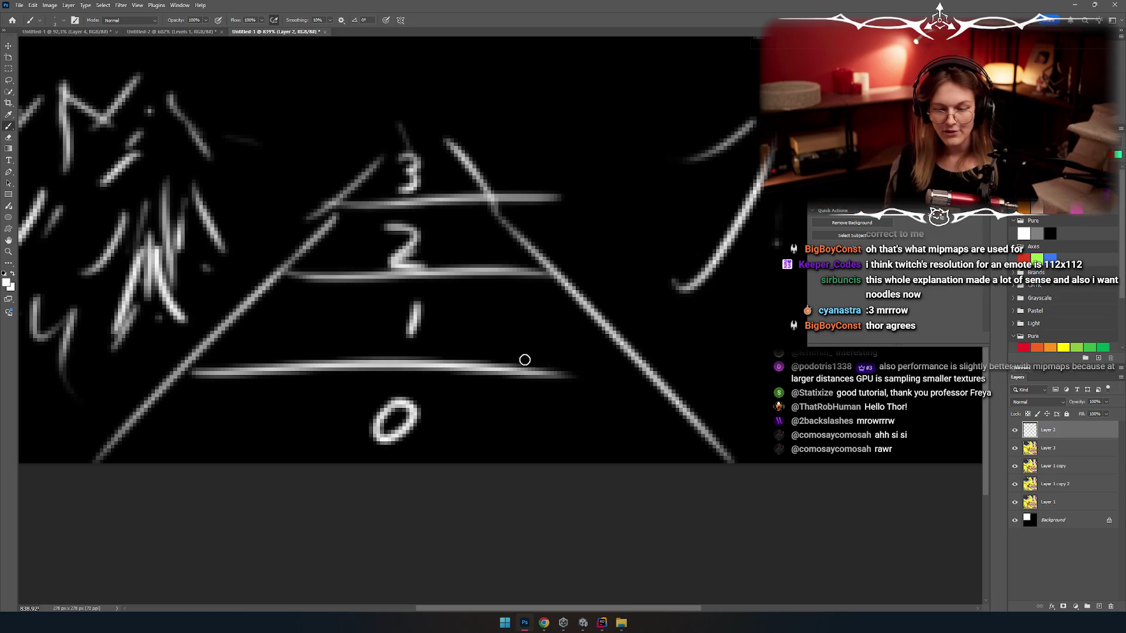
scroll(525, 359, down, 3)
scroll(560, 274, right, 3)
mouse_move(587, 312)
mouse_down()
mouse_move(117, 313)
mouse_move(808, 312)
mouse_up()
key(ctrl+z)
scroll(521, 360, right, 3)
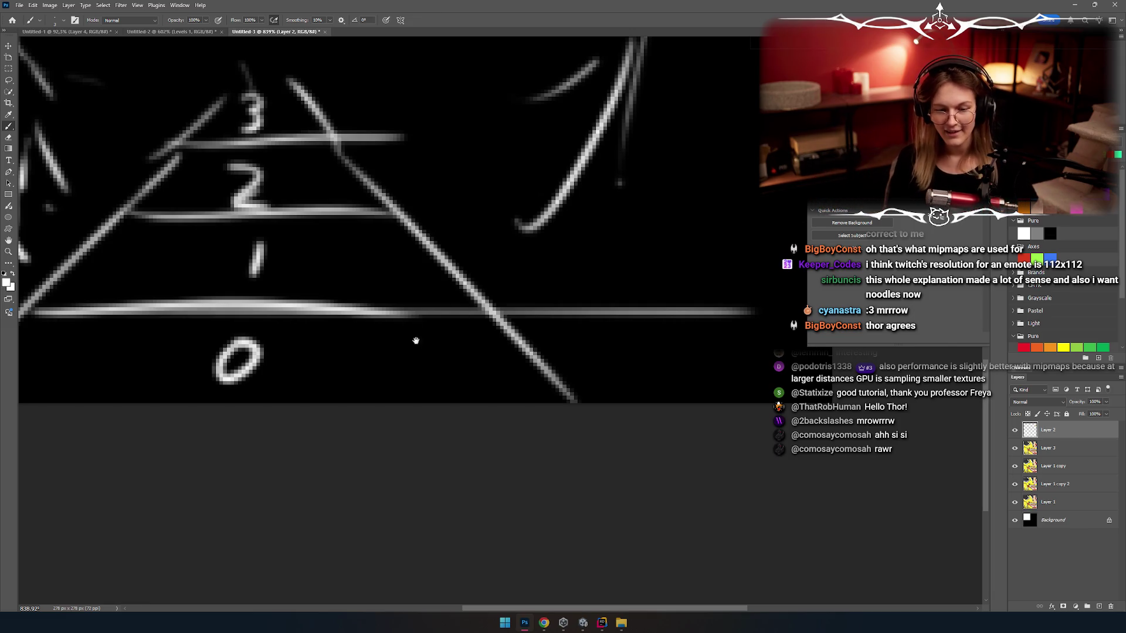
drag(317, 283, 389, 344)
scroll(374, 299, down, 5)
scroll(400, 310, up, 5)
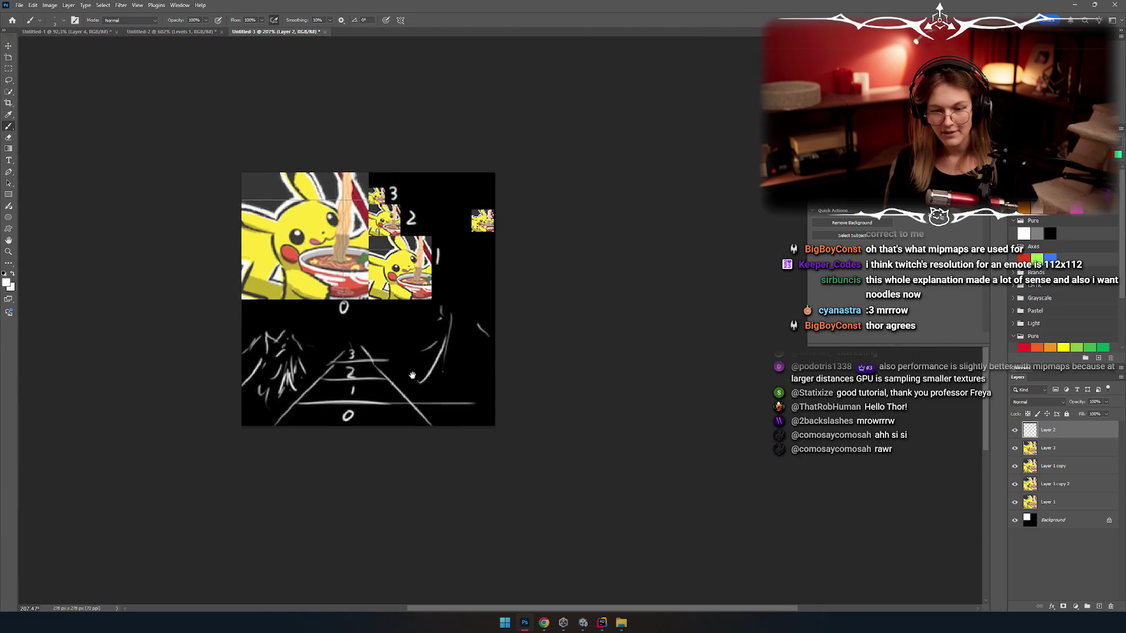
scroll(409, 312, up, 2)
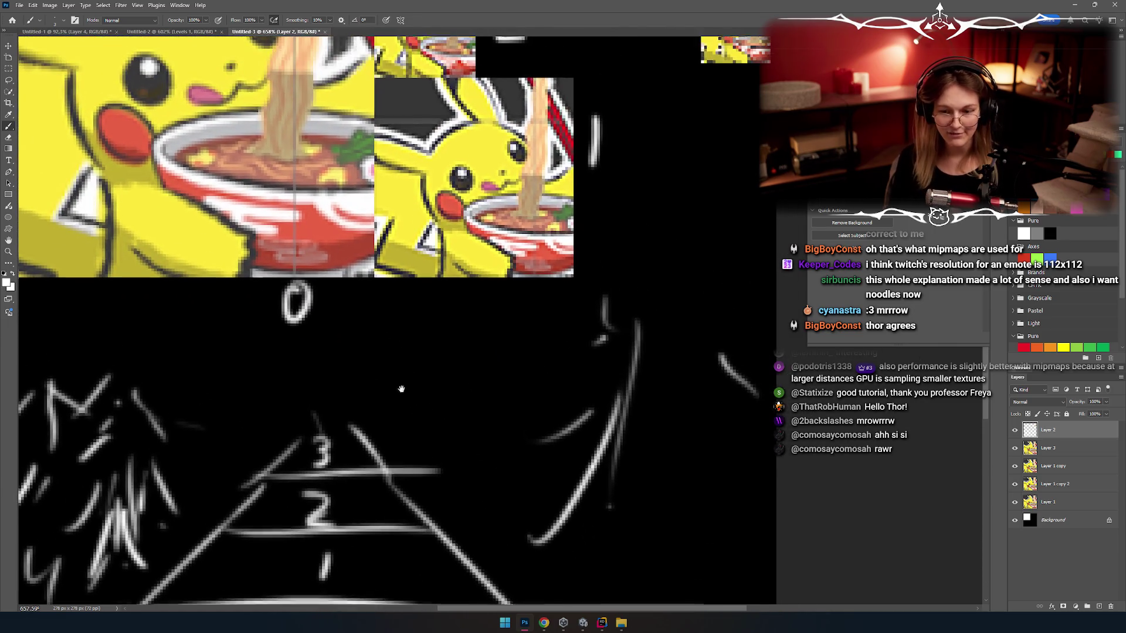
scroll(409, 335, down, 4)
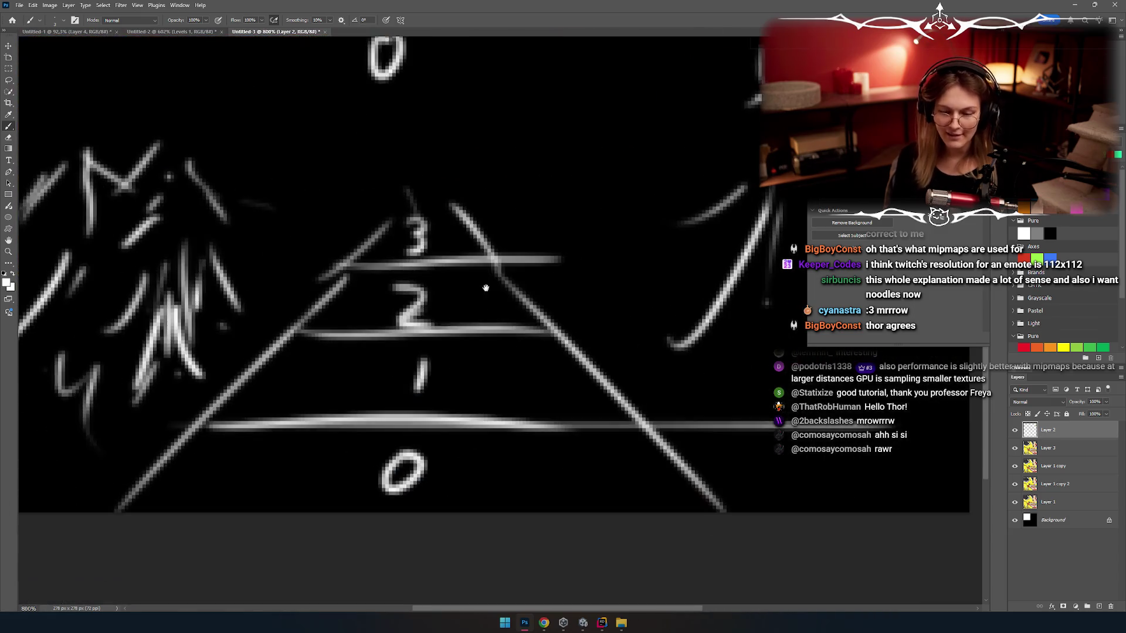
scroll(561, 316, up, 3)
Step: Undo an ellipse, then erase the lower horizontal line and the 0 and 1 digits
mouse_move(606, 350)
mouse_down()
mouse_move(404, 287)
mouse_move(342, 299)
mouse_up()
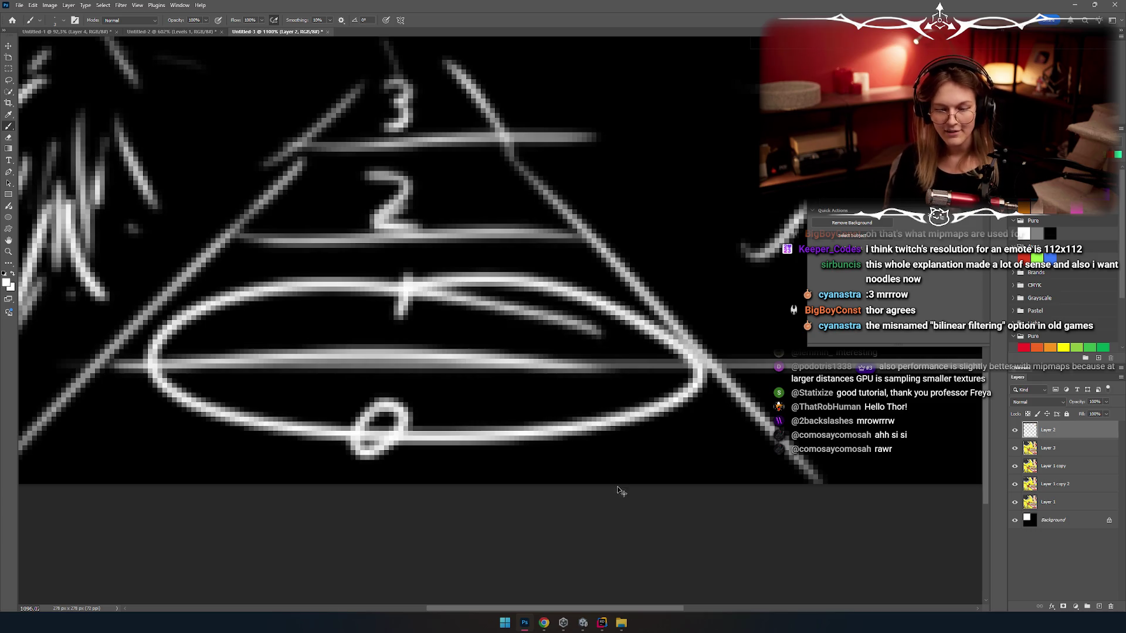
key(ctrl+z)
scroll(590, 410, left, 3)
key(e)
mouse_move(693, 386)
mouse_down()
mouse_move(415, 364)
mouse_move(184, 377)
mouse_up()
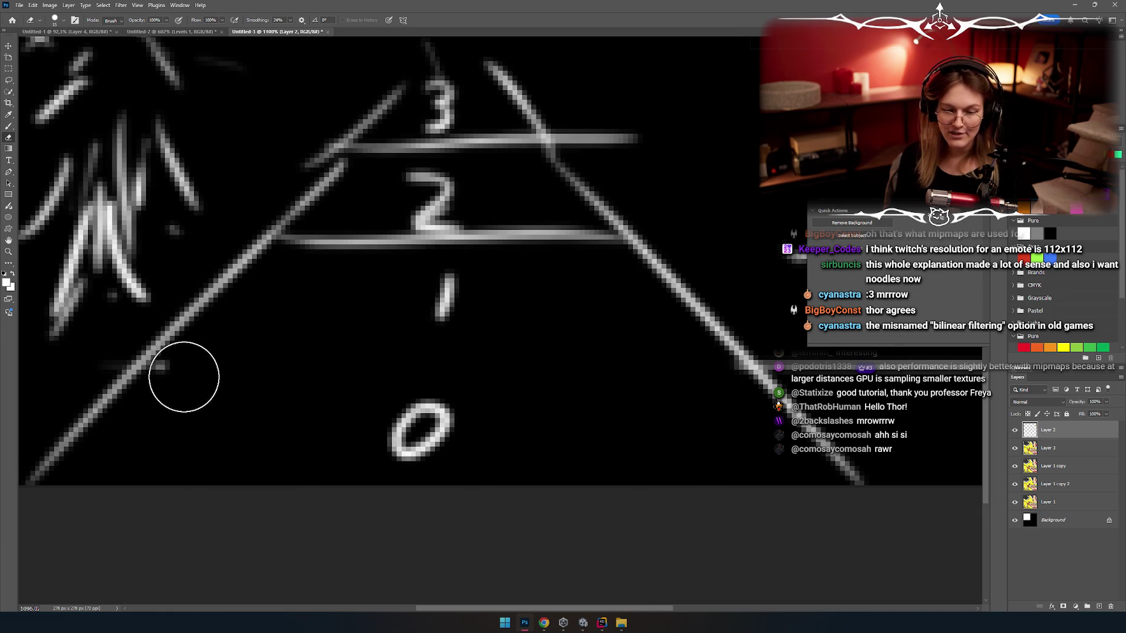
drag(439, 442, 465, 308)
Step: Redraw the 0 and 1 labels with the brush, undoing failed ellipses around the 0
key(b)
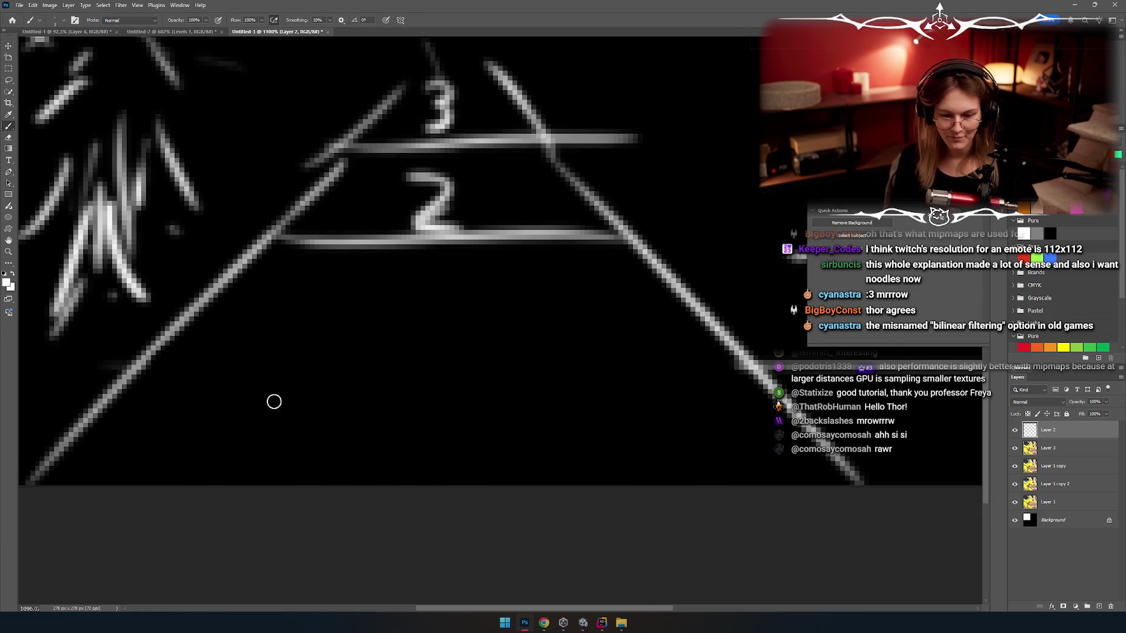
mouse_move(249, 399)
mouse_down()
mouse_move(218, 422)
mouse_move(251, 400)
mouse_move(249, 341)
mouse_up()
key(ctrl+z)
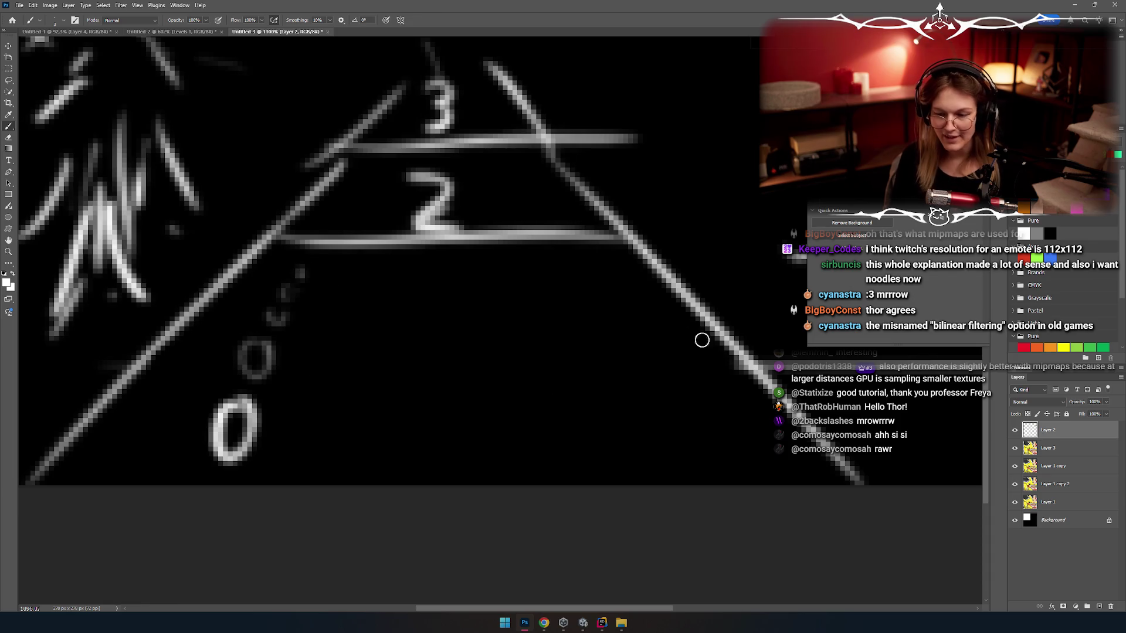
key(ctrl+z)
drag(545, 251, 545, 302)
key(ctrl+z)
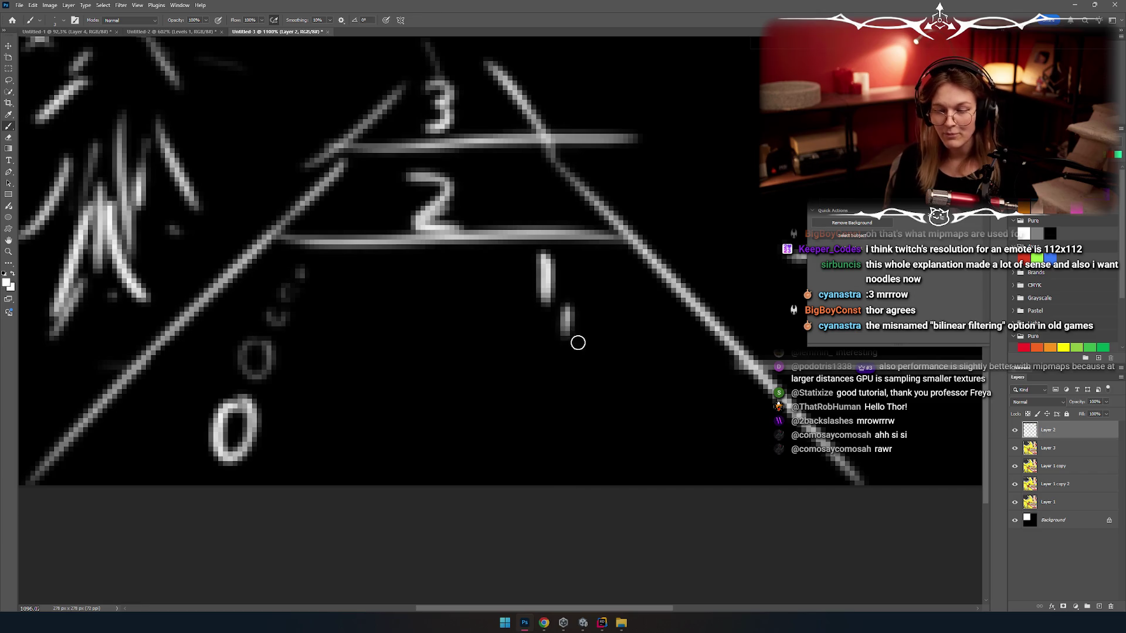
mouse_move(621, 367)
mouse_down()
mouse_move(274, 480)
mouse_move(586, 416)
mouse_up()
key(ctrl+z)
drag(270, 364, 275, 361)
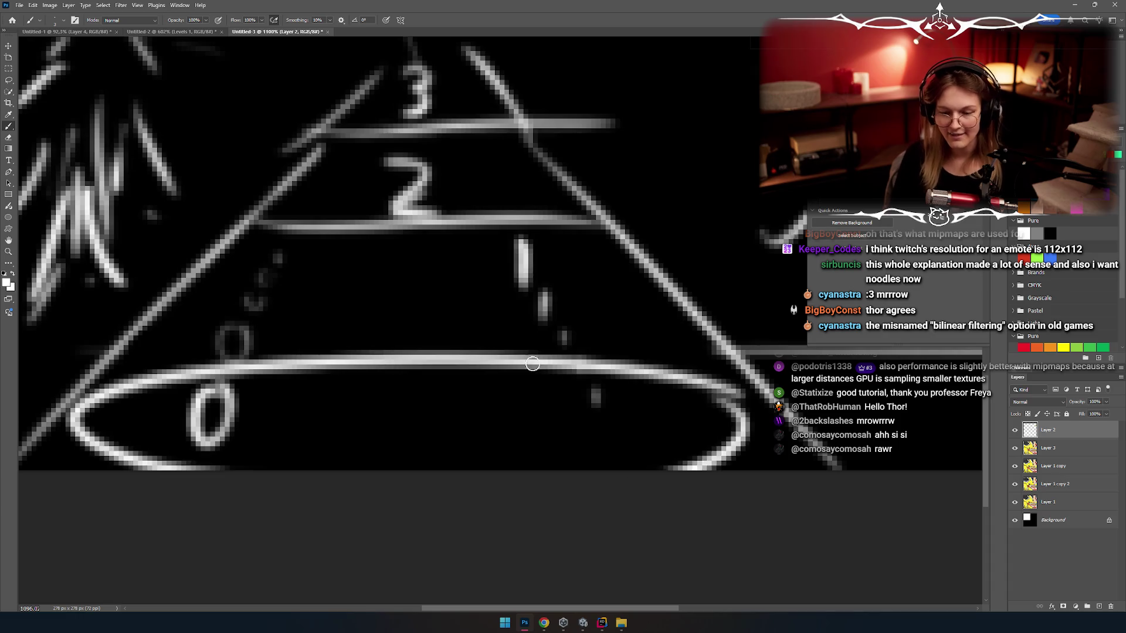
key(ctrl+z)
mouse_move(485, 334)
mouse_down()
mouse_move(444, 327)
mouse_move(389, 385)
mouse_up()
key(ctrl+z)
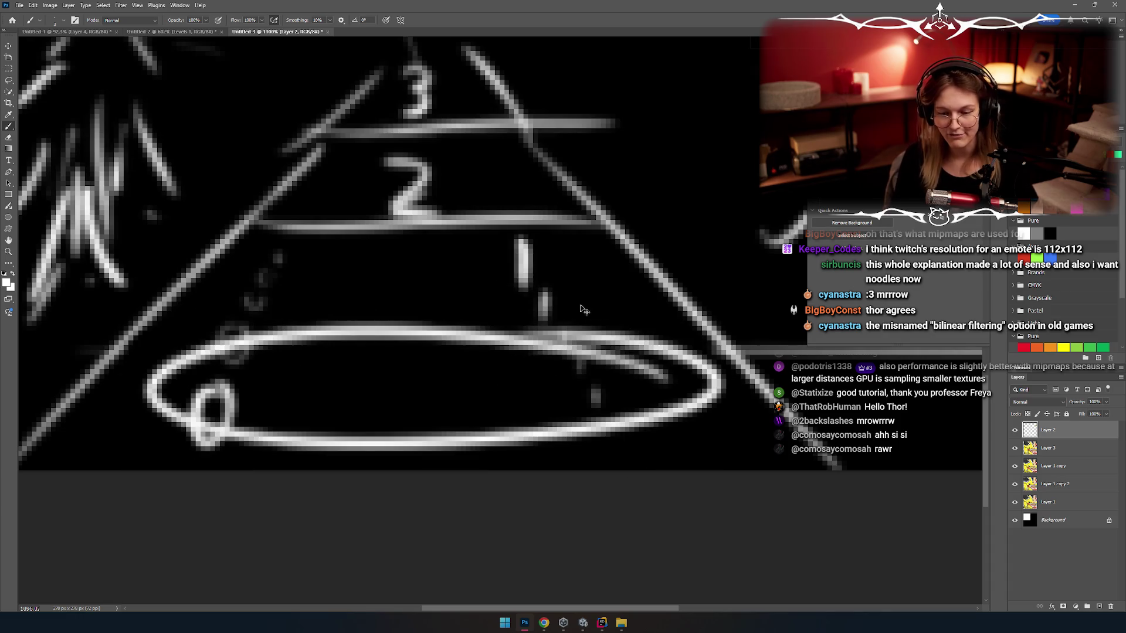
key(ctrl+z)
Step: Erase the lines under the 2 and between the 3 and 2, then return to the Pikachu images
drag(568, 296, 565, 350)
key(e)
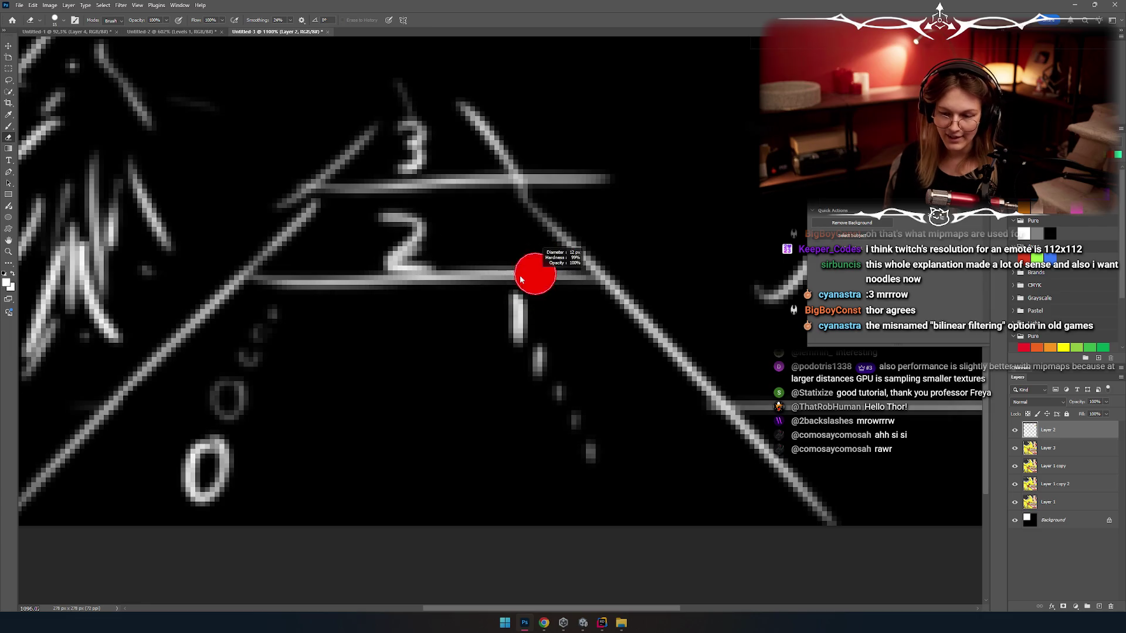
drag(575, 281, 278, 281)
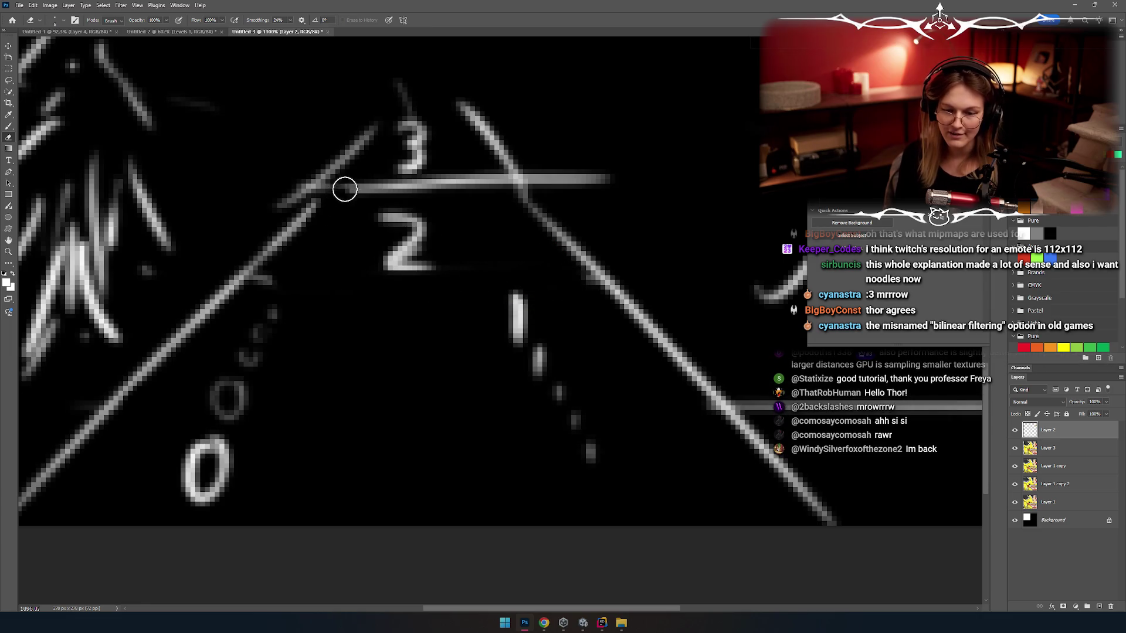
drag(345, 189, 518, 190)
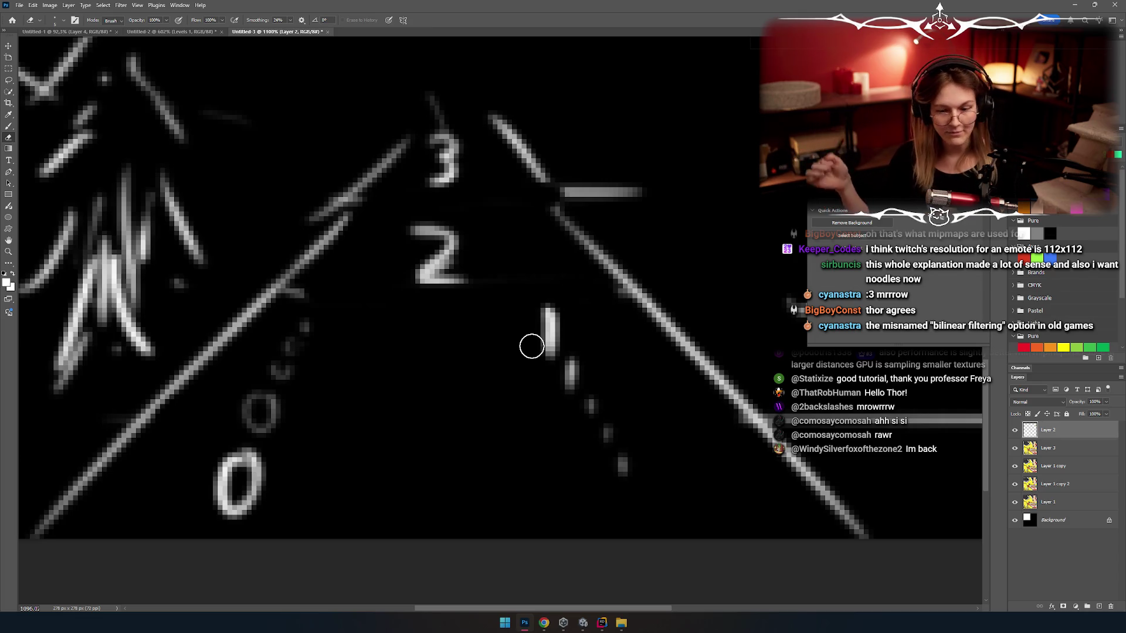
scroll(515, 275, down, 3)
mouse_move(377, 360)
mouse_down()
mouse_move(412, 383)
mouse_move(431, 470)
mouse_move(450, 265)
mouse_up()
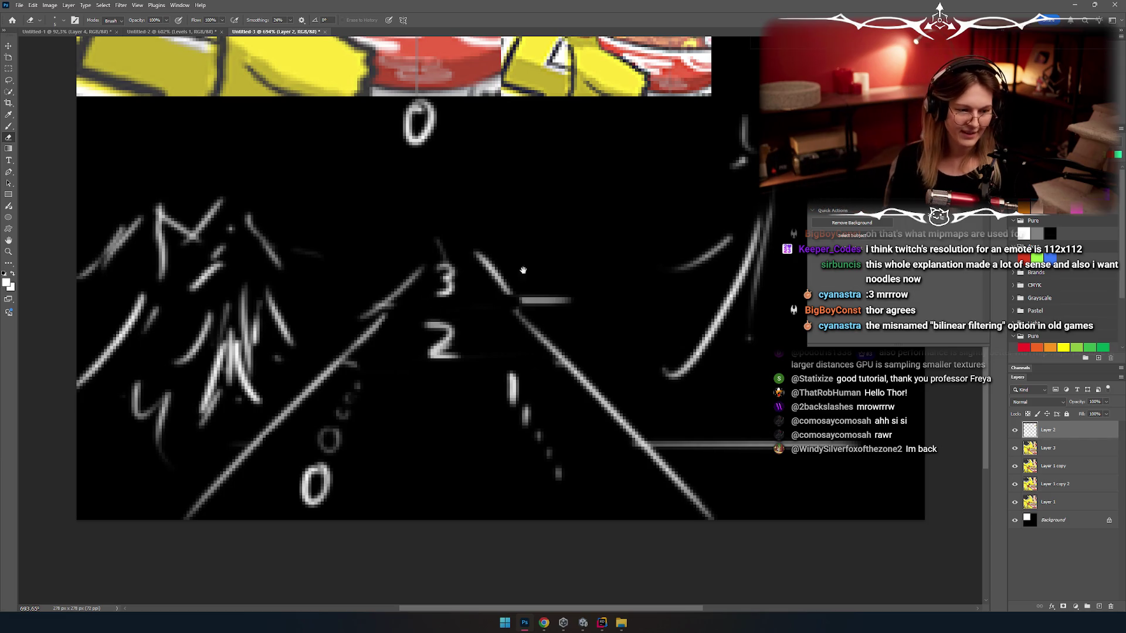
drag(523, 271, 388, 421)
scroll(383, 382, down, 4)
scroll(460, 405, up, 3)
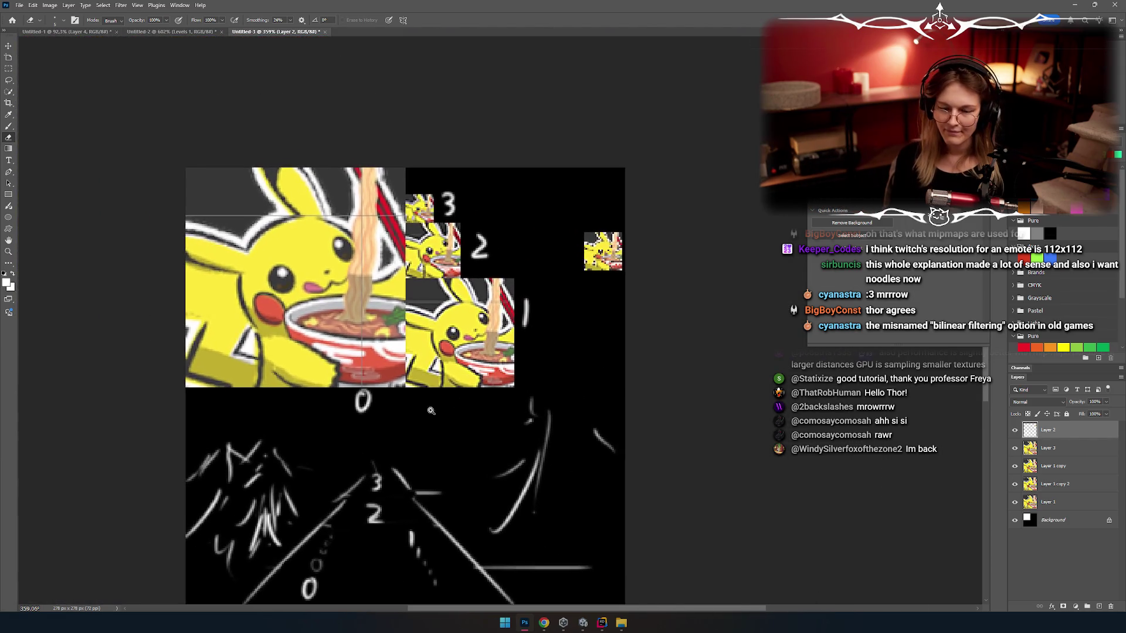
scroll(469, 399, up, 3)
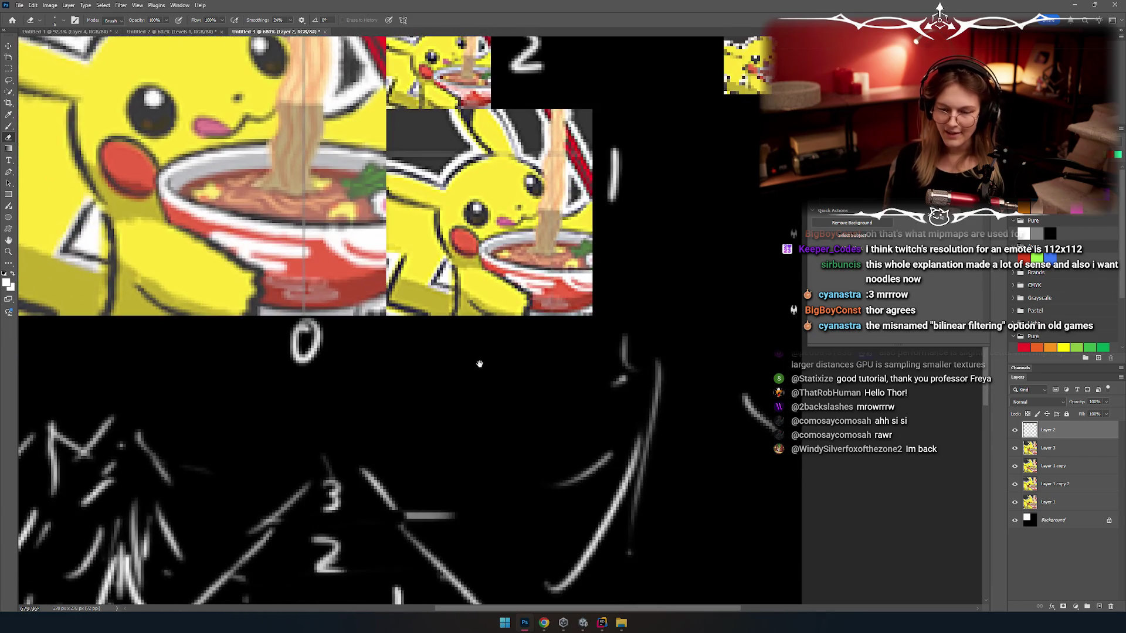
mouse_move(414, 451)
mouse_down()
mouse_move(543, 252)
mouse_move(511, 254)
mouse_up()
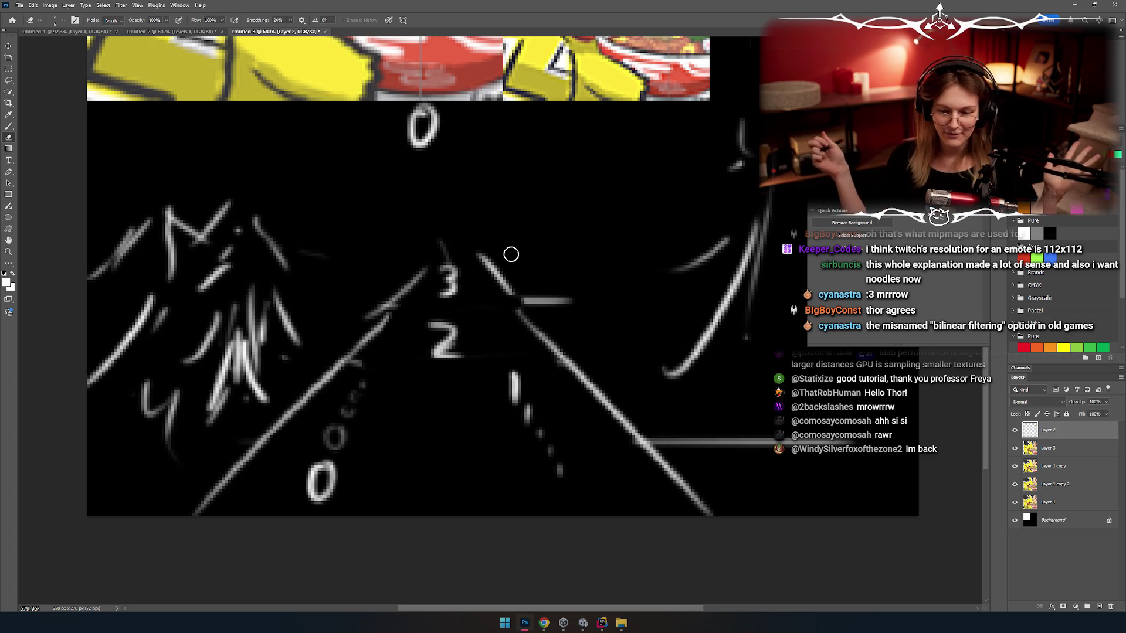
drag(511, 254, 422, 353)
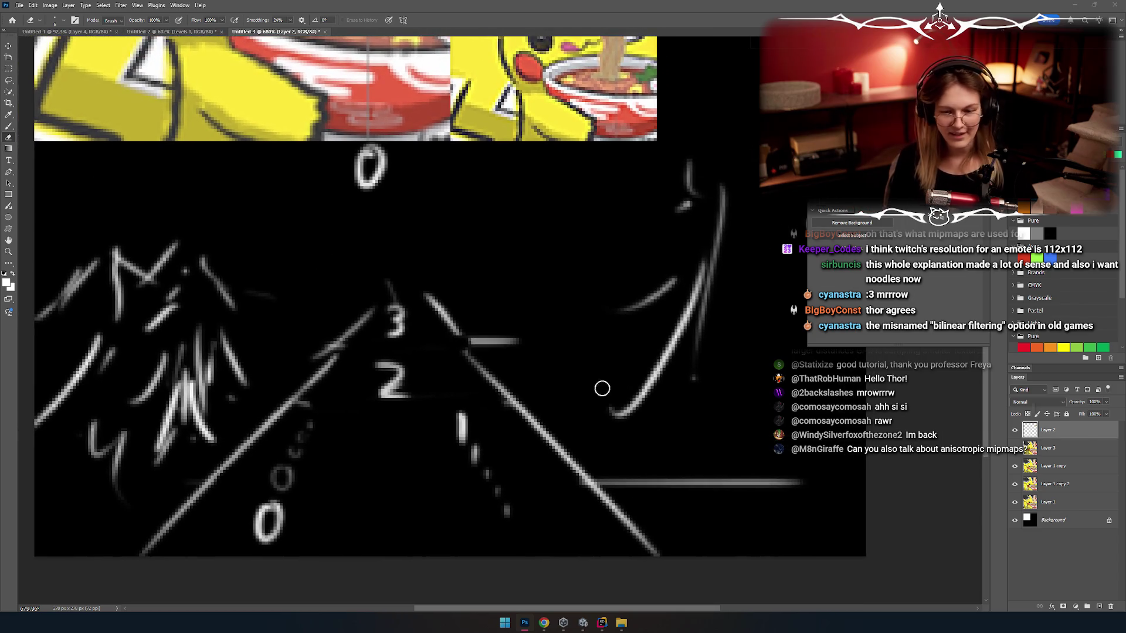
key(alt+Tab)
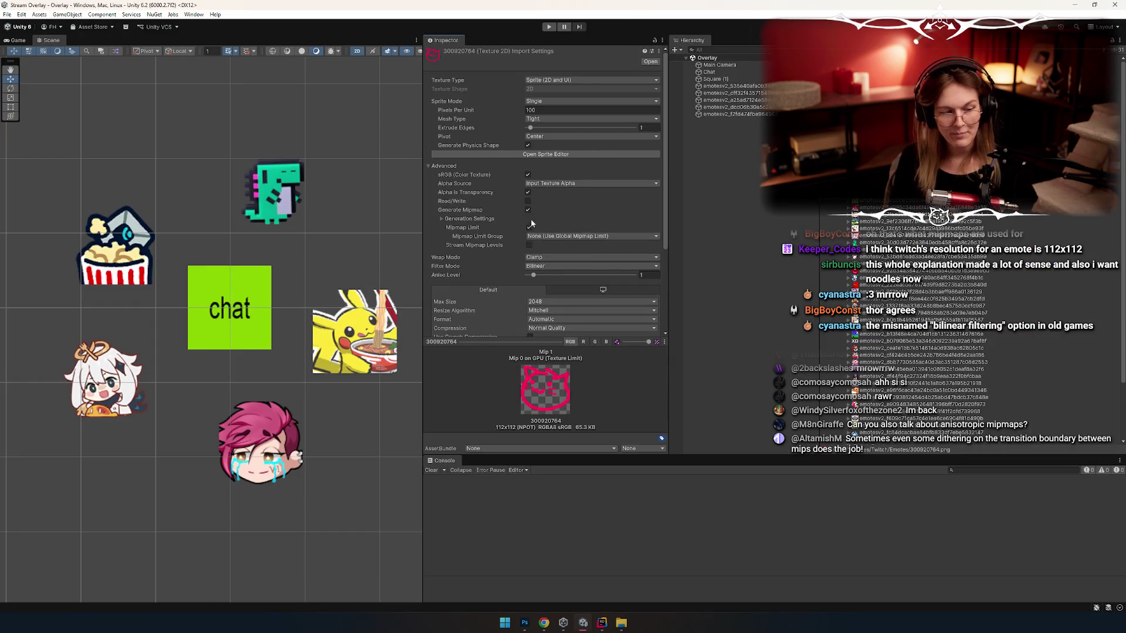
key(alt+Tab)
drag(419, 354, 483, 304)
key(b)
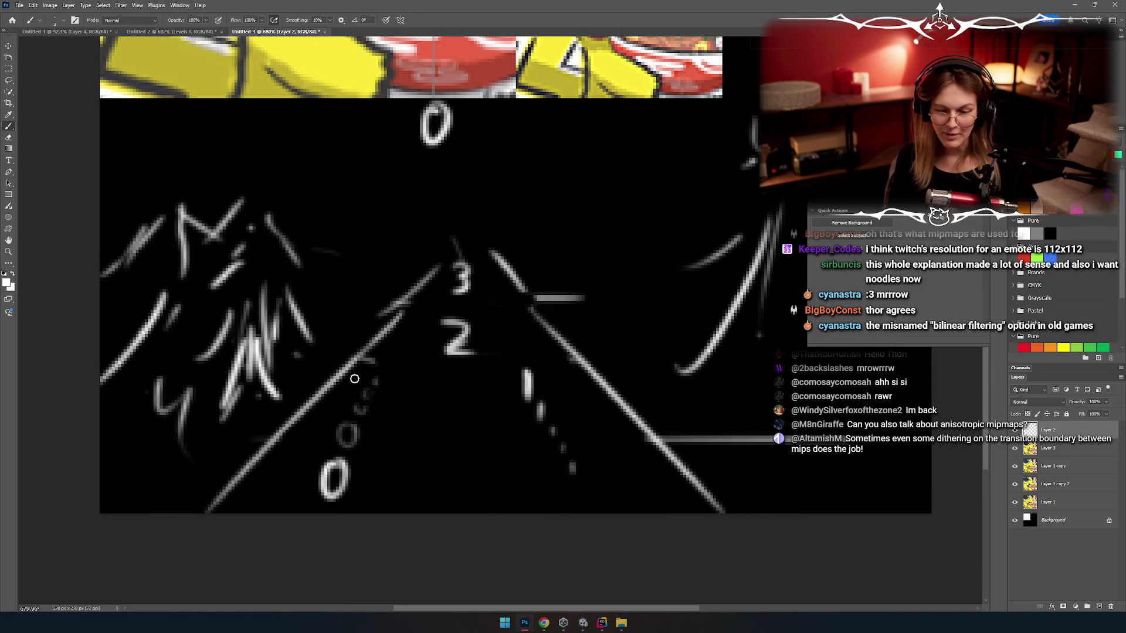
Step: Paint short horizontal level bars along the triangle's right side
scroll(540, 301, up, 2)
drag(577, 329, 498, 325)
key(ctrl+z)
drag(535, 245, 452, 245)
drag(576, 329, 522, 326)
drag(693, 446, 623, 441)
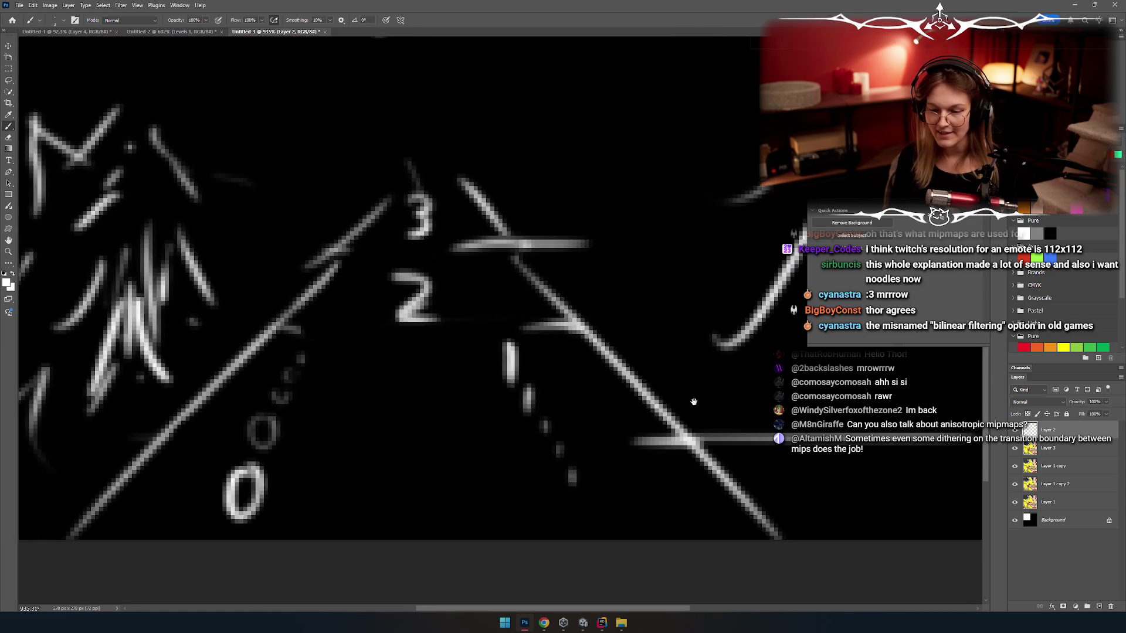
drag(691, 397, 627, 412)
drag(509, 339, 563, 335)
mouse_move(598, 275)
mouse_down()
mouse_move(659, 297)
mouse_move(602, 247)
mouse_move(549, 250)
mouse_up()
Step: Draw a double-headed diagonal arrow with a 0 beside it, removing the stray circle
drag(493, 225, 414, 153)
mouse_move(413, 154)
mouse_down()
mouse_move(463, 154)
mouse_move(413, 200)
mouse_move(534, 273)
mouse_up()
drag(541, 230, 534, 274)
mouse_move(534, 275)
mouse_down()
mouse_move(479, 250)
mouse_move(487, 258)
mouse_up()
key(ctrl+z)
mouse_move(475, 221)
mouse_down()
mouse_move(528, 241)
mouse_move(519, 246)
mouse_up()
drag(588, 210, 592, 207)
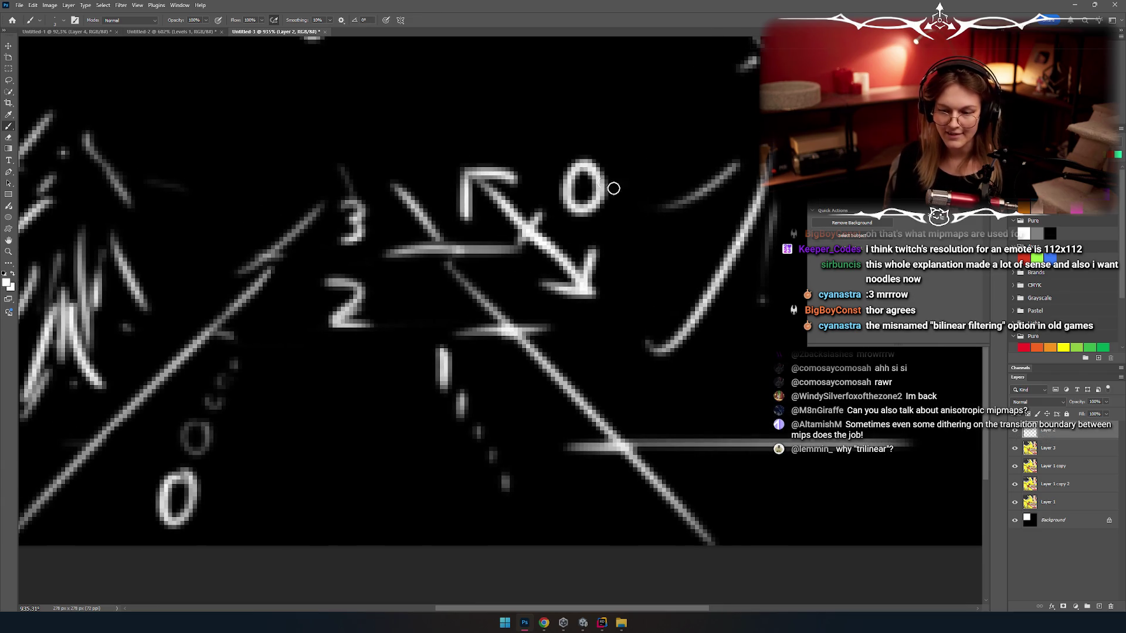
mouse_move(612, 260)
mouse_down()
mouse_move(625, 251)
mouse_move(689, 263)
mouse_move(547, 172)
mouse_move(631, 163)
mouse_move(622, 141)
mouse_up()
key(ctrl+z)
drag(490, 223, 528, 231)
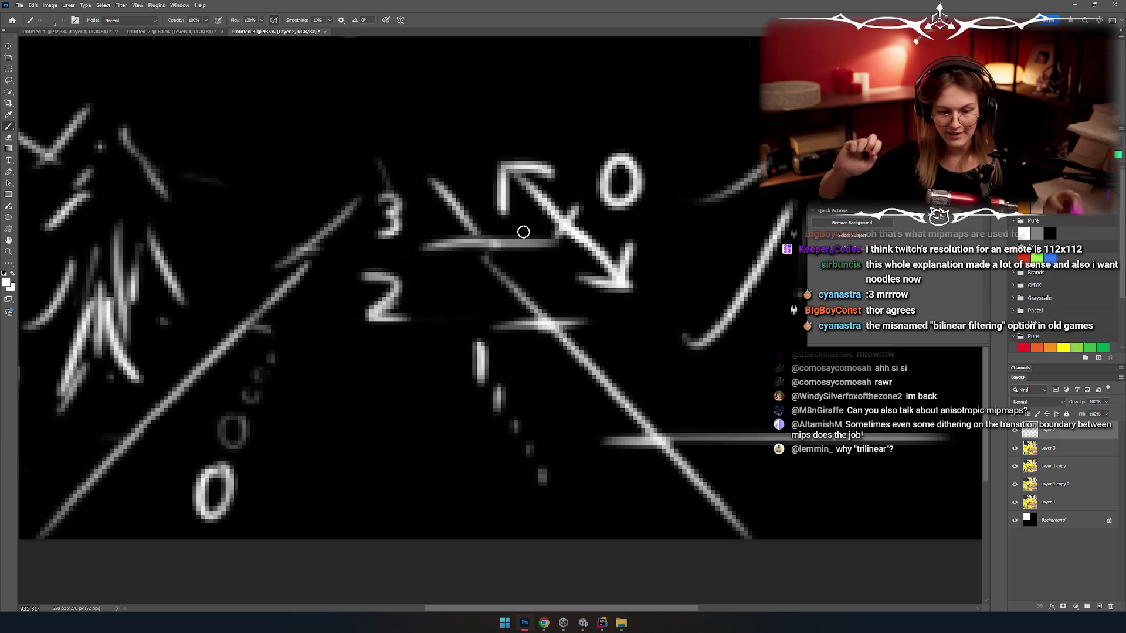
mouse_move(434, 225)
mouse_down()
mouse_move(527, 498)
mouse_move(465, 269)
mouse_move(403, 265)
mouse_up()
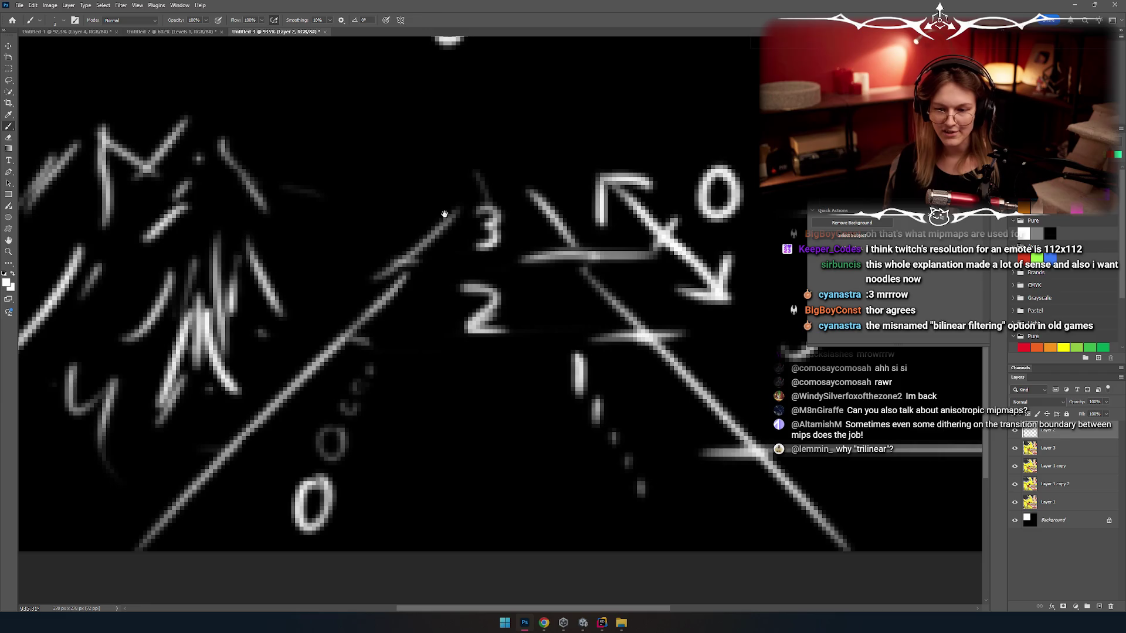
scroll(444, 214, down, 5)
scroll(382, 335, up, 3)
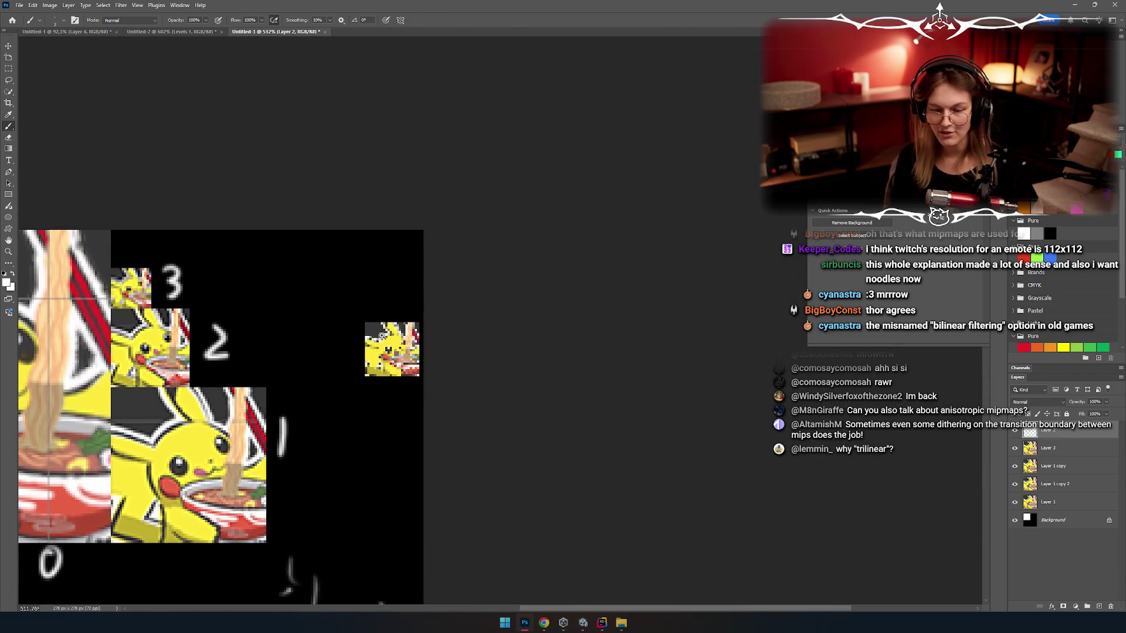
scroll(382, 335, up, 10)
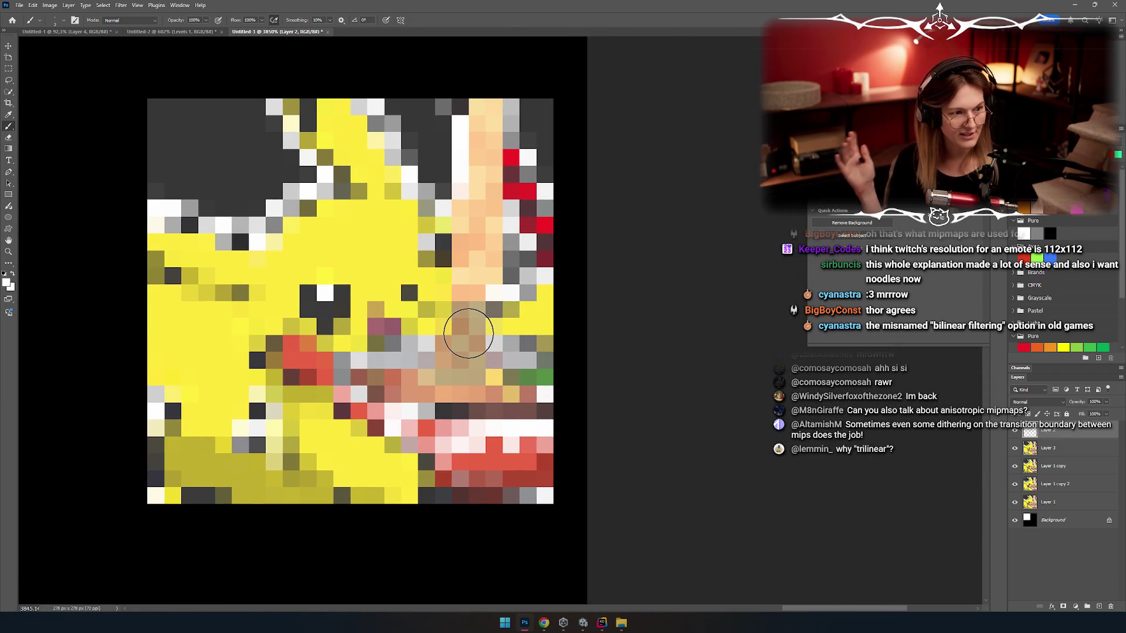
scroll(347, 360, down, 5)
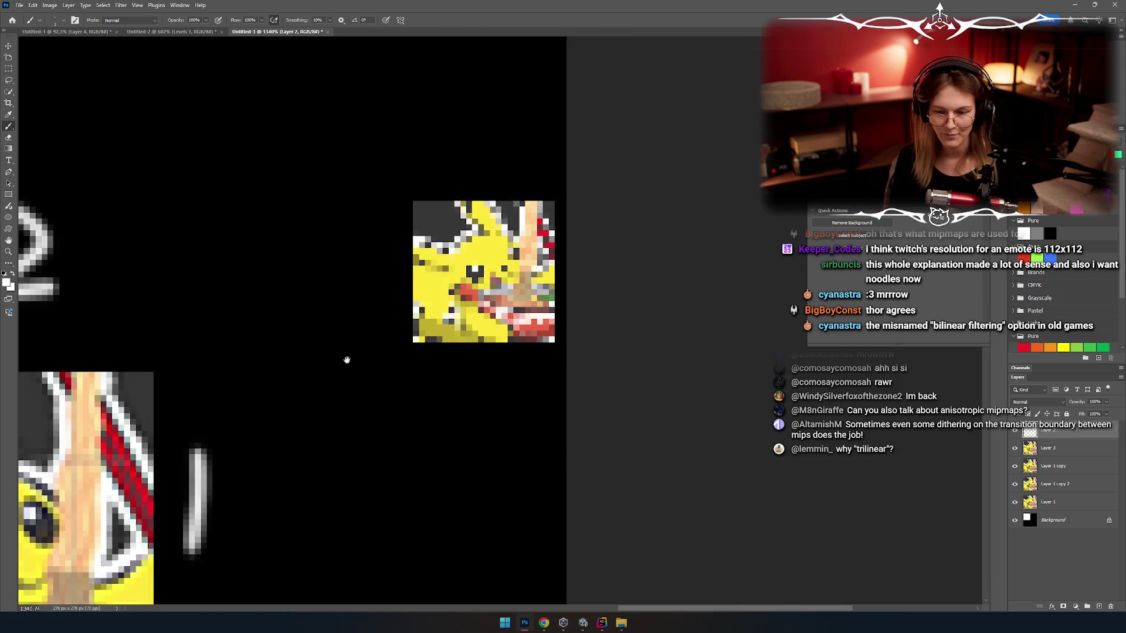
scroll(347, 360, down, 5)
scroll(462, 340, up, 4)
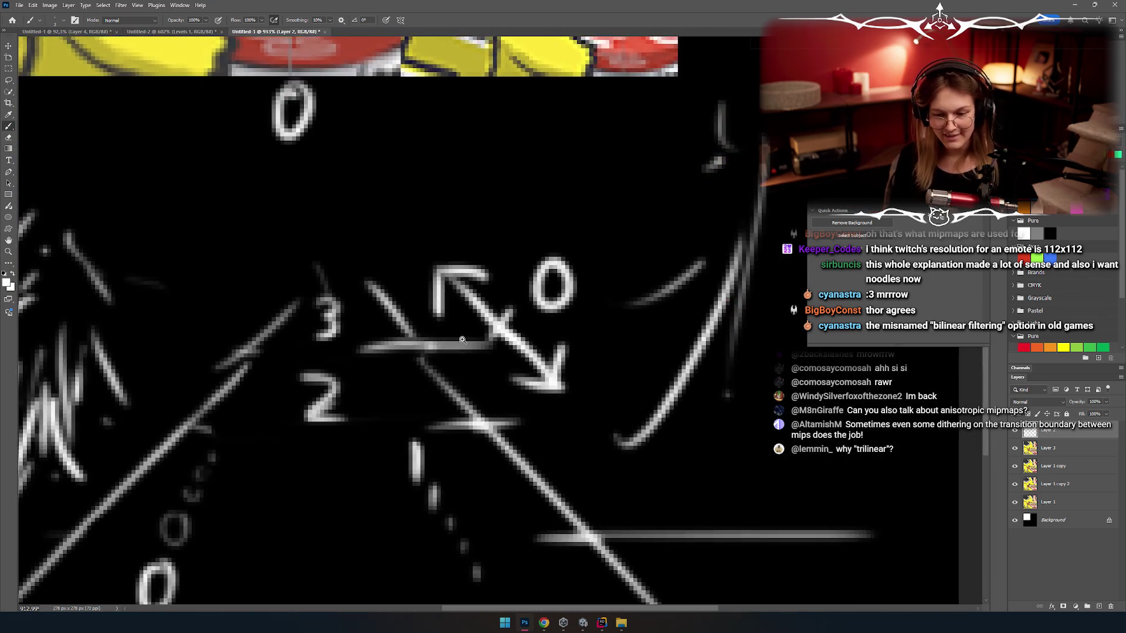
scroll(462, 340, down, 2)
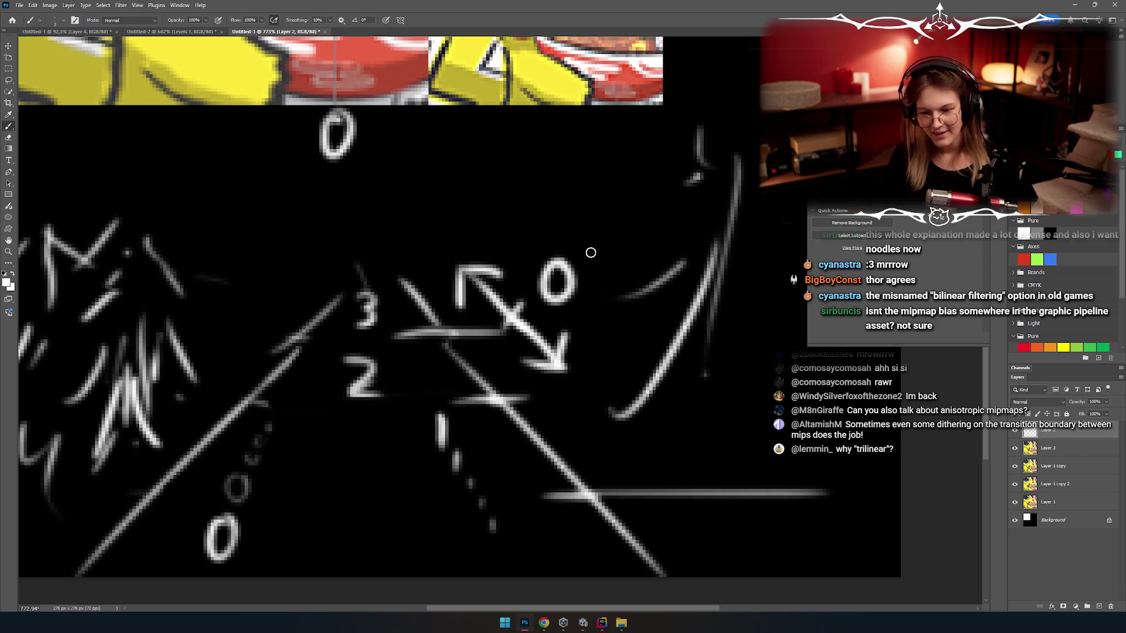
drag(566, 239, 548, 245)
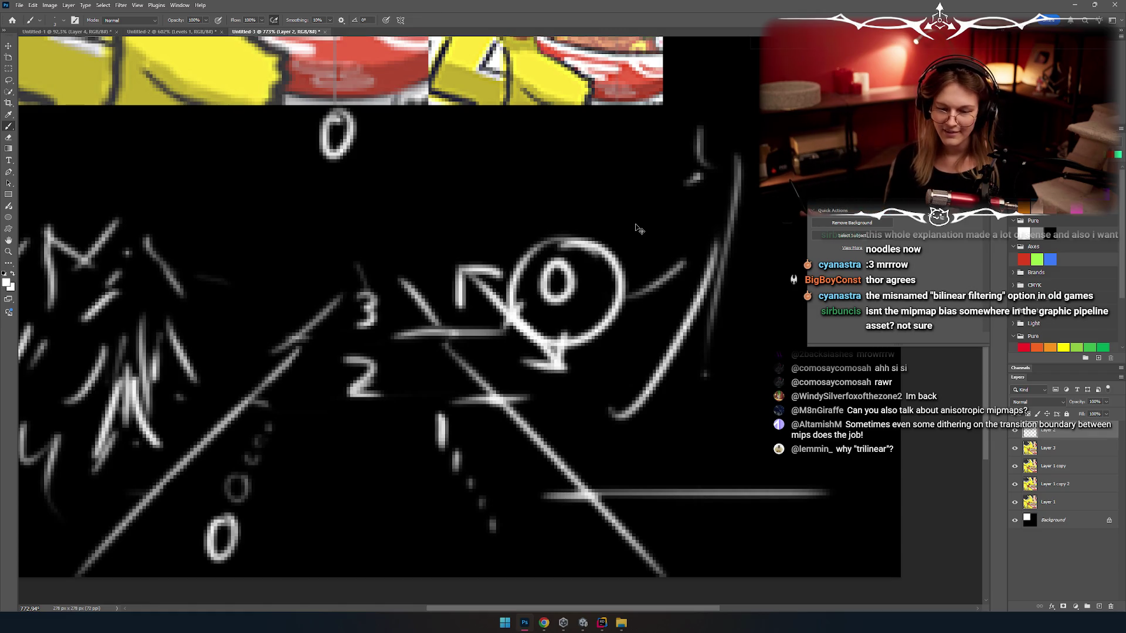
key(ctrl+z)
mouse_move(615, 325)
mouse_down()
mouse_move(596, 432)
mouse_move(600, 387)
mouse_up()
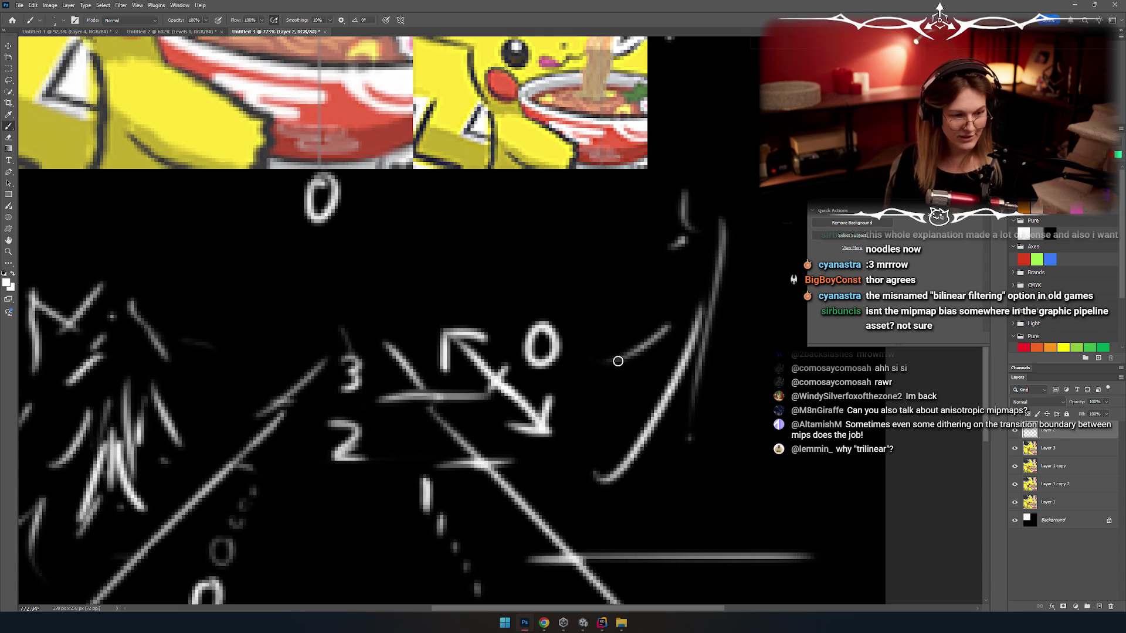
mouse_move(553, 291)
mouse_down()
mouse_move(549, 335)
mouse_move(525, 294)
mouse_move(581, 385)
mouse_up()
key(ctrl+z)
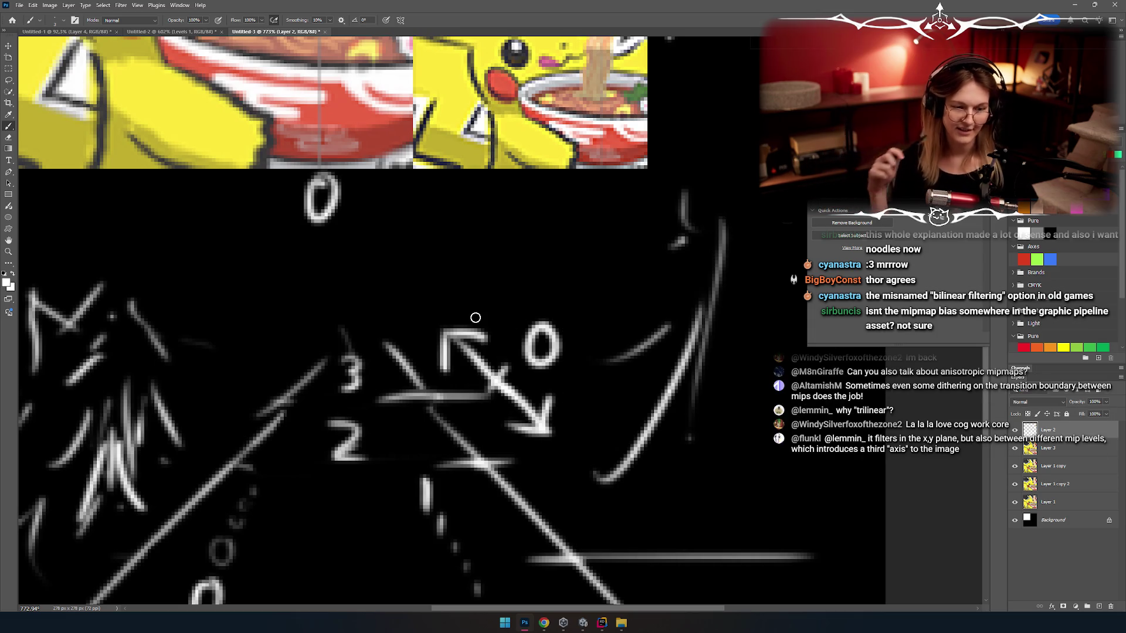
key(alt+Tab)
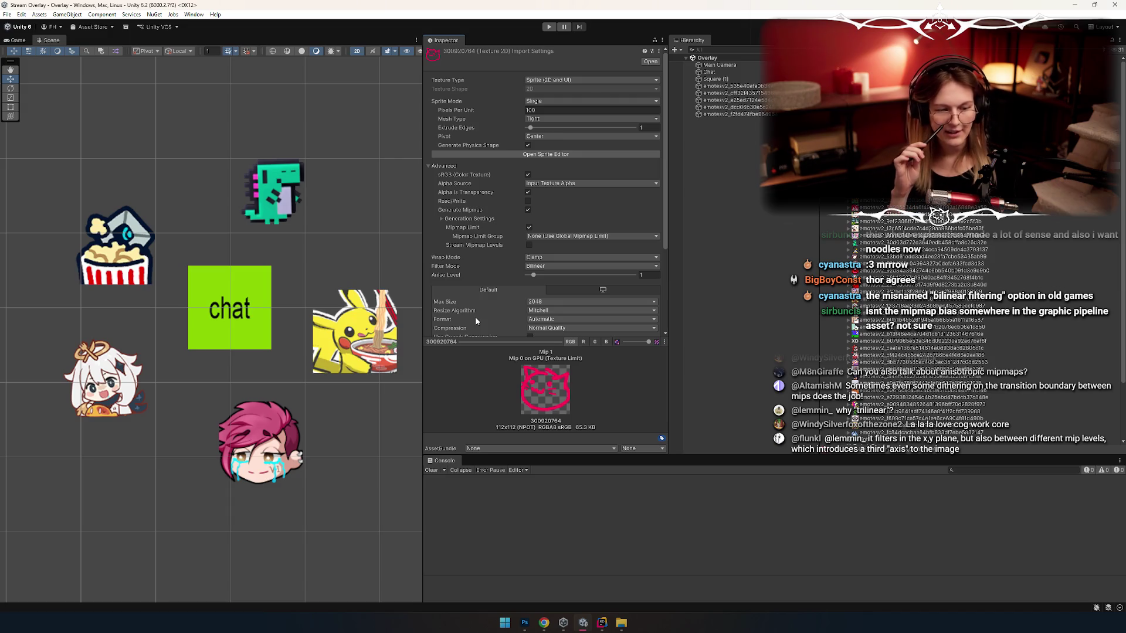
key(alt+Tab)
scroll(476, 318, down, 5)
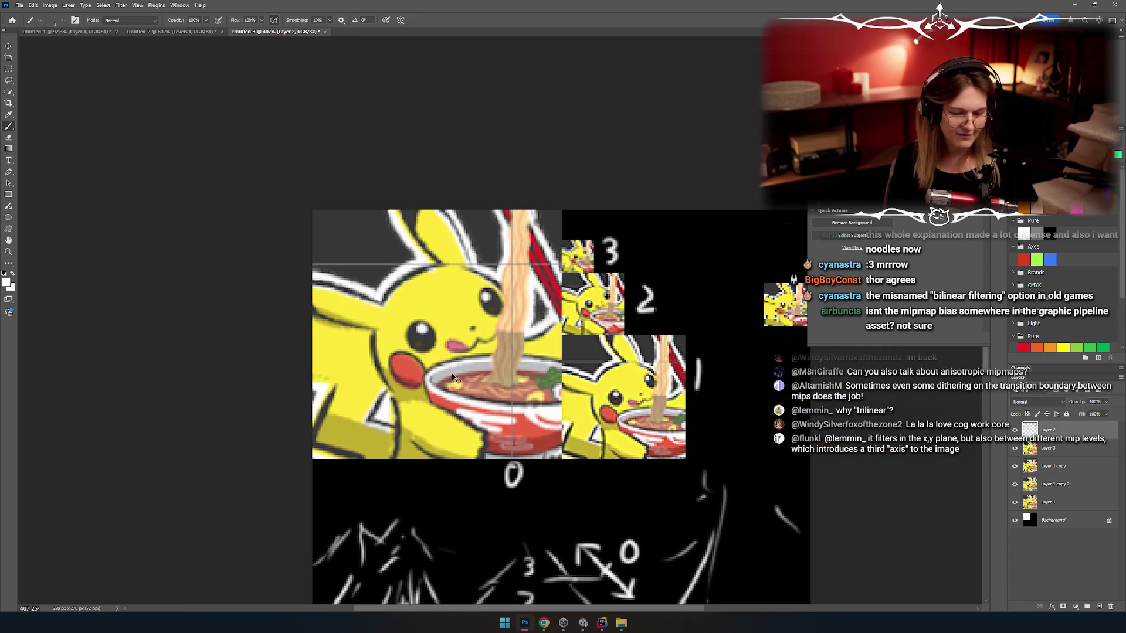
Step: Pick red from the Swatches panel, return to the Brush, and zoom into Pikachu's cheek
alt+click(452, 377)
key(v)
scroll(457, 387, up, 4)
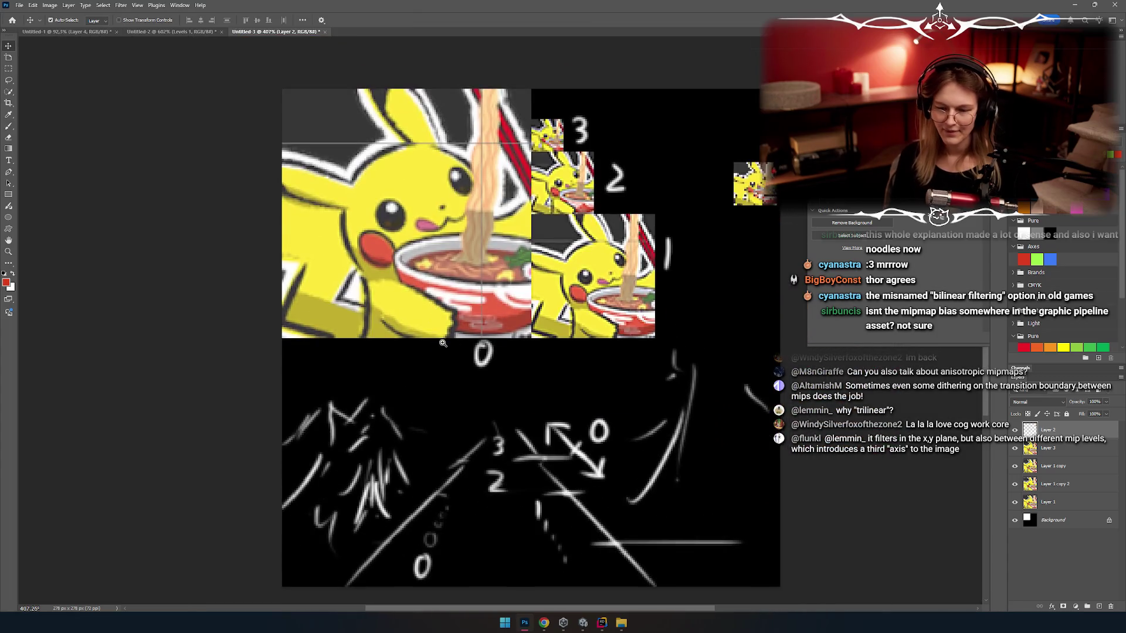
scroll(459, 396, up, 6)
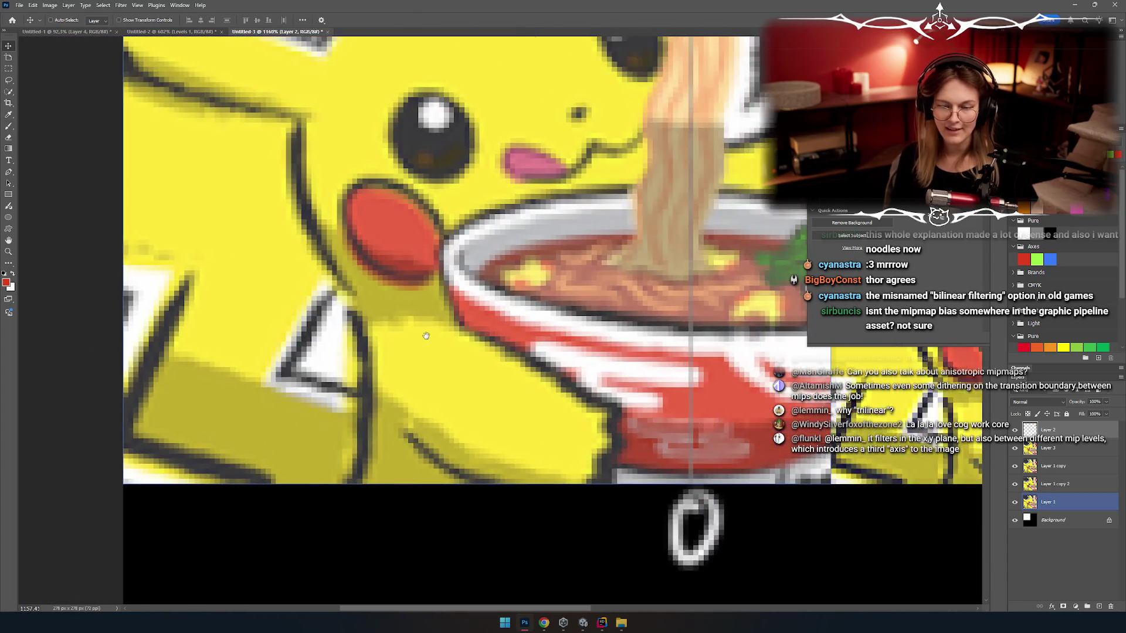
scroll(344, 298, down, 2)
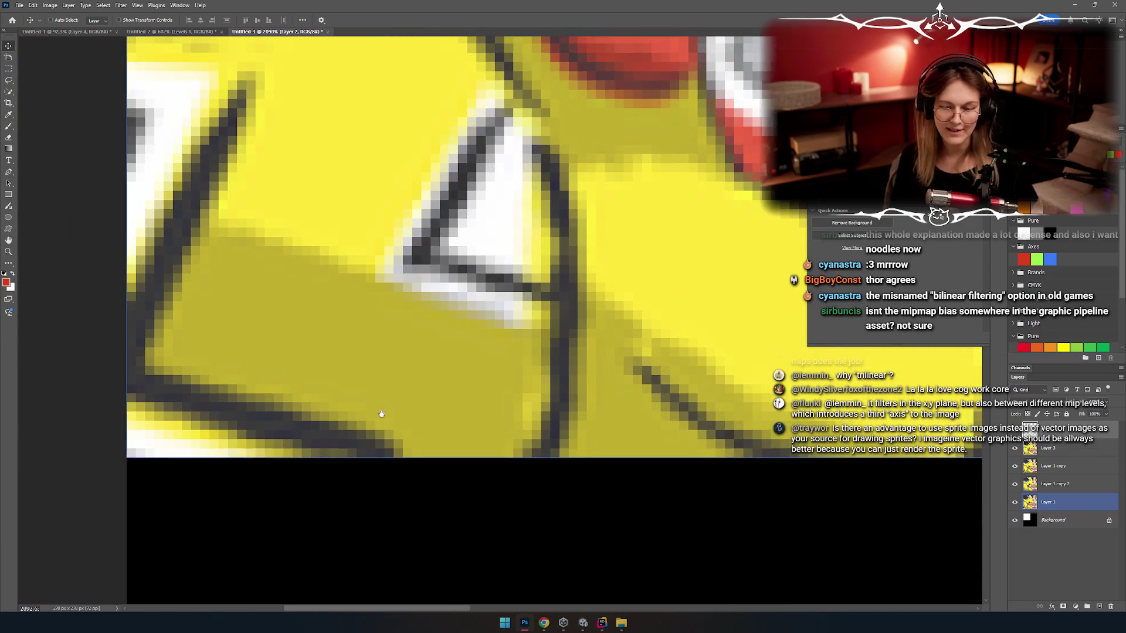
key(b)
scroll(410, 323, down, 2)
scroll(382, 312, up, 2)
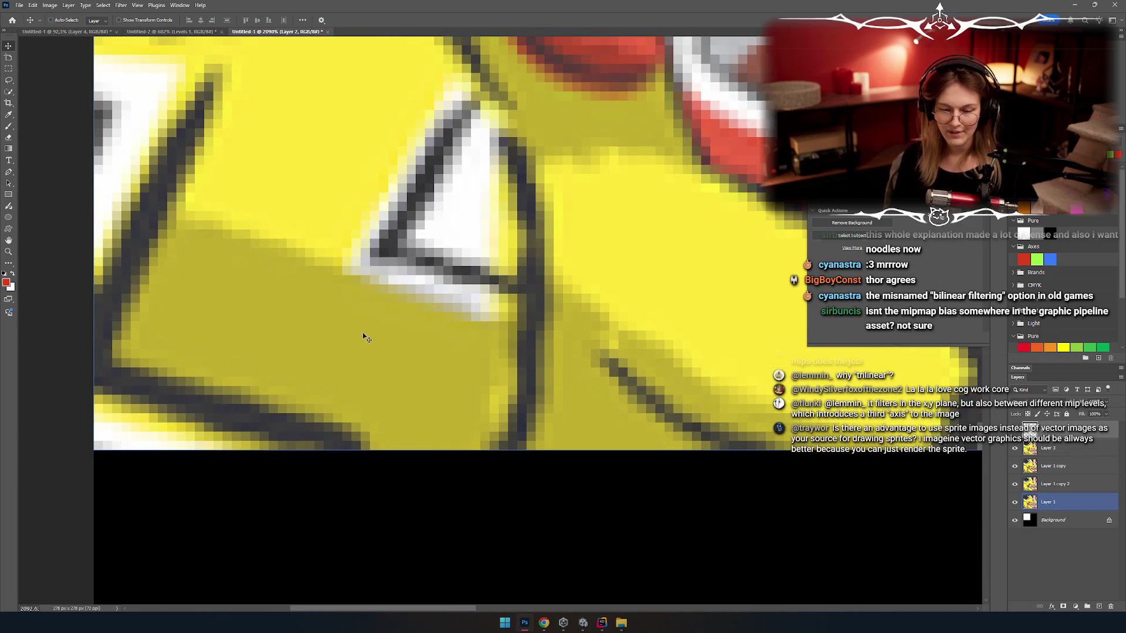
scroll(431, 341, up, 5)
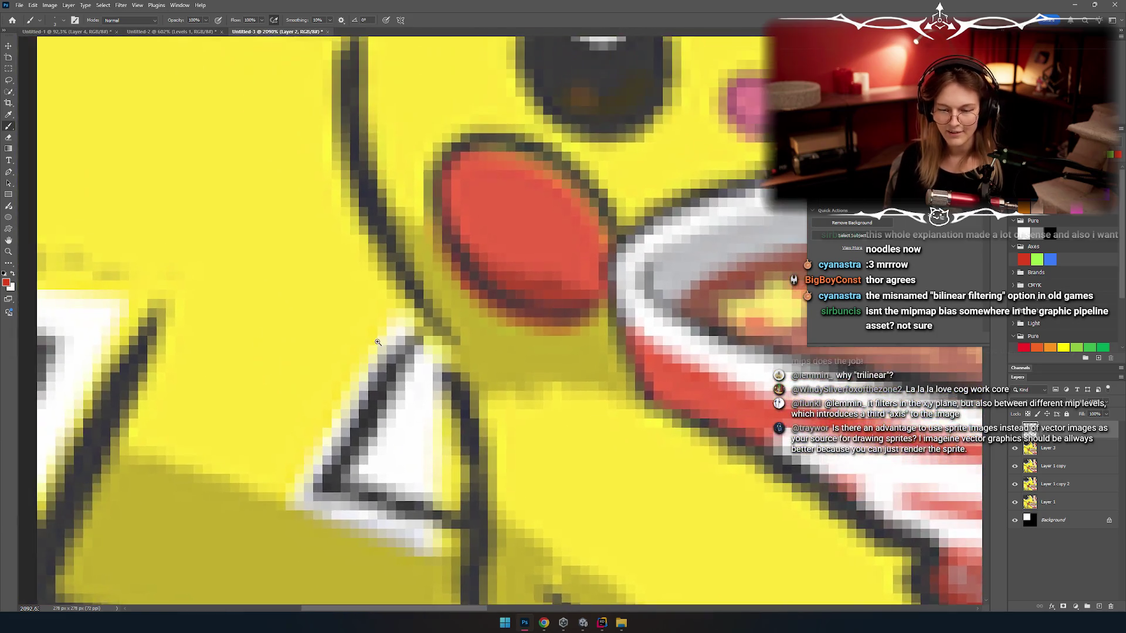
scroll(450, 347, up, 2)
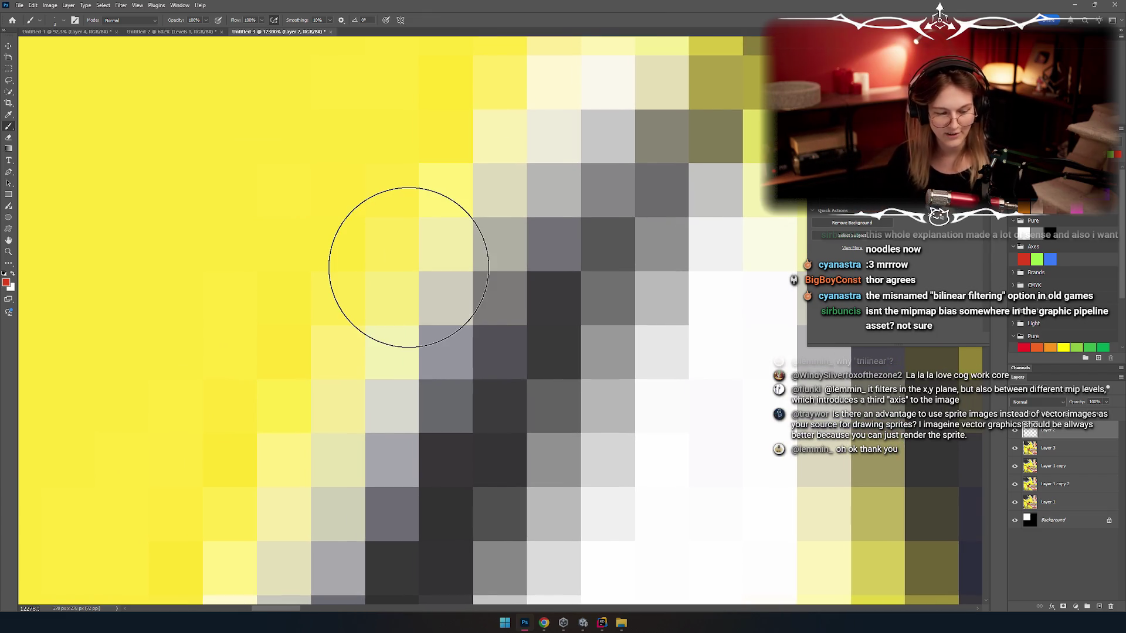
scroll(402, 315, down, 3)
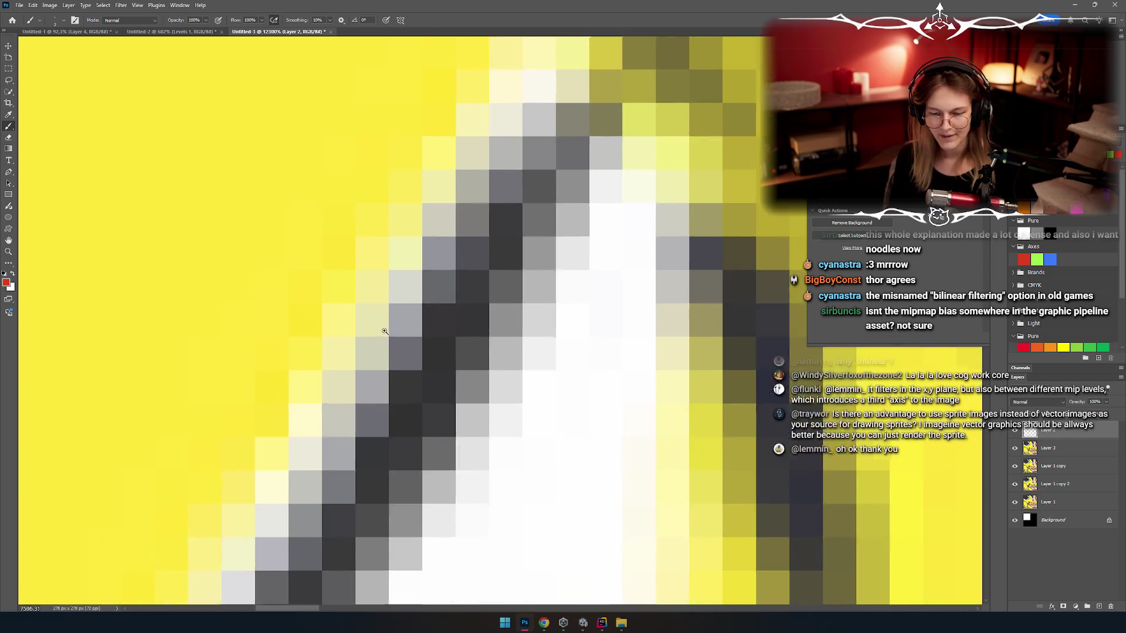
scroll(385, 332, down, 3)
scroll(404, 329, down, 5)
scroll(390, 351, up, 3)
scroll(387, 305, up, 2)
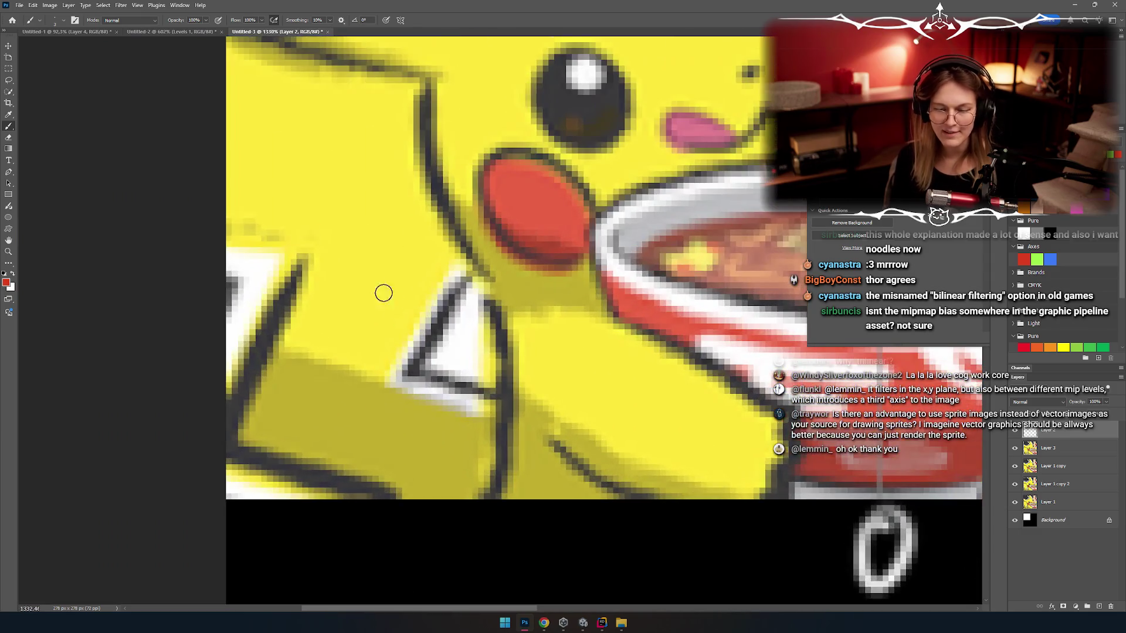
Step: After a small red mark, switch to black and rule straight grid lines over Pikachu's cheek
drag(398, 318, 400, 302)
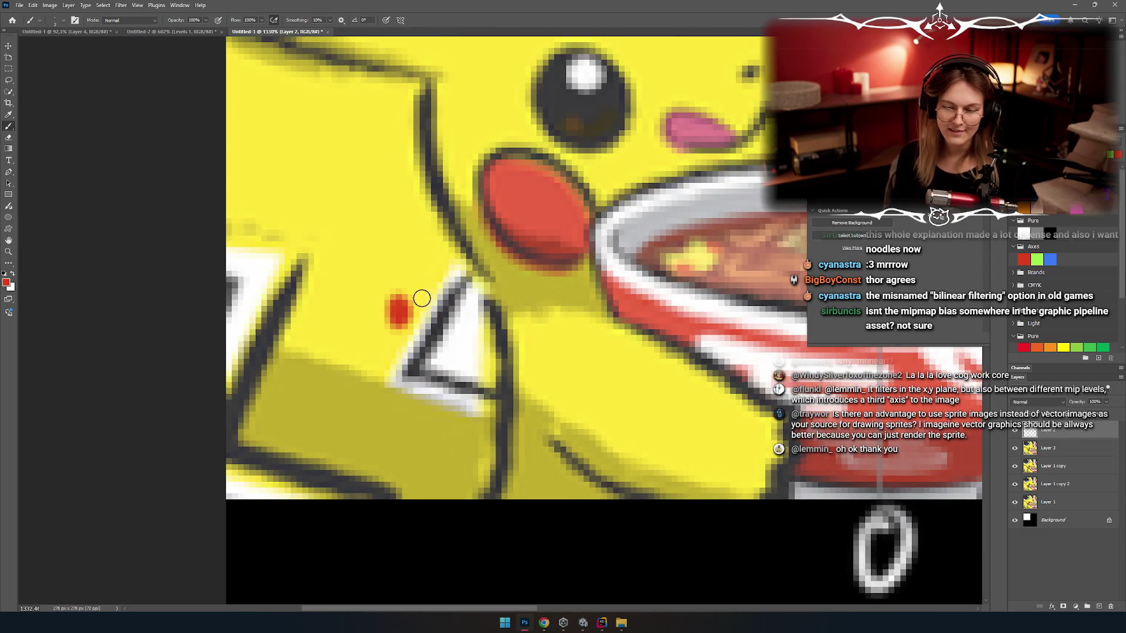
key(x)
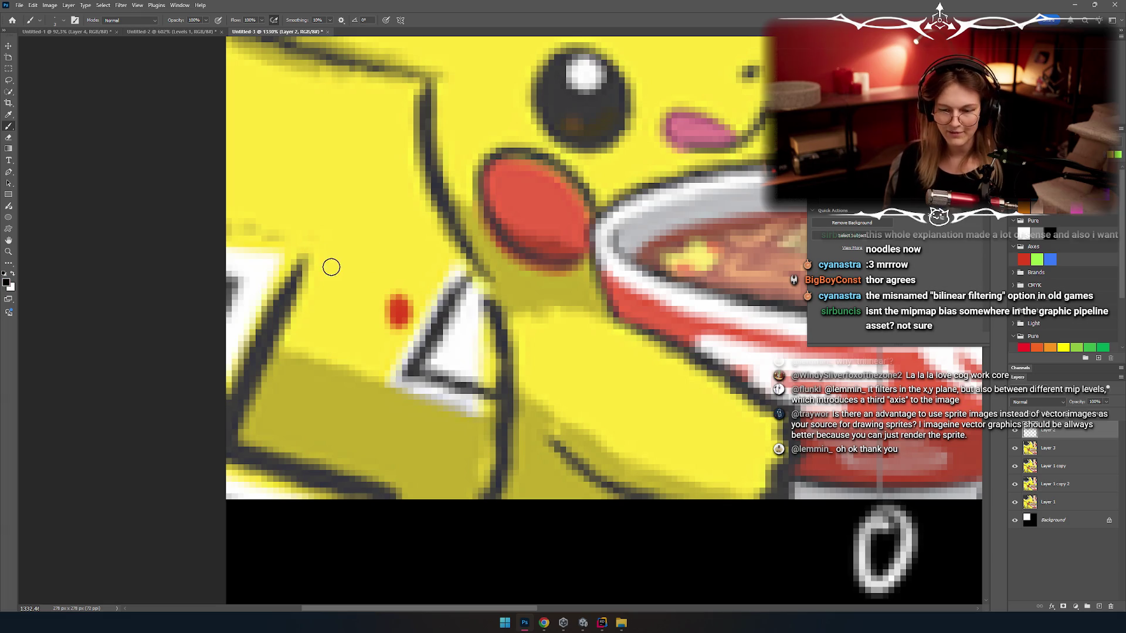
drag(351, 272, 510, 273)
key(ctrl+z)
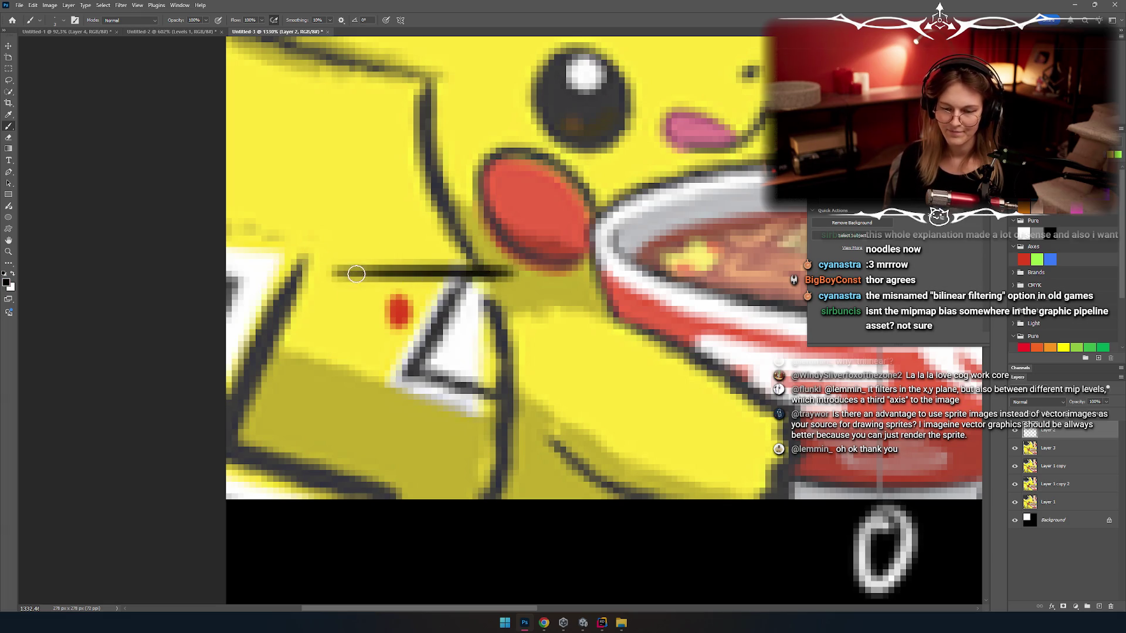
drag(350, 273, 350, 498)
drag(504, 272, 504, 499)
drag(352, 423, 636, 422)
mouse_move(507, 271)
mouse_down()
mouse_move(508, 117)
mouse_move(226, 121)
mouse_up()
drag(352, 270, 226, 270)
drag(350, 121, 350, 273)
drag(363, 417, 156, 406)
drag(349, 272, 407, 275)
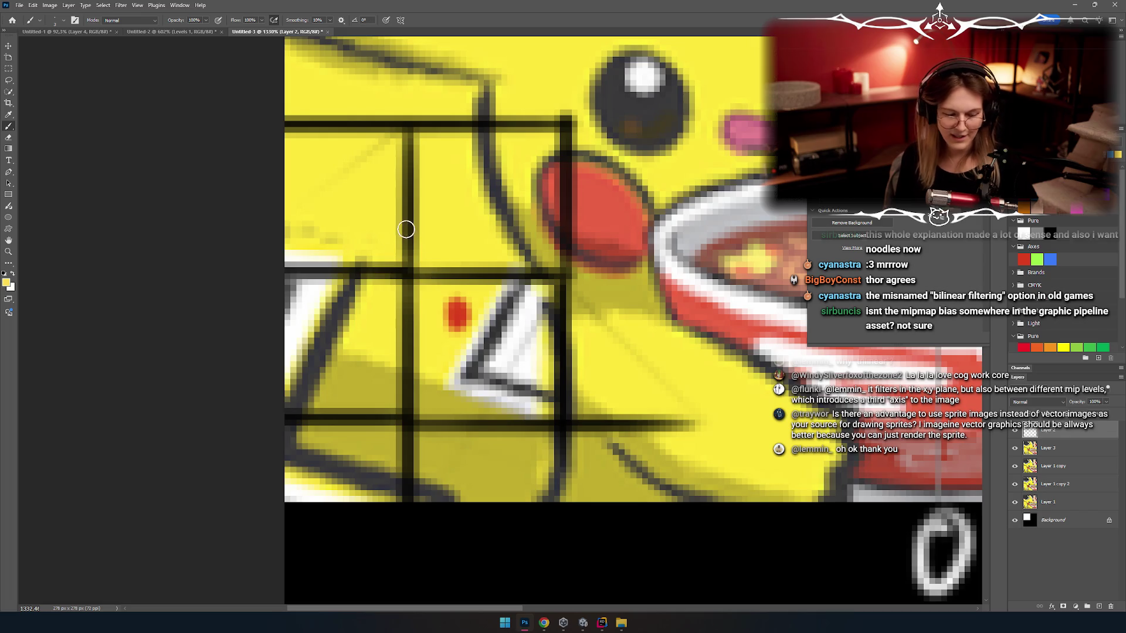
Step: Enlarge the red mark into a round sample dot, undoing extra red scribbles in the cells
drag(450, 312, 515, 304)
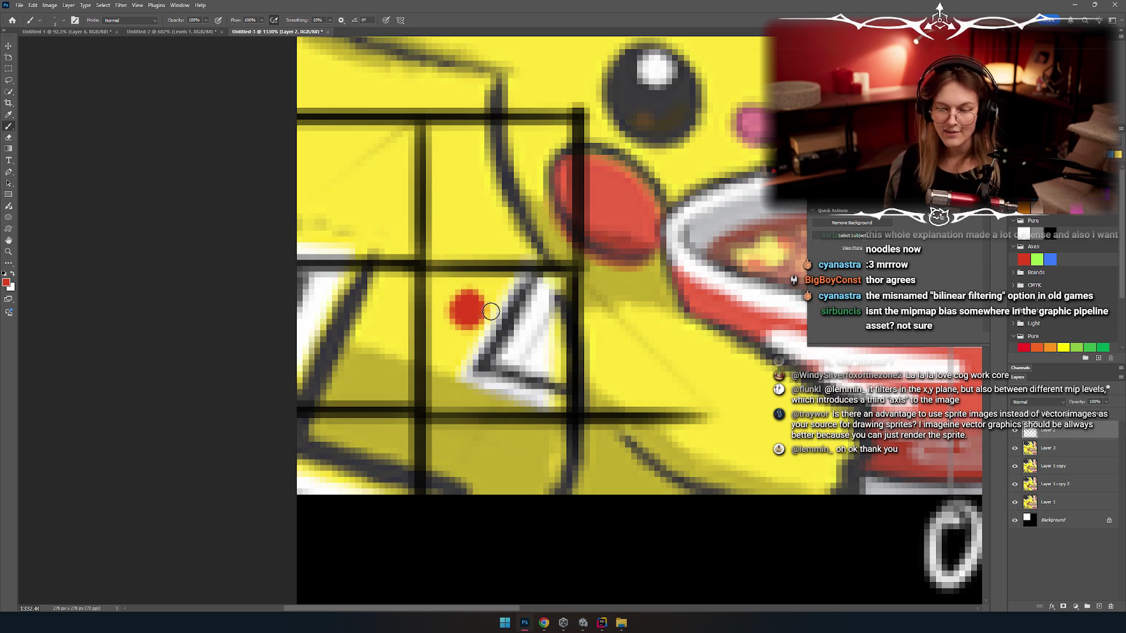
mouse_move(563, 369)
mouse_down()
mouse_move(516, 376)
mouse_move(481, 329)
mouse_move(446, 317)
mouse_move(572, 419)
mouse_up()
key(ctrl+z)
drag(510, 358, 556, 378)
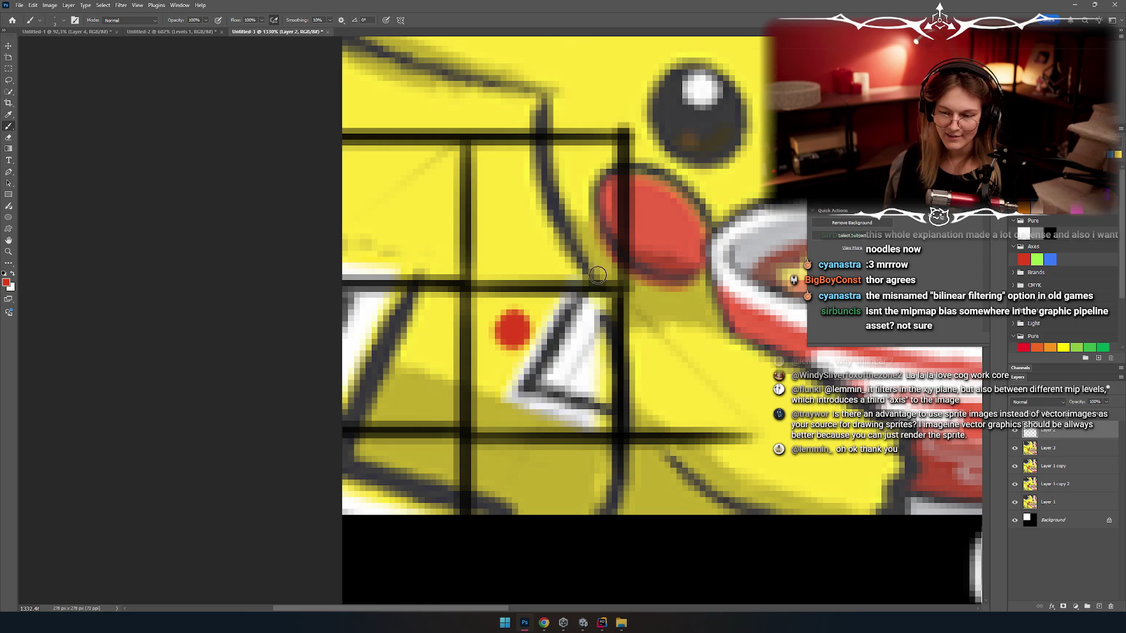
drag(445, 262, 372, 206)
drag(445, 311, 361, 329)
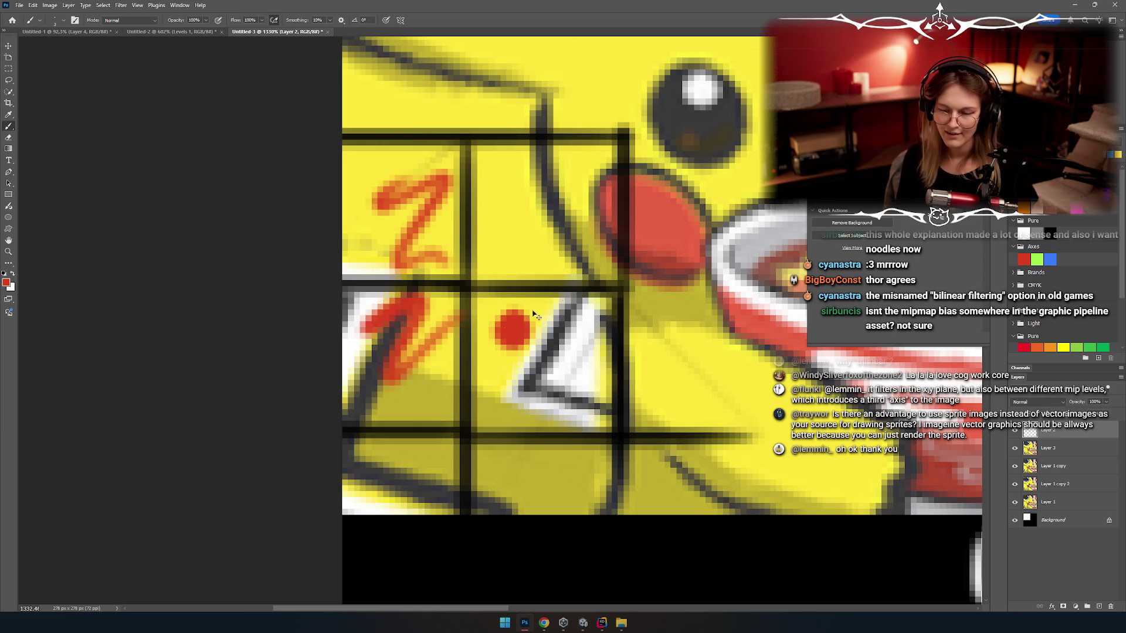
key(ctrl+z)
key(ctrl+z)
Step: Try a red arrow and a red intersection dot, undoing both attempts
drag(516, 331, 475, 214)
drag(405, 237, 417, 308)
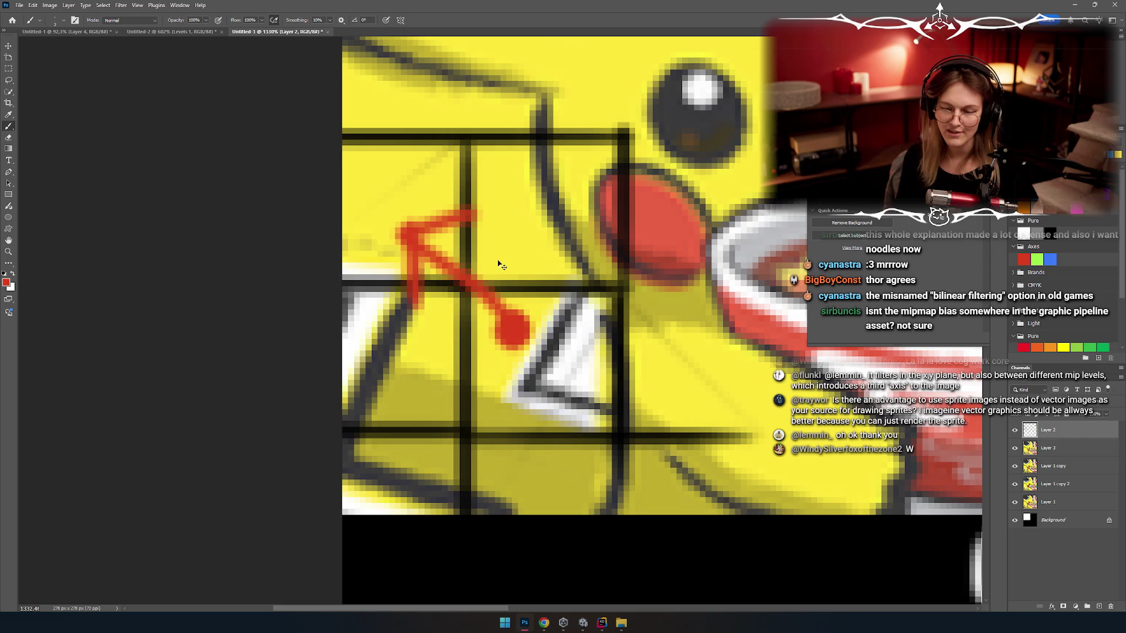
key(ctrl+z)
key(ctrl+z)
click(470, 285)
drag(446, 257, 376, 271)
key(ctrl+z)
key(ctrl+z)
key(alt+Tab)
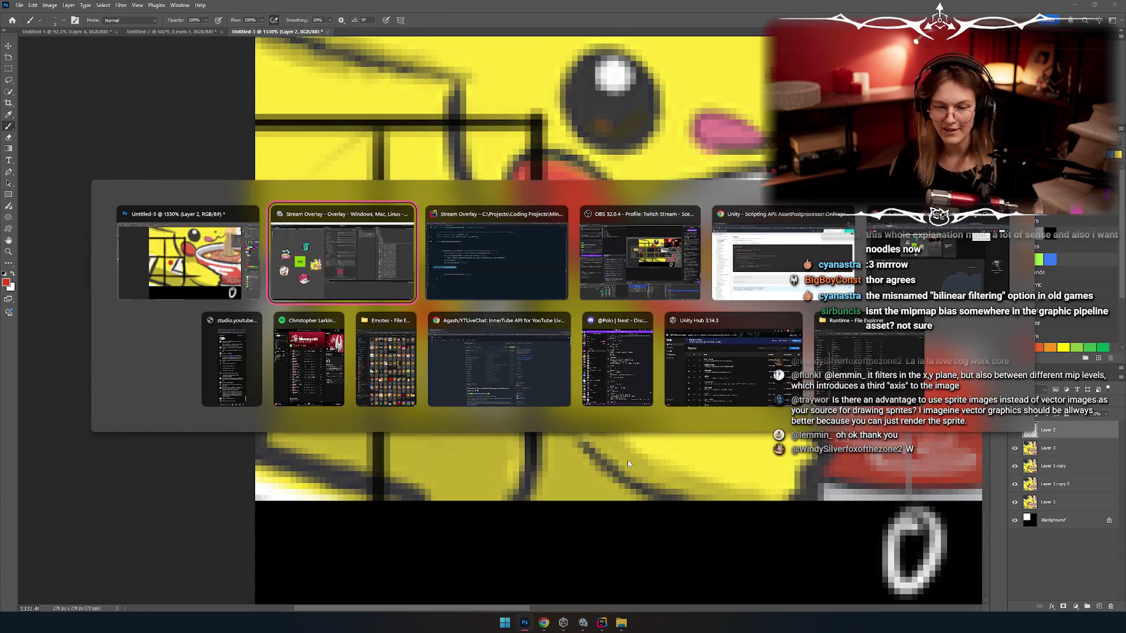
Step: Zoom the Unity Scene view and widen it
scroll(269, 480, up, 10)
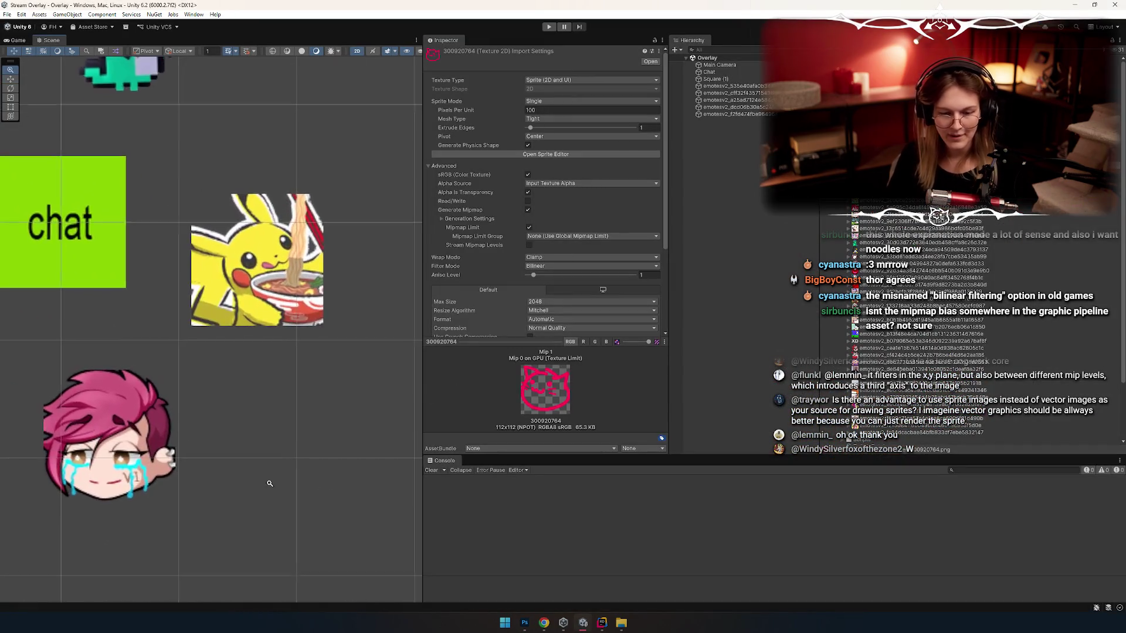
scroll(277, 583, down, 2)
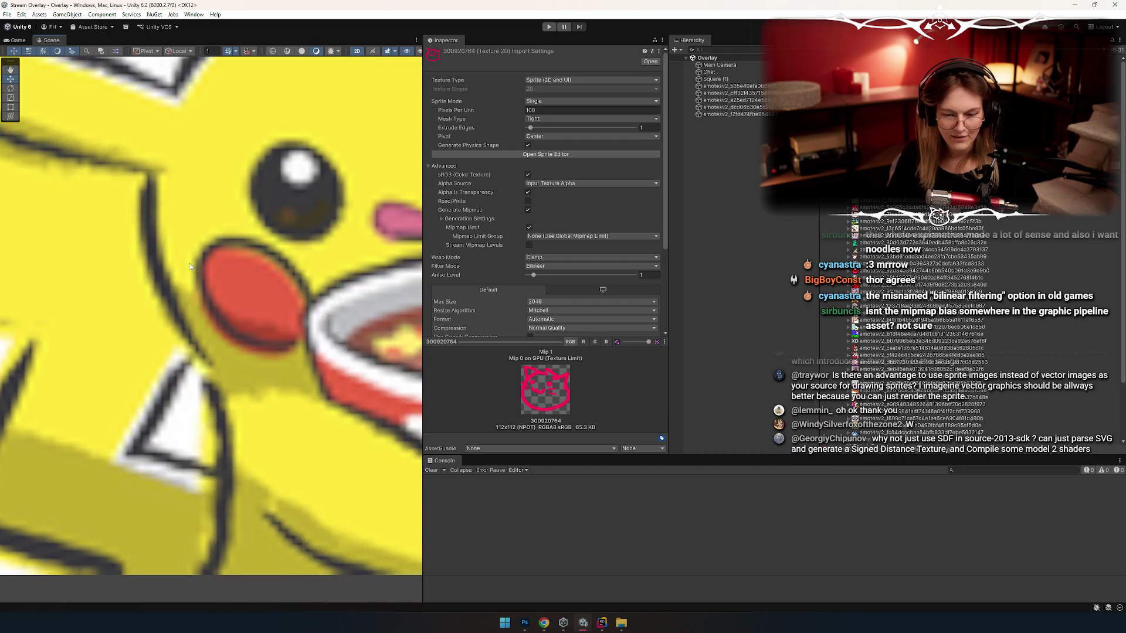
scroll(279, 510, up, 3)
scroll(281, 440, up, 3)
scroll(281, 439, up, 6)
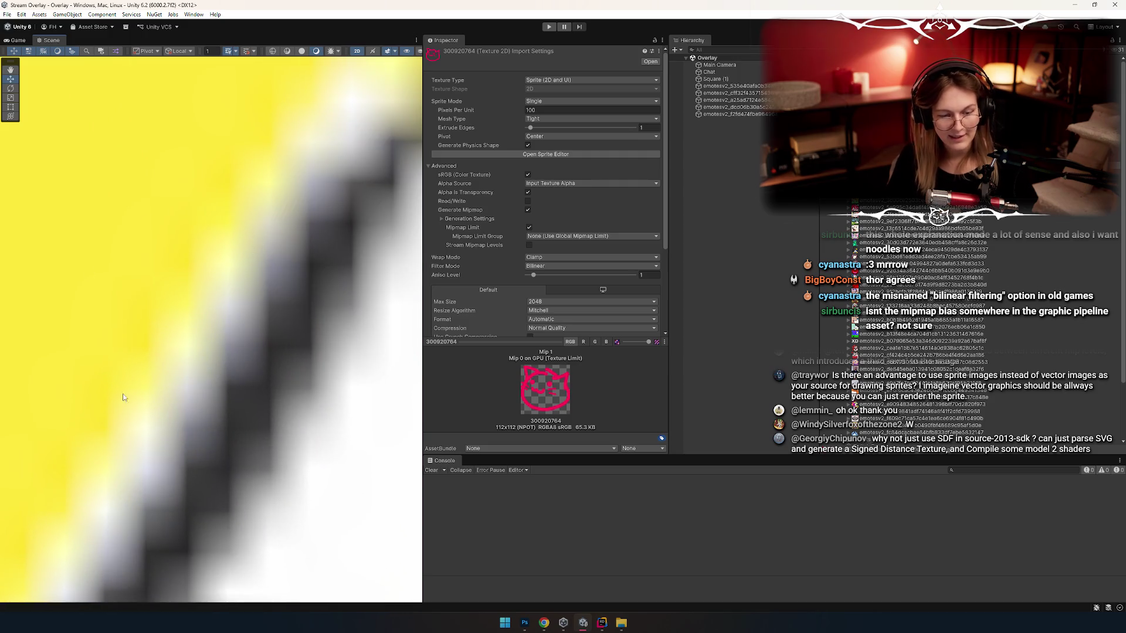
scroll(229, 352, up, 3)
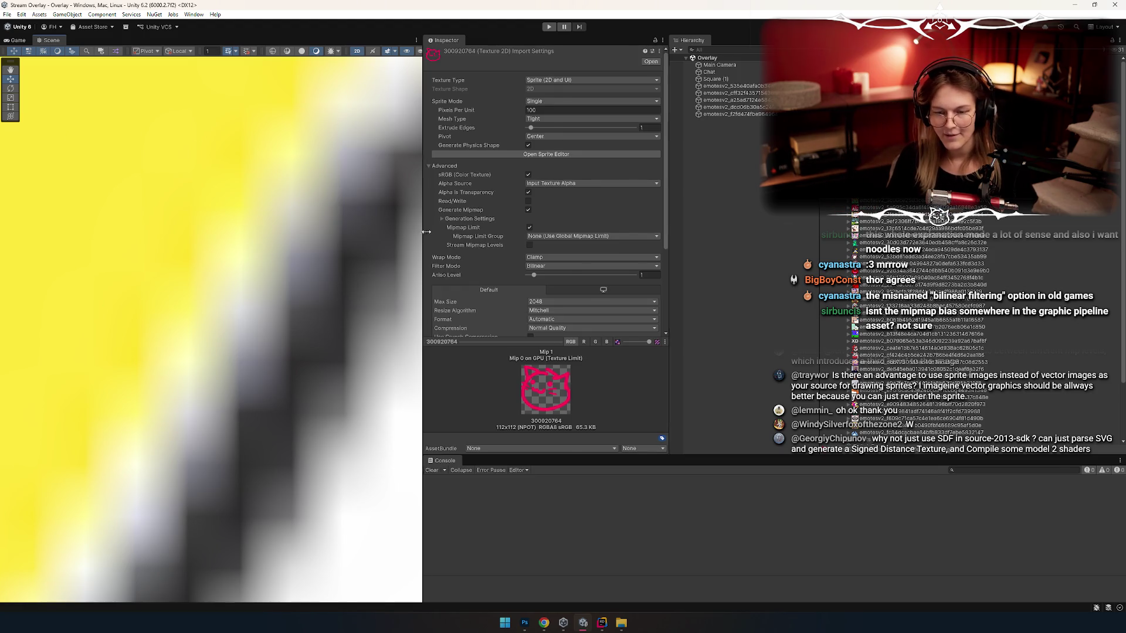
drag(423, 234, 667, 234)
scroll(352, 328, up, 3)
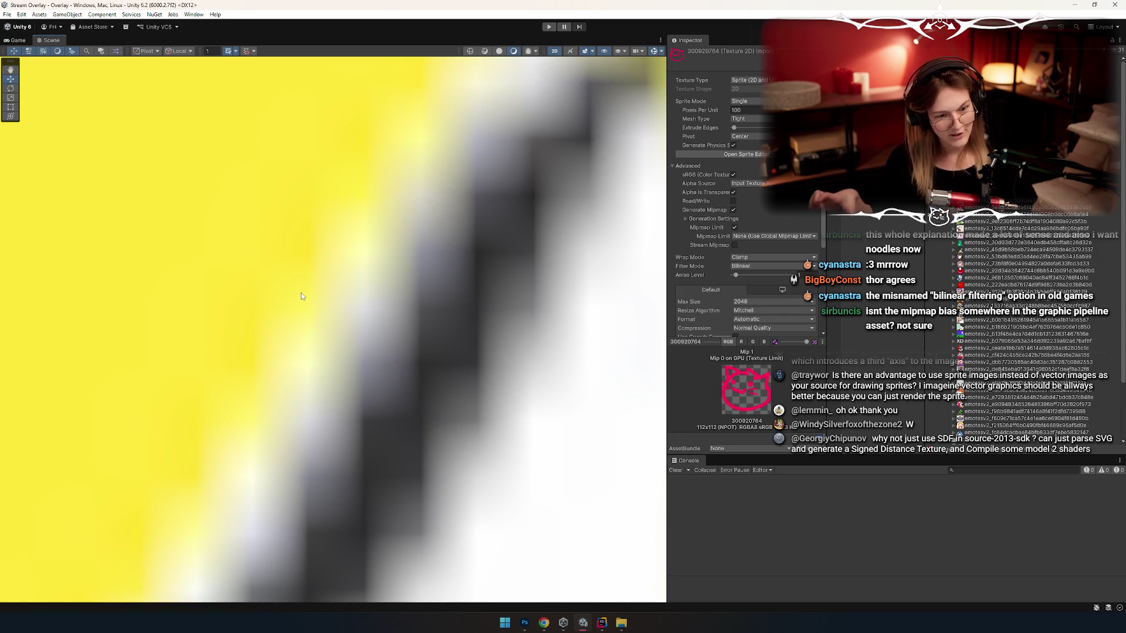
Step: Cycle through the window switcher and return to Photoshop
key(alt+Tab)
key(Tab)
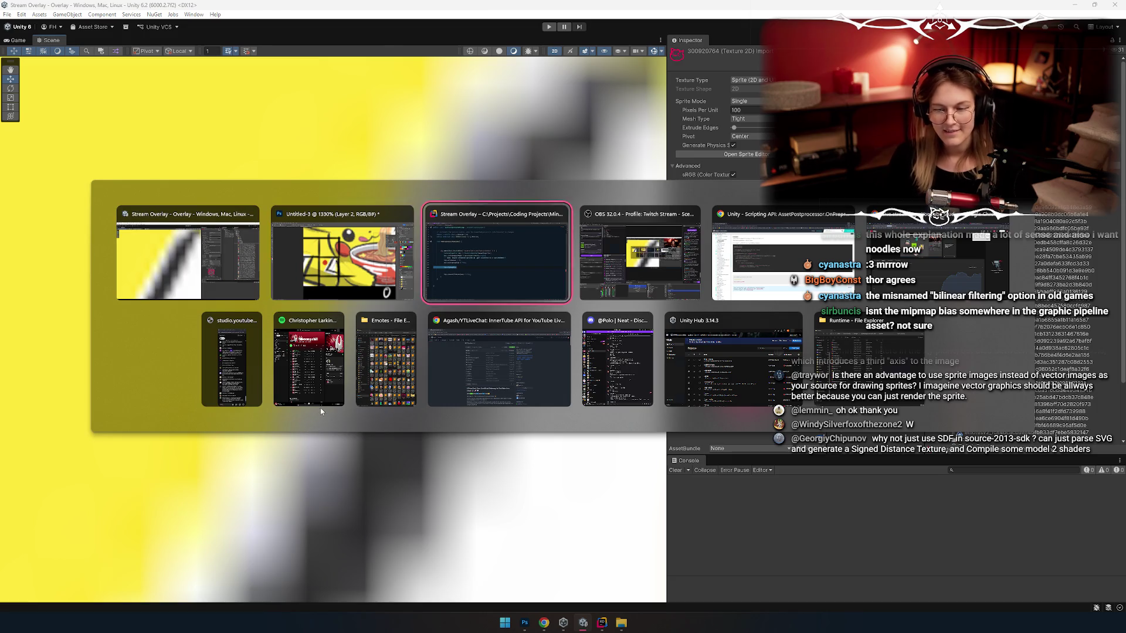
key(alt+Tab)
key(Tab)
scroll(341, 386, down, 5)
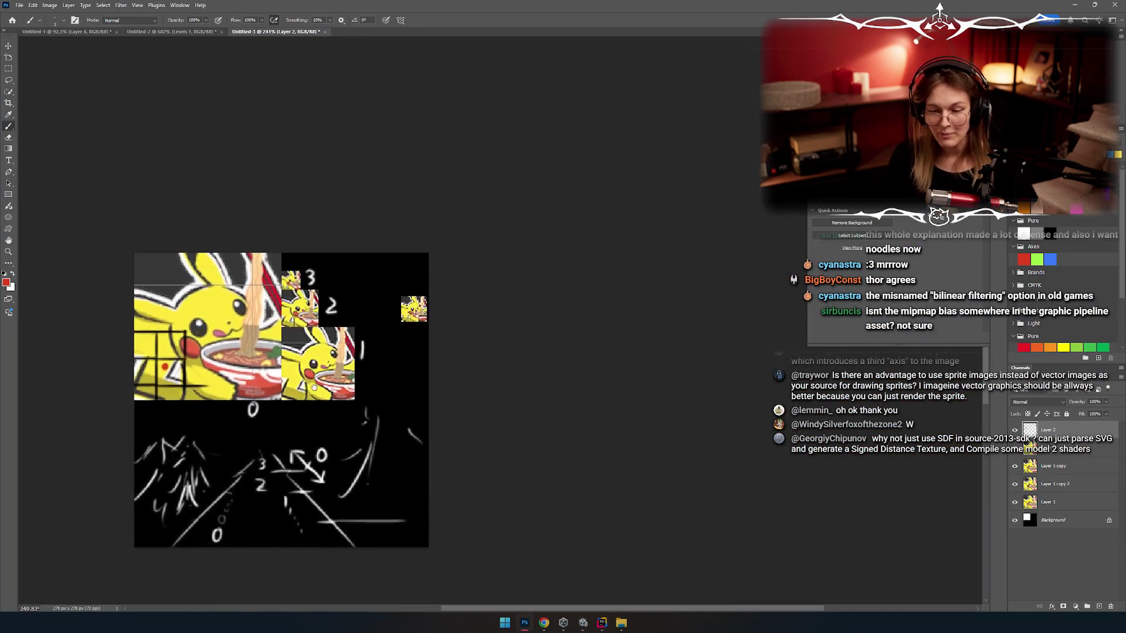
scroll(410, 422, up, 5)
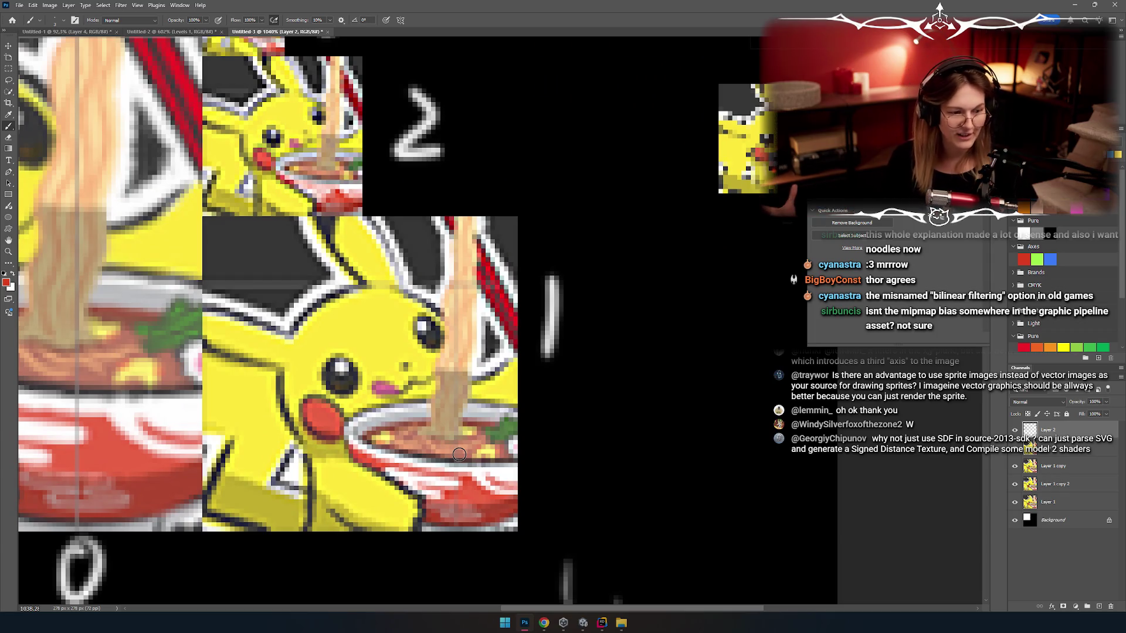
scroll(284, 364, down, 3)
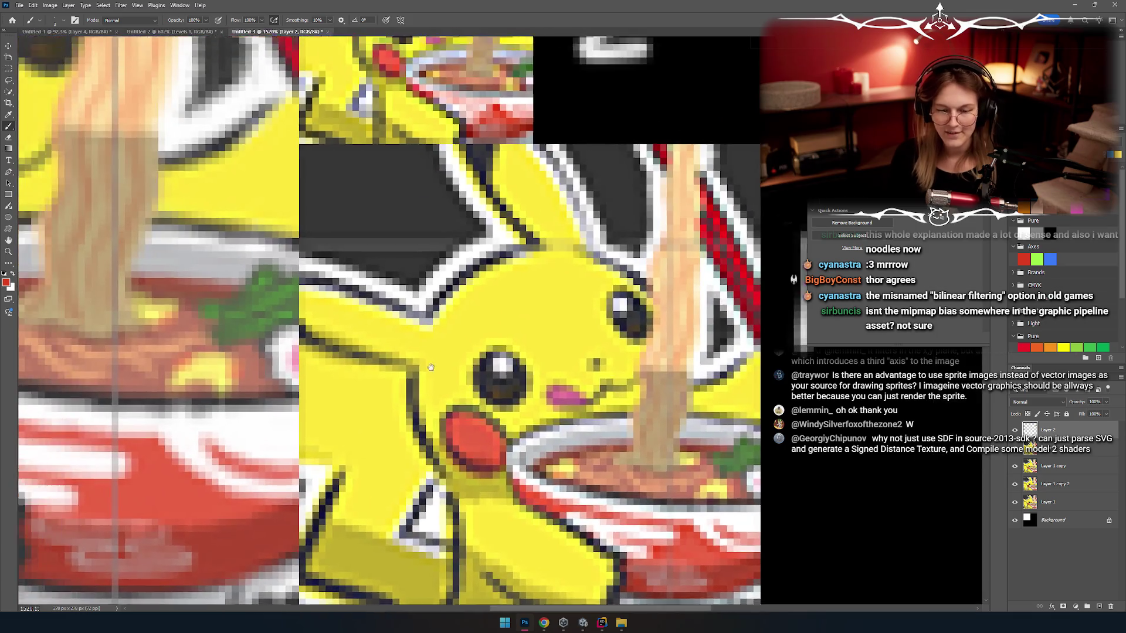
scroll(451, 357, up, 4)
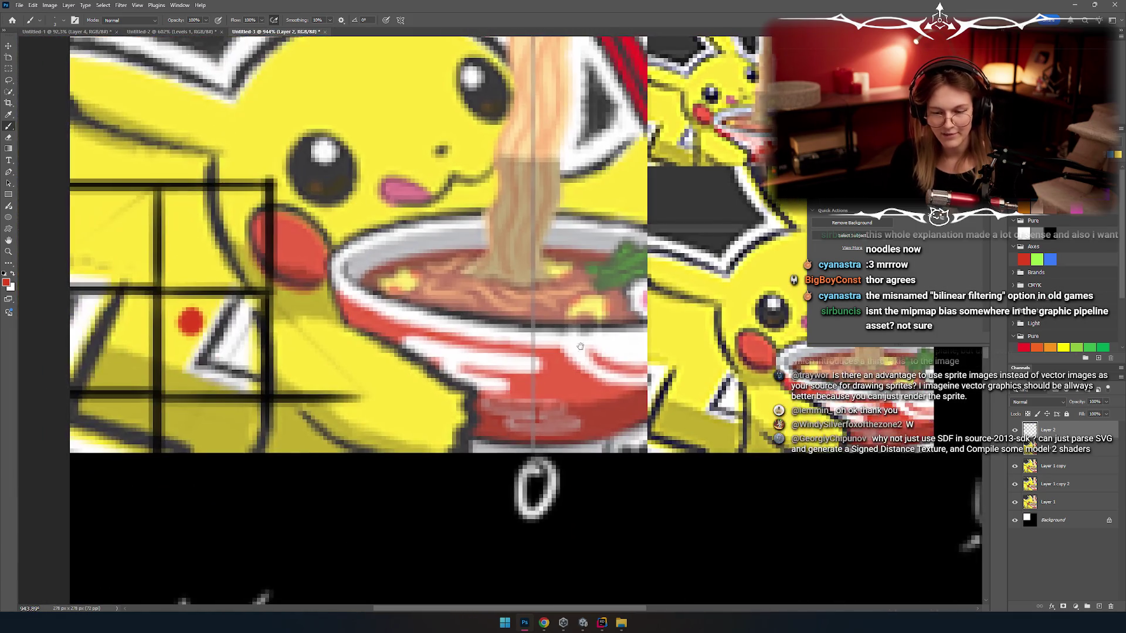
scroll(297, 397, right, 3)
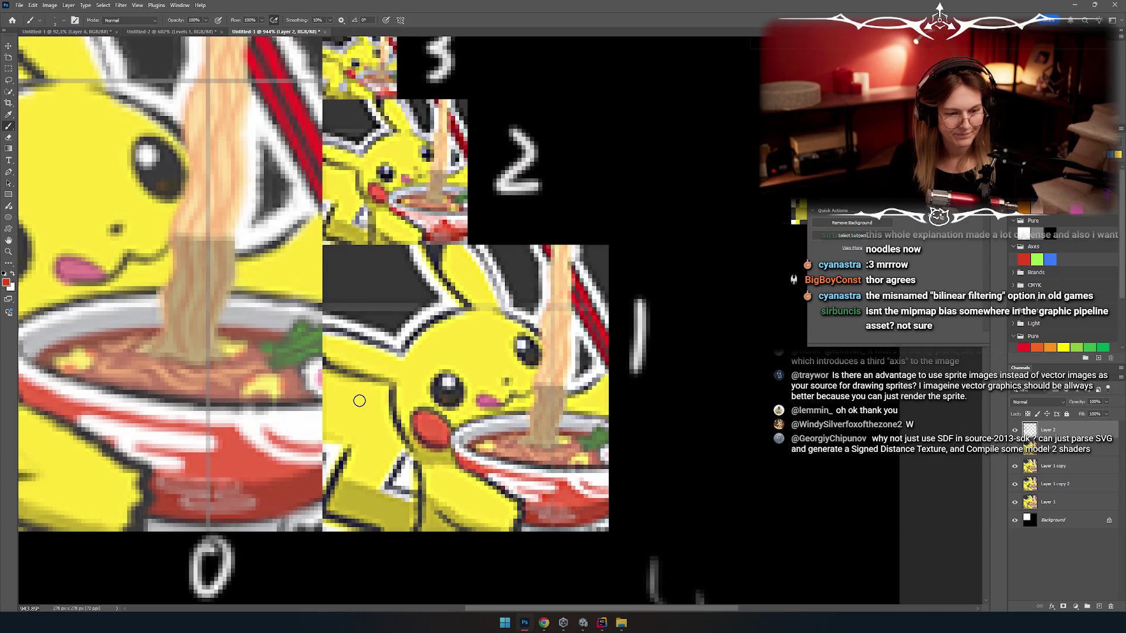
key(alt+Tab)
key(alt+Tab)
key(alt+Tab)
key(alt+Tab)
key(alt+shift+Tab)
key(alt+shift+Tab)
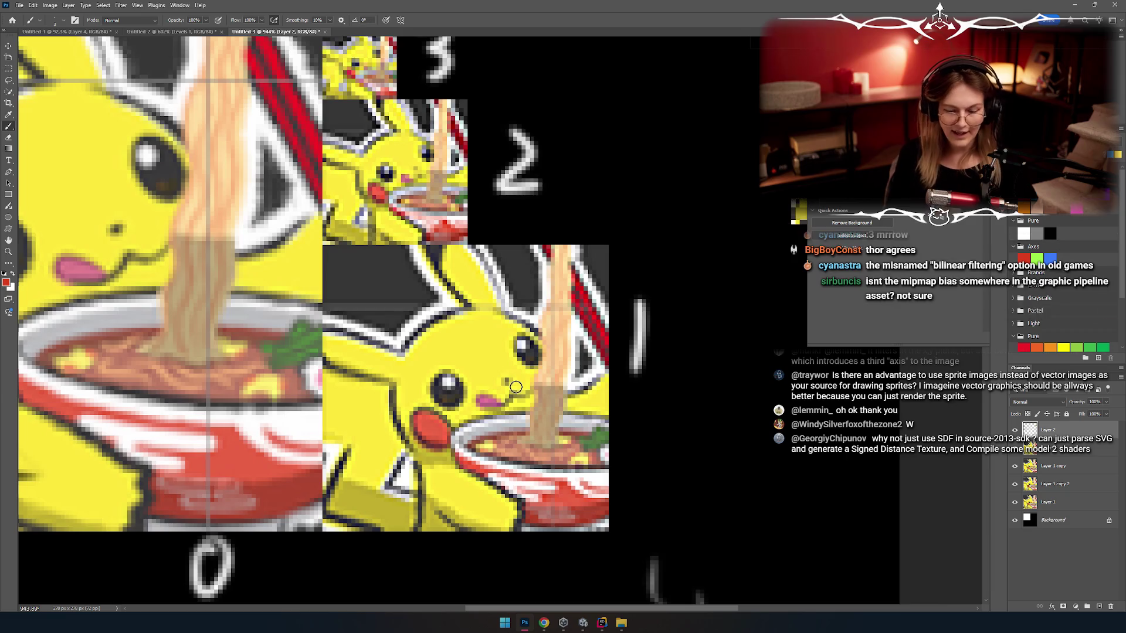
key(m)
scroll(506, 328, down, 3)
scroll(506, 328, left, 3)
scroll(501, 332, down, 5)
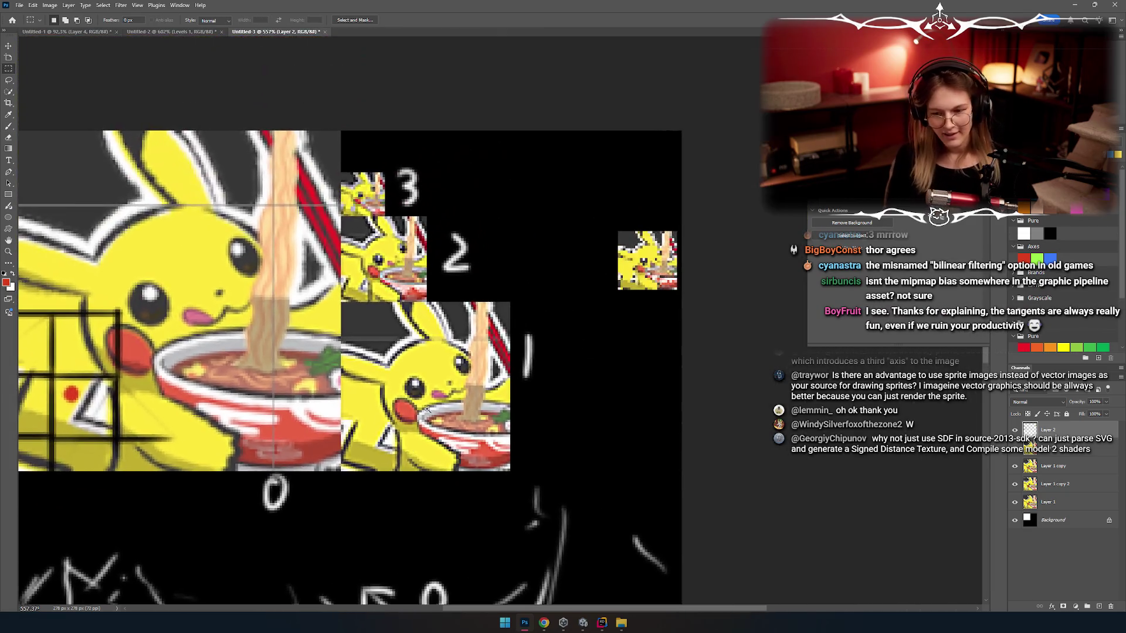
scroll(581, 387, up, 3)
click(1016, 451)
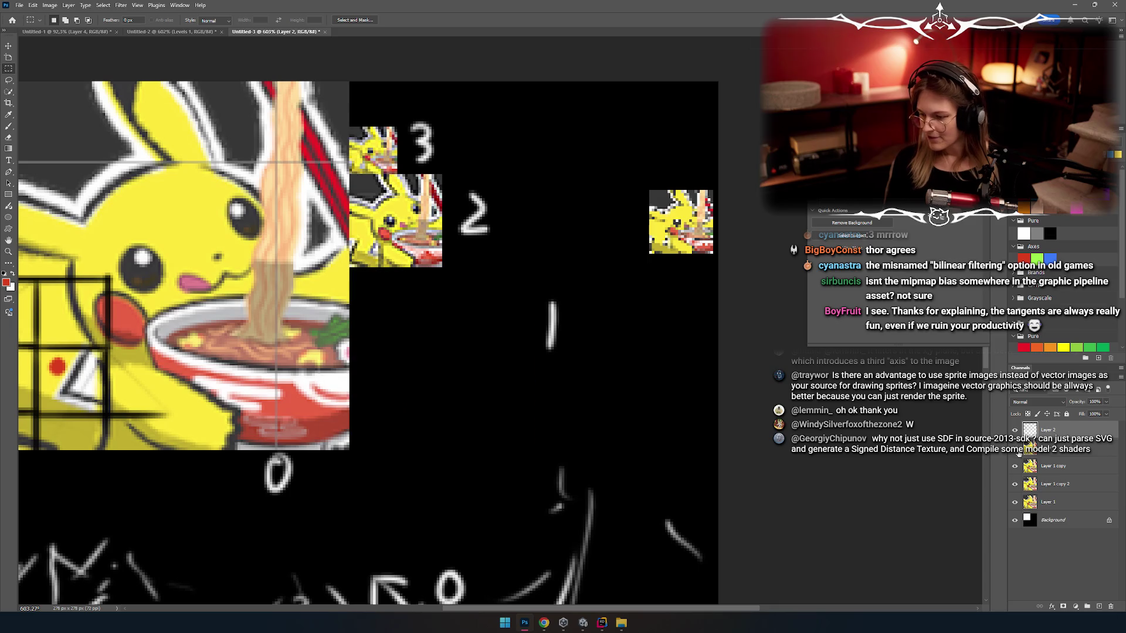
click(1016, 452)
click(1027, 453)
scroll(423, 302, right, 4)
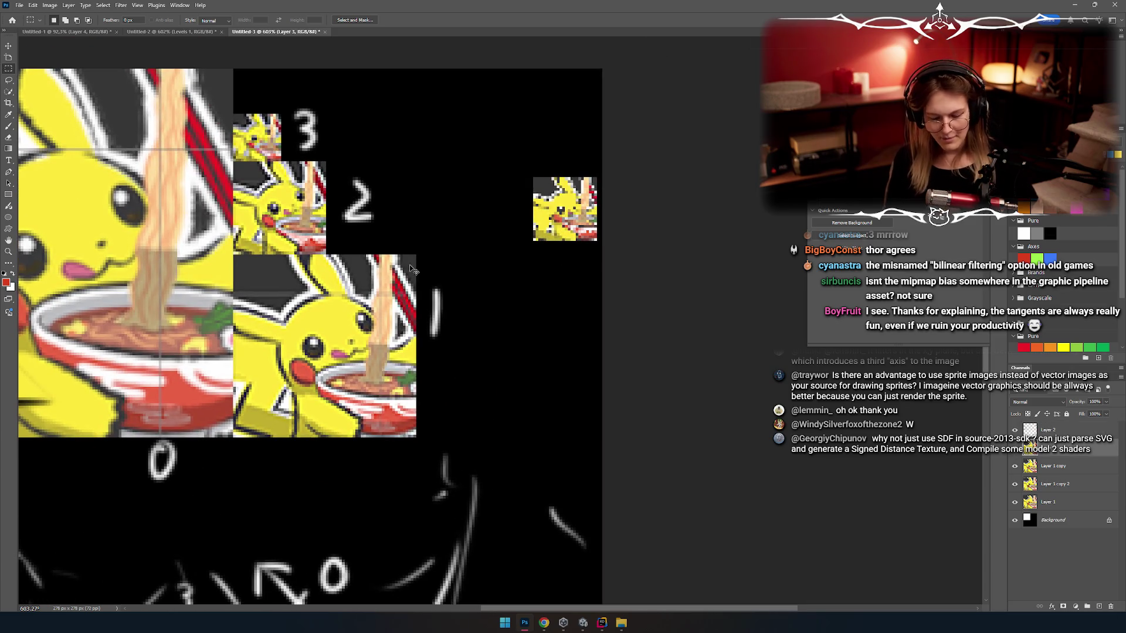
key(v)
scroll(469, 340, up, 2)
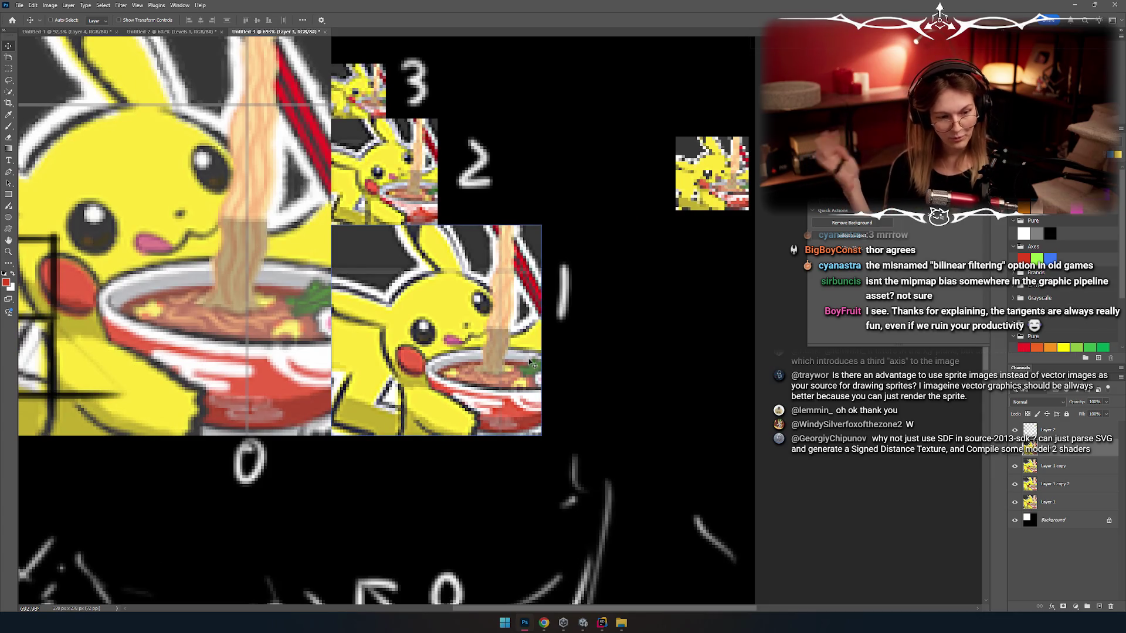
drag(318, 285, 417, 322)
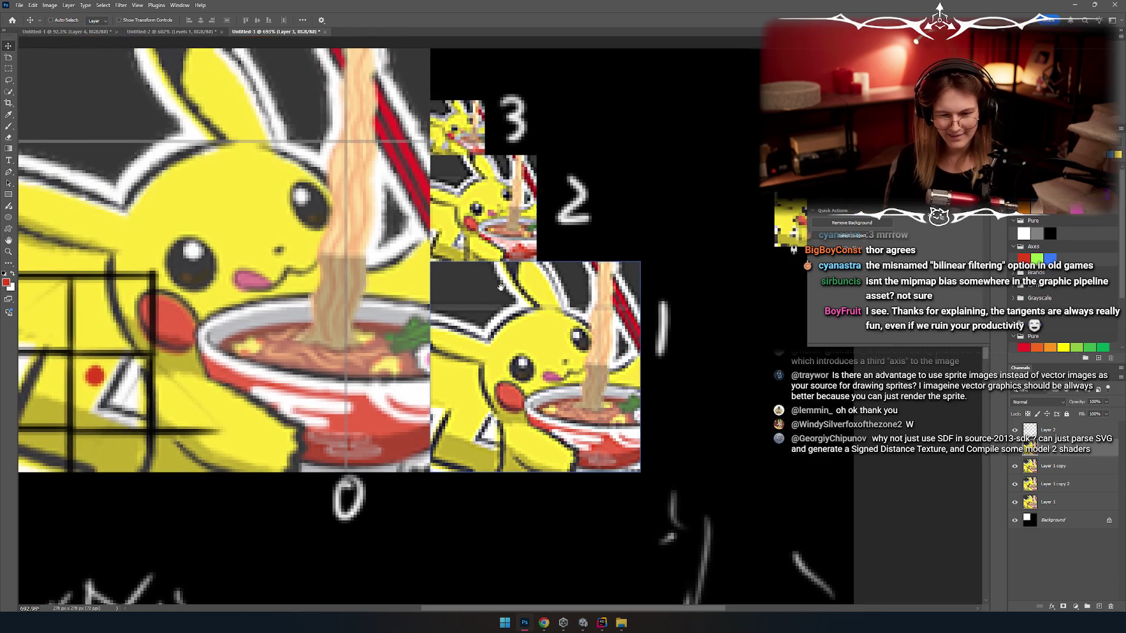
scroll(416, 321, down, 3)
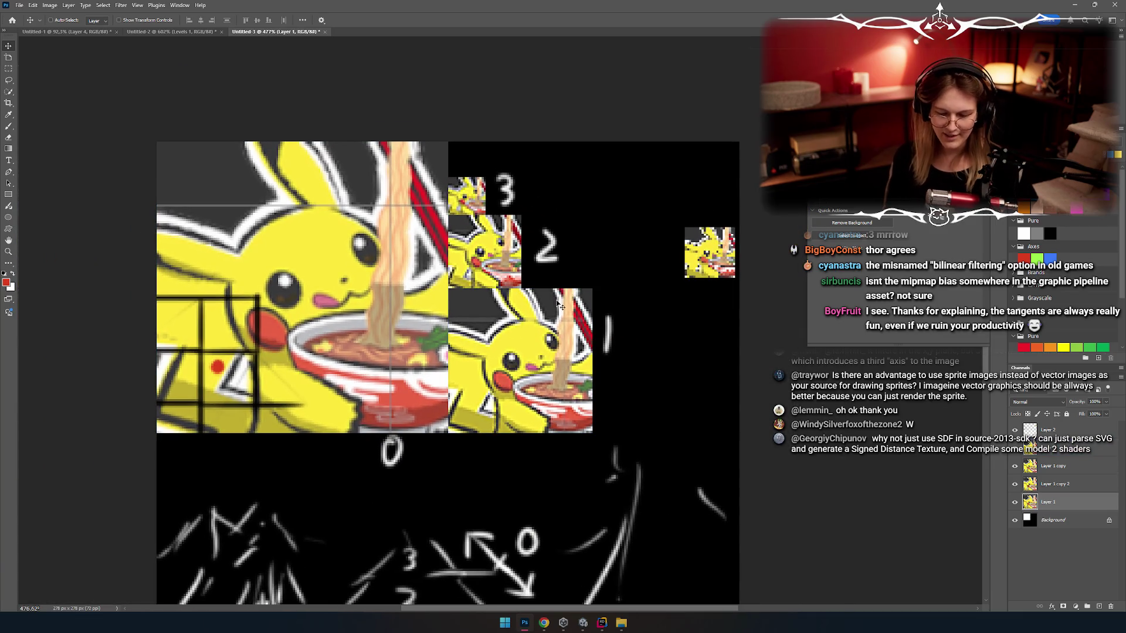
scroll(499, 278, up, 2)
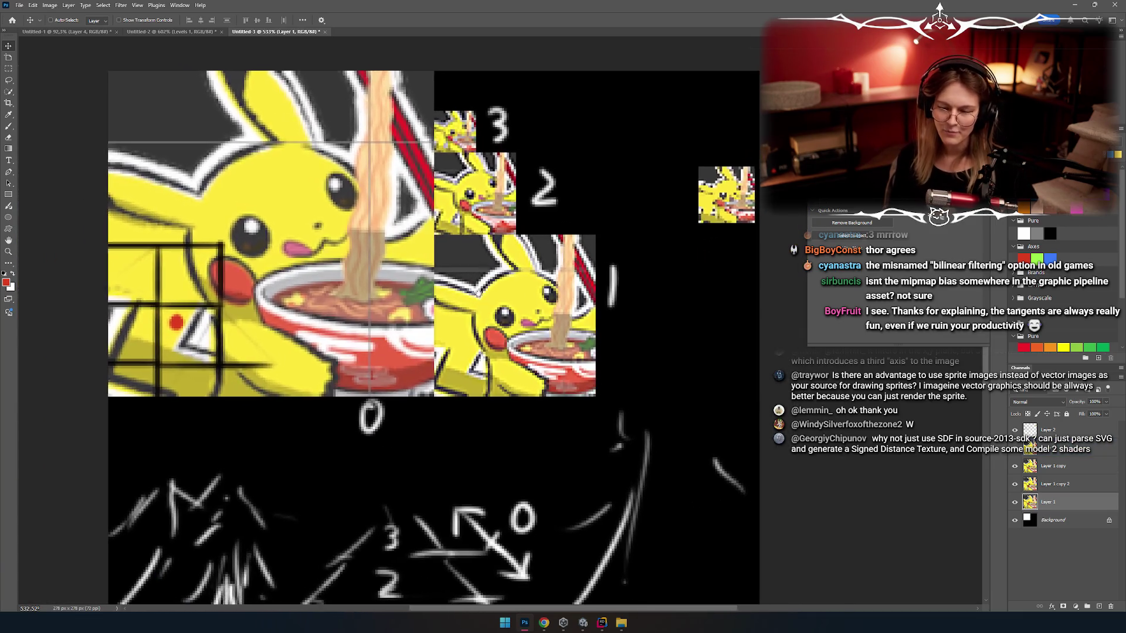
scroll(478, 290, up, 3)
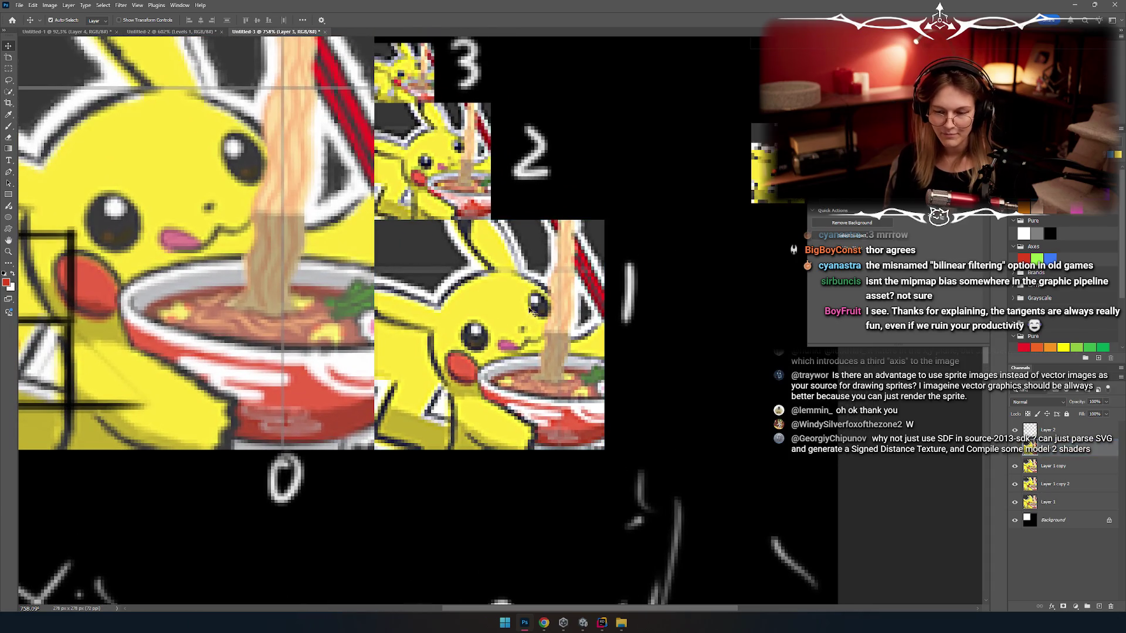
scroll(484, 275, down, 1)
scroll(480, 288, up, 2)
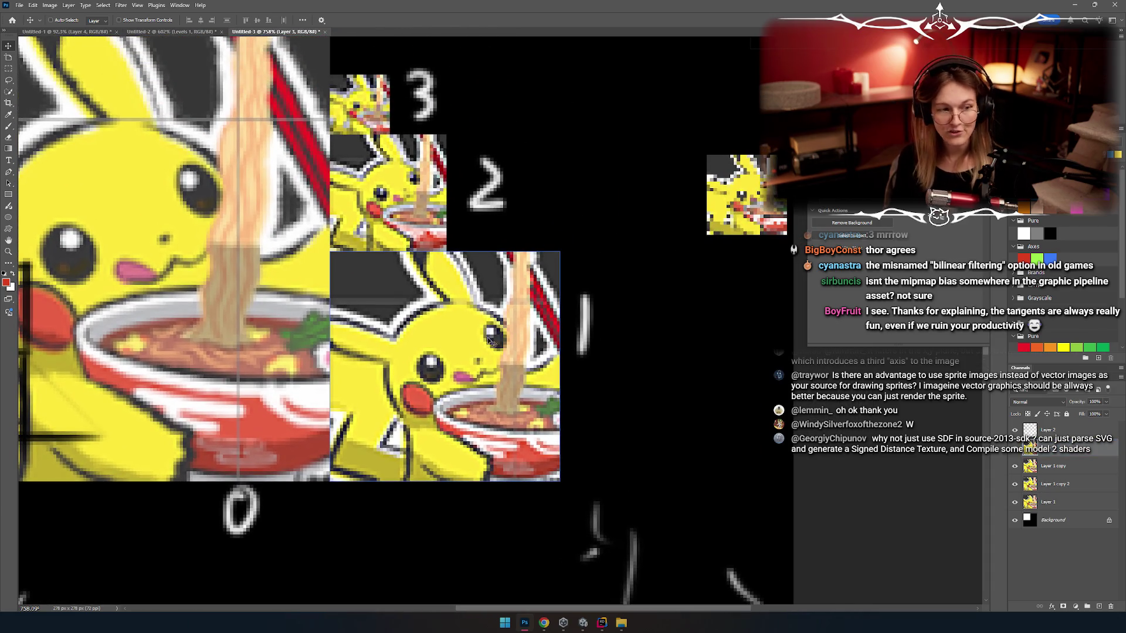
scroll(446, 315, down, 2)
scroll(449, 328, down, 3)
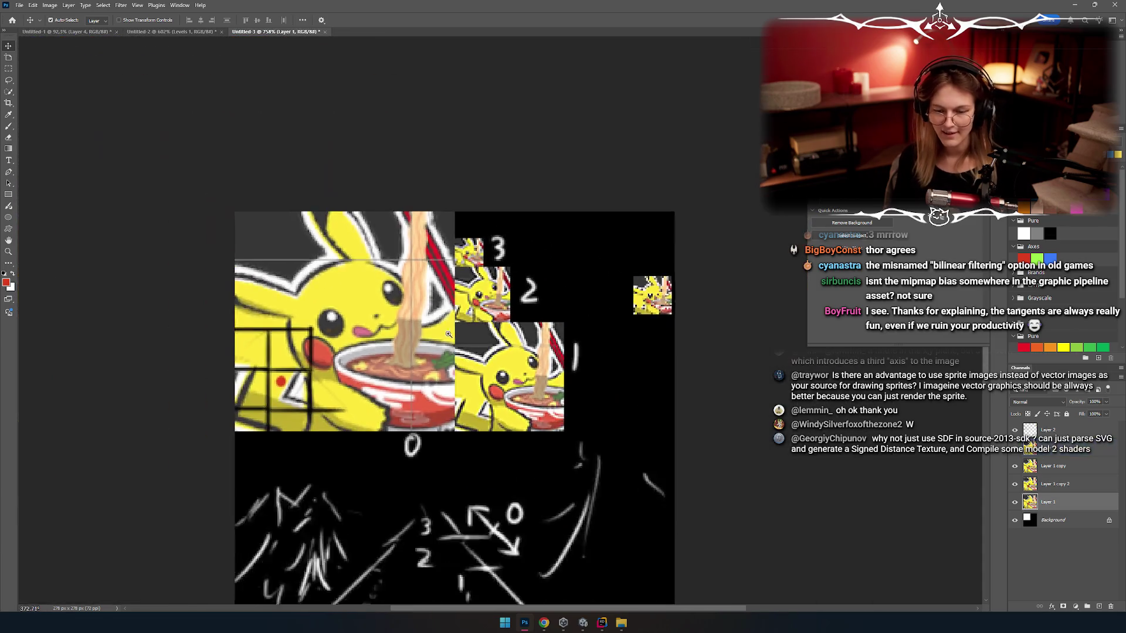
Step: Place a copy of the largest Pikachu under level 0 and squash it to about half height
mouse_move(463, 310)
mouse_down()
mouse_move(486, 387)
mouse_move(485, 334)
mouse_move(384, 368)
mouse_up()
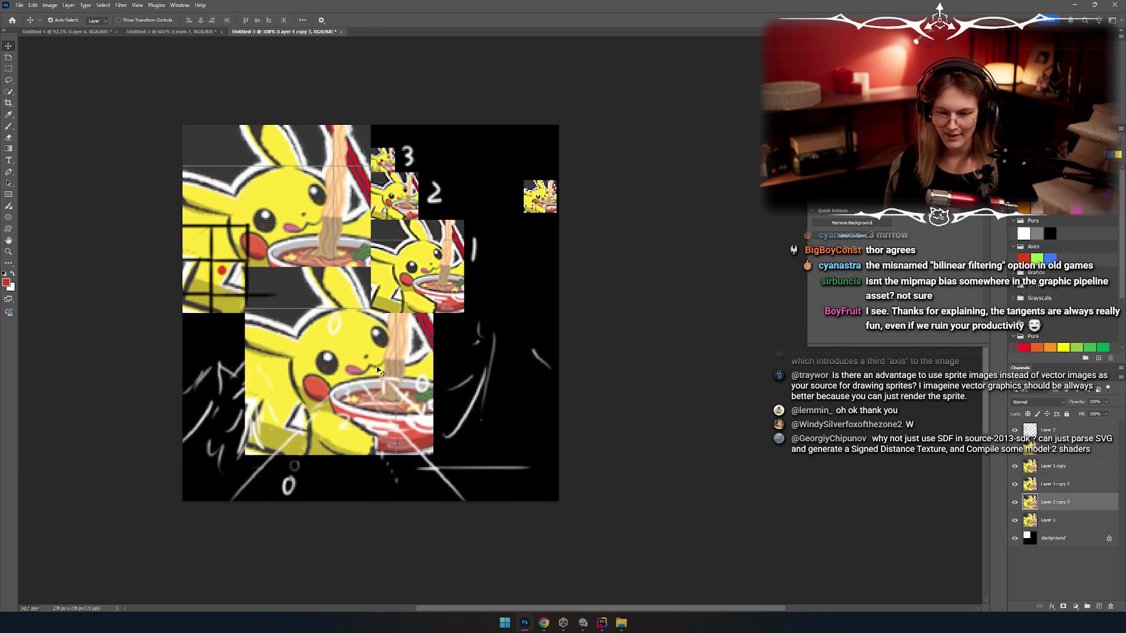
key(ctrl+t)
scroll(404, 370, up, 3)
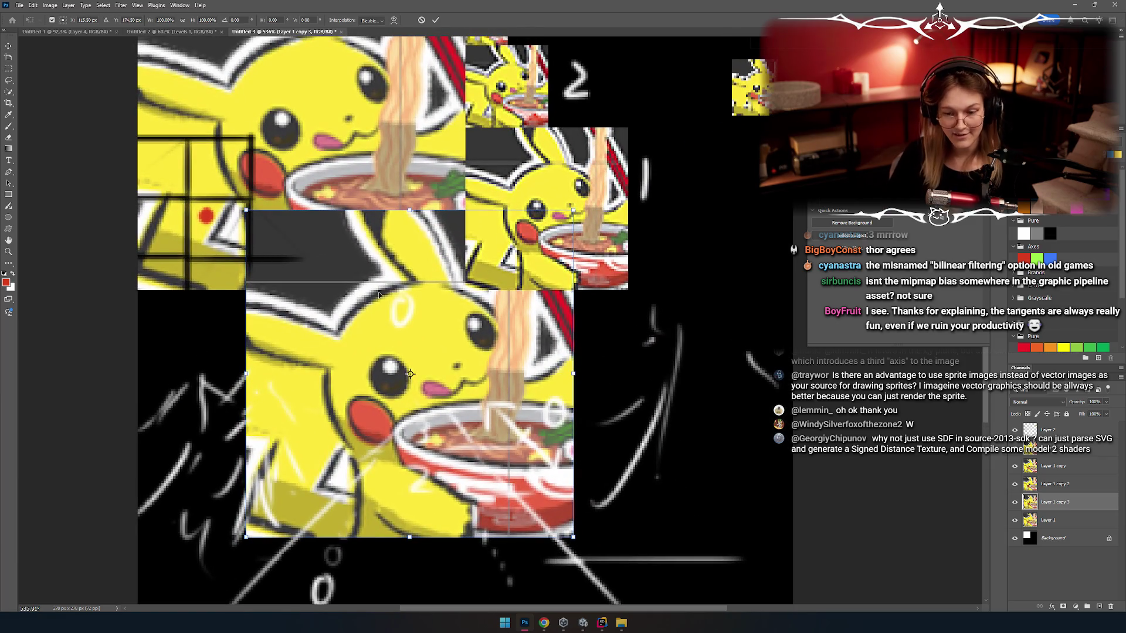
mouse_move(360, 313)
mouse_down()
mouse_move(341, 251)
mouse_move(318, 250)
mouse_move(256, 384)
mouse_up()
scroll(255, 384, down, 3)
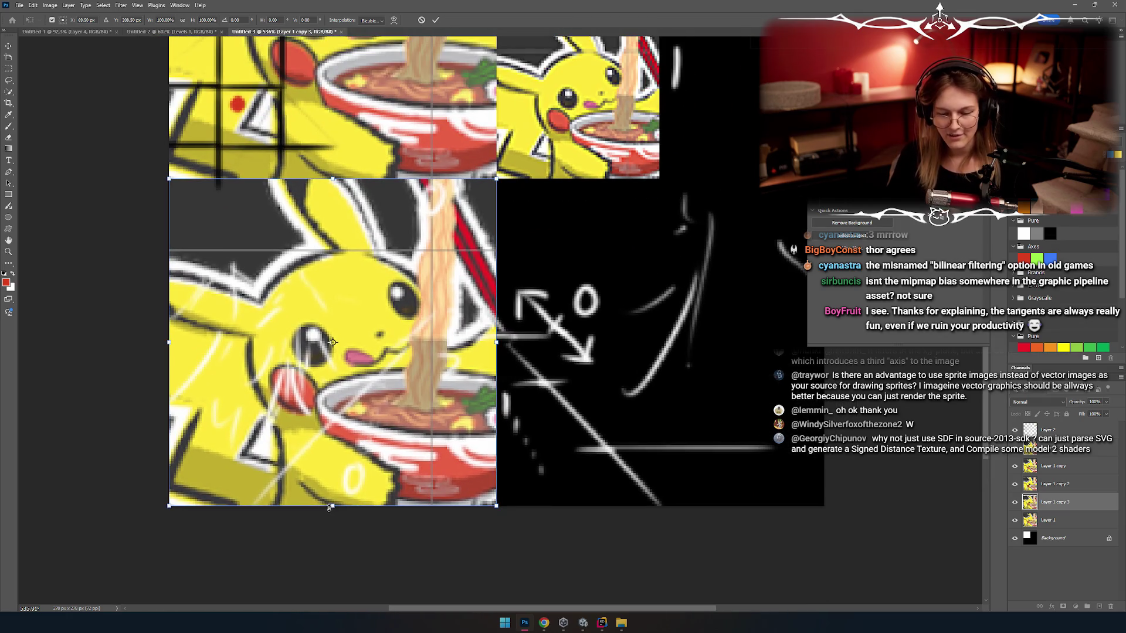
mouse_move(332, 506)
mouse_down()
mouse_move(377, 334)
mouse_move(387, 352)
mouse_up()
scroll(394, 324, up, 3)
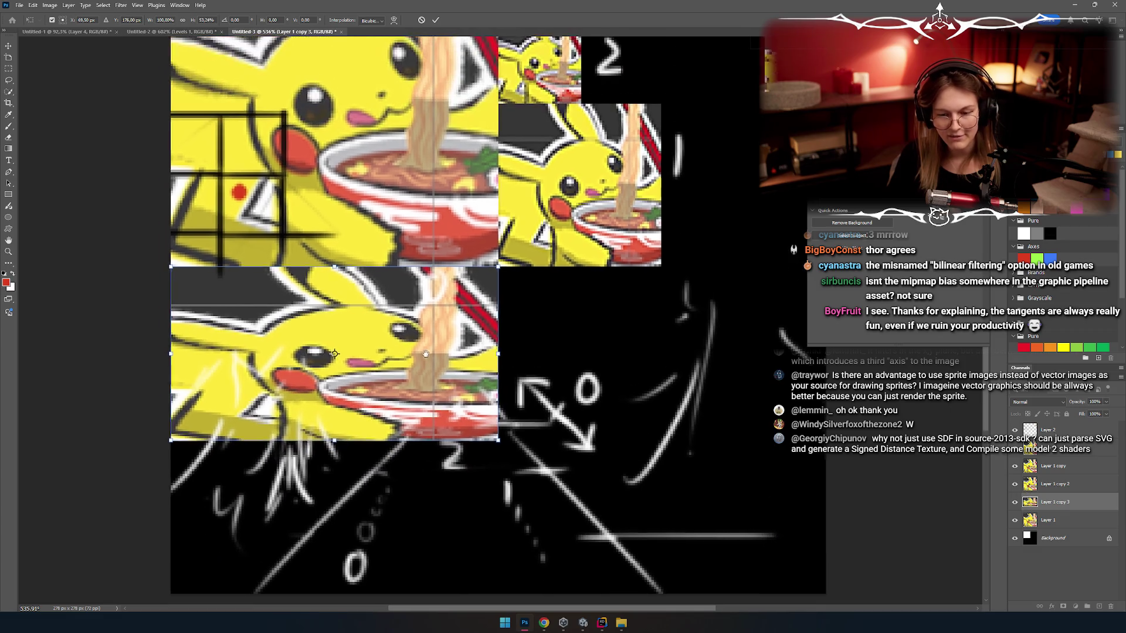
click(436, 20)
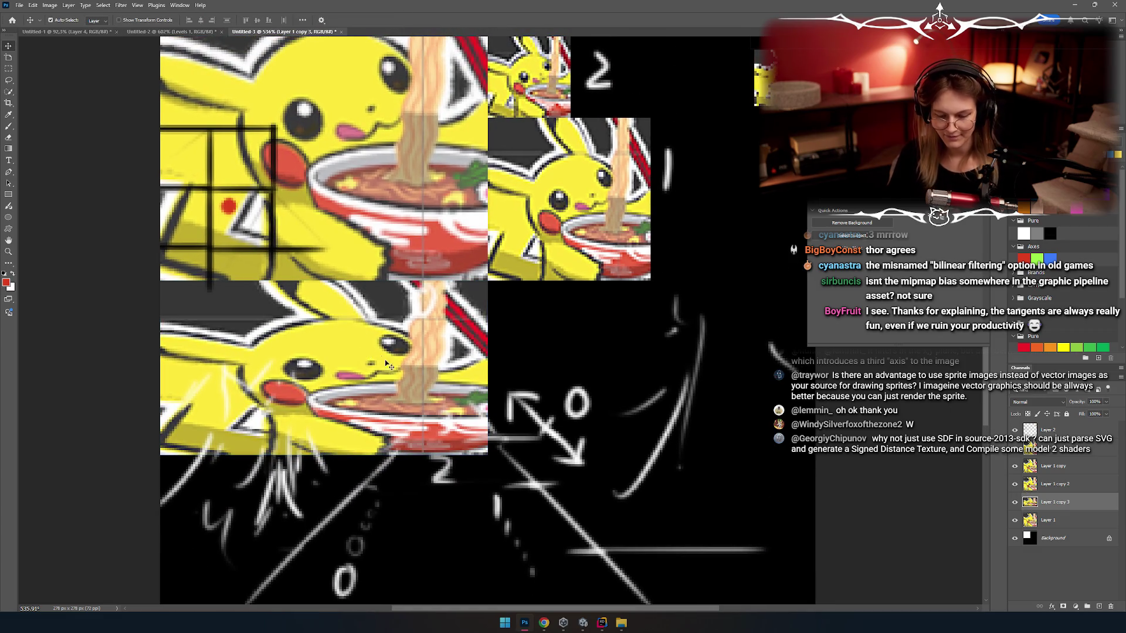
scroll(370, 371, down, 4)
mouse_move(371, 371)
mouse_down()
mouse_move(396, 367)
mouse_move(398, 386)
mouse_up()
Step: Squash two more Pikachu copies to about half their height with Ctrl+T
key(ctrl+t)
mouse_move(329, 469)
mouse_down()
mouse_move(326, 388)
mouse_move(387, 405)
mouse_move(452, 503)
mouse_move(417, 491)
mouse_move(396, 508)
mouse_up()
key(Return)
key(ctrl+t)
drag(328, 479, 326, 433)
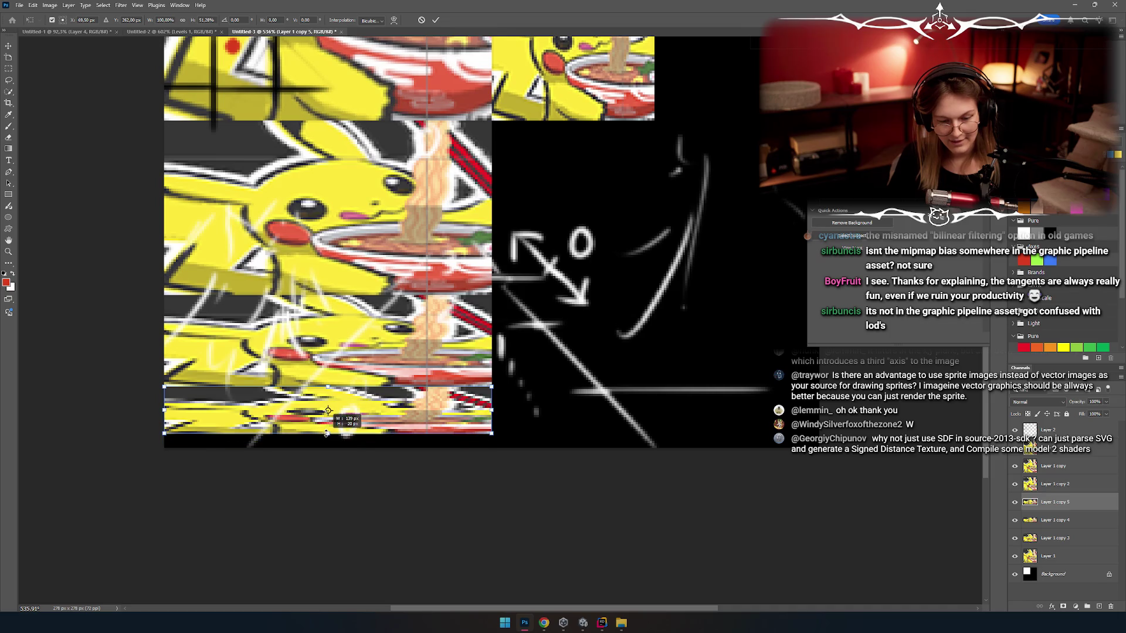
key(Return)
Step: Move the level 1 Pikachu and a small tile down beside the squashed copies
scroll(276, 235, up, 1)
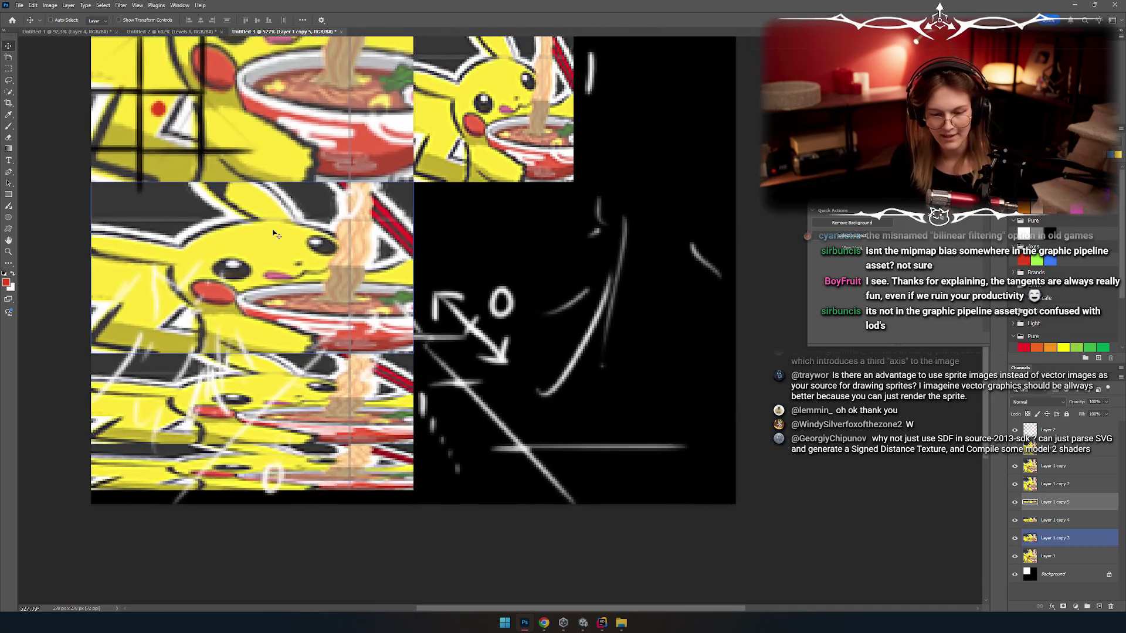
scroll(258, 285, up, 1)
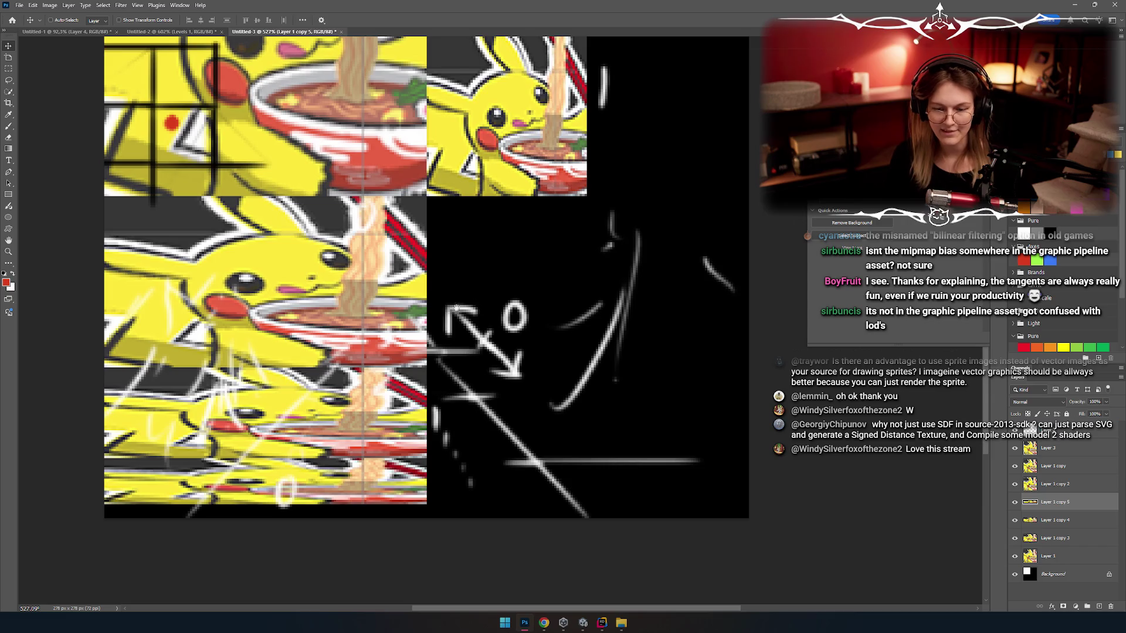
scroll(524, 151, up, 2)
mouse_move(524, 151)
mouse_down()
mouse_move(571, 360)
mouse_move(524, 312)
mouse_up()
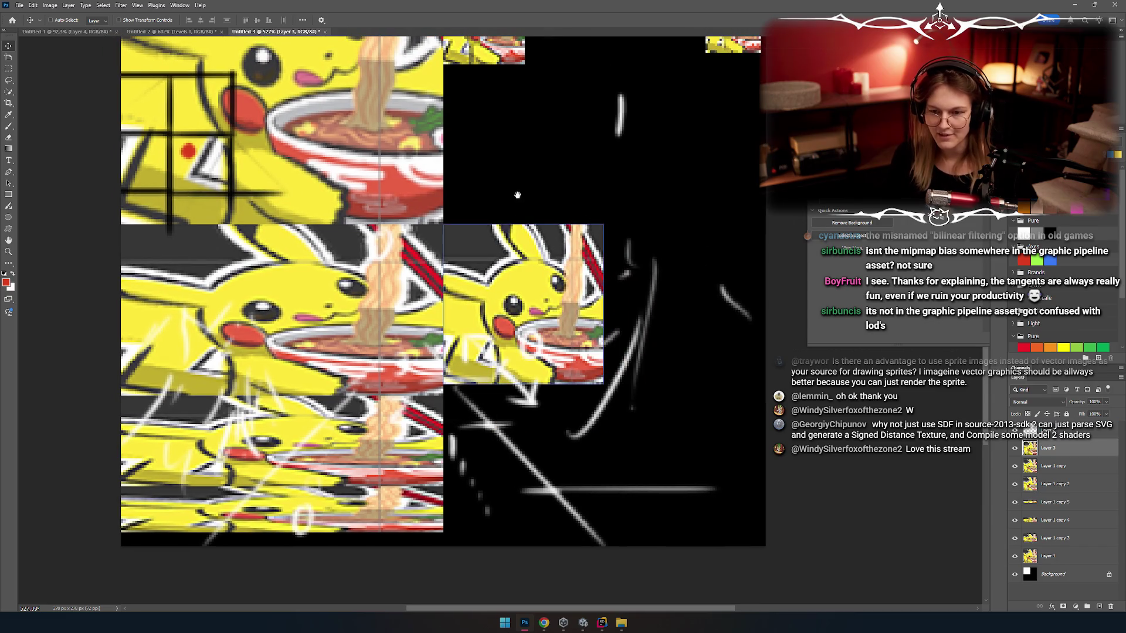
scroll(473, 134, up, 2)
drag(472, 133, 632, 536)
scroll(474, 107, up, 2)
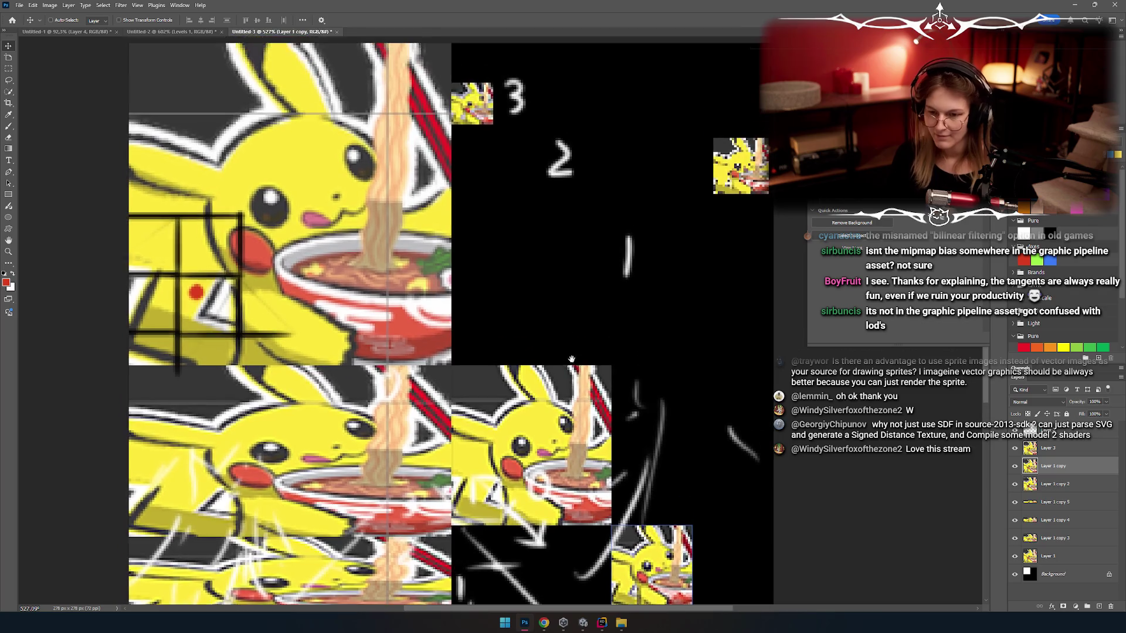
scroll(474, 107, down, 4)
mouse_move(557, 346)
mouse_down()
mouse_move(560, 434)
mouse_move(548, 415)
mouse_move(459, 449)
mouse_move(446, 433)
mouse_up()
mouse_move(643, 520)
mouse_down()
mouse_move(525, 475)
mouse_move(483, 438)
mouse_up()
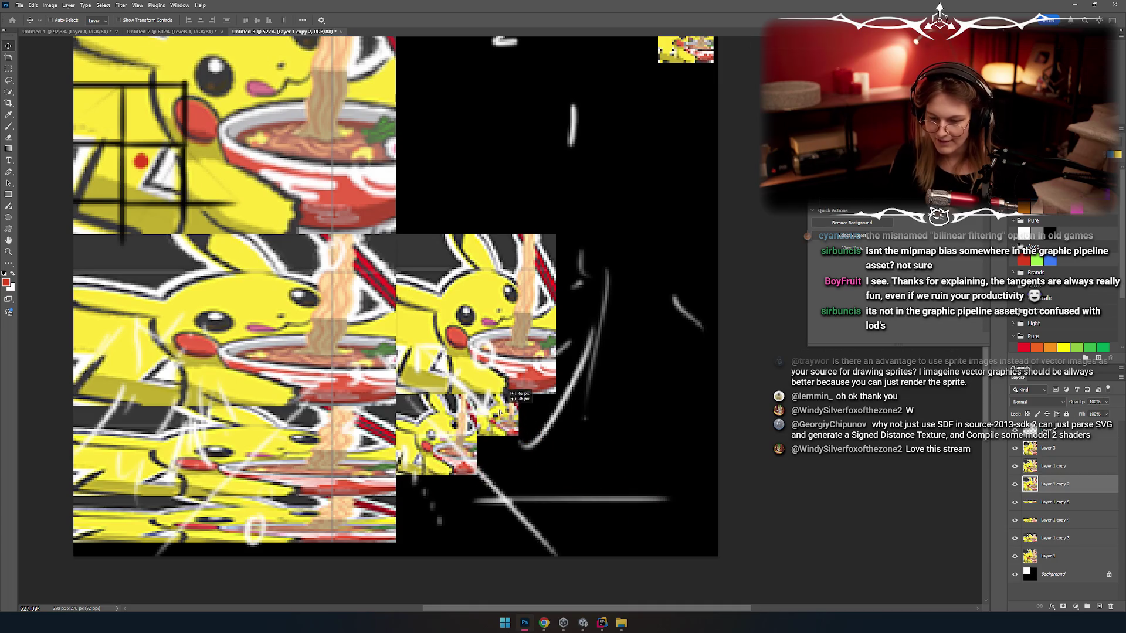
Step: Select Layer 1 and hide all the Pikachu layers to reveal the road sketch
scroll(504, 352, left, 2)
scroll(506, 353, up, 2)
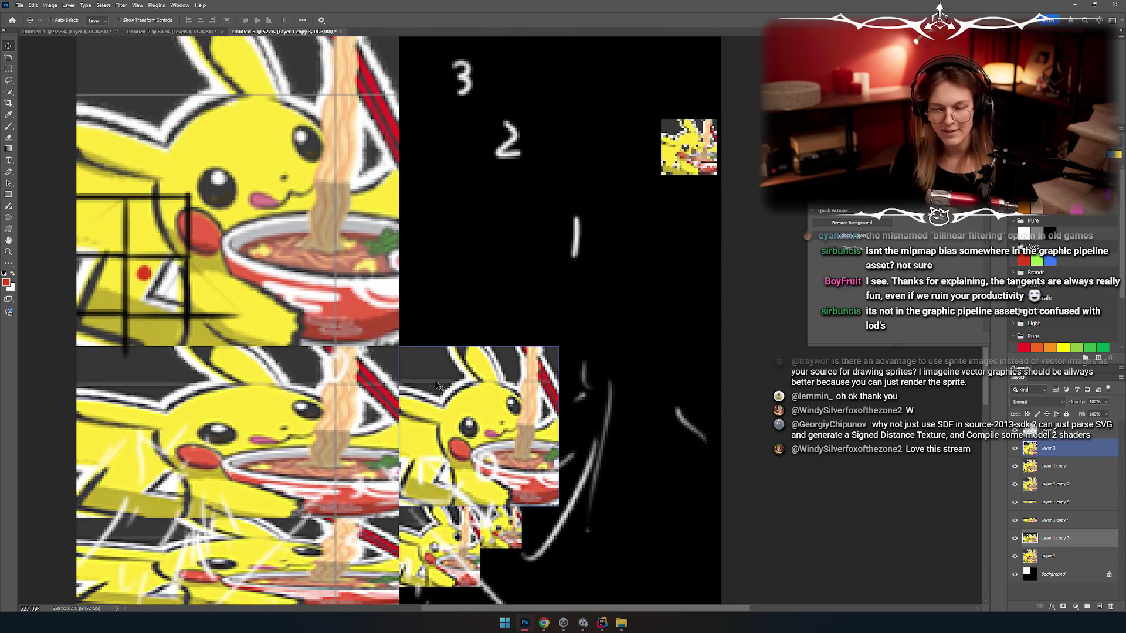
scroll(556, 288, down, 2)
scroll(451, 306, right, 2)
scroll(451, 306, down, 1)
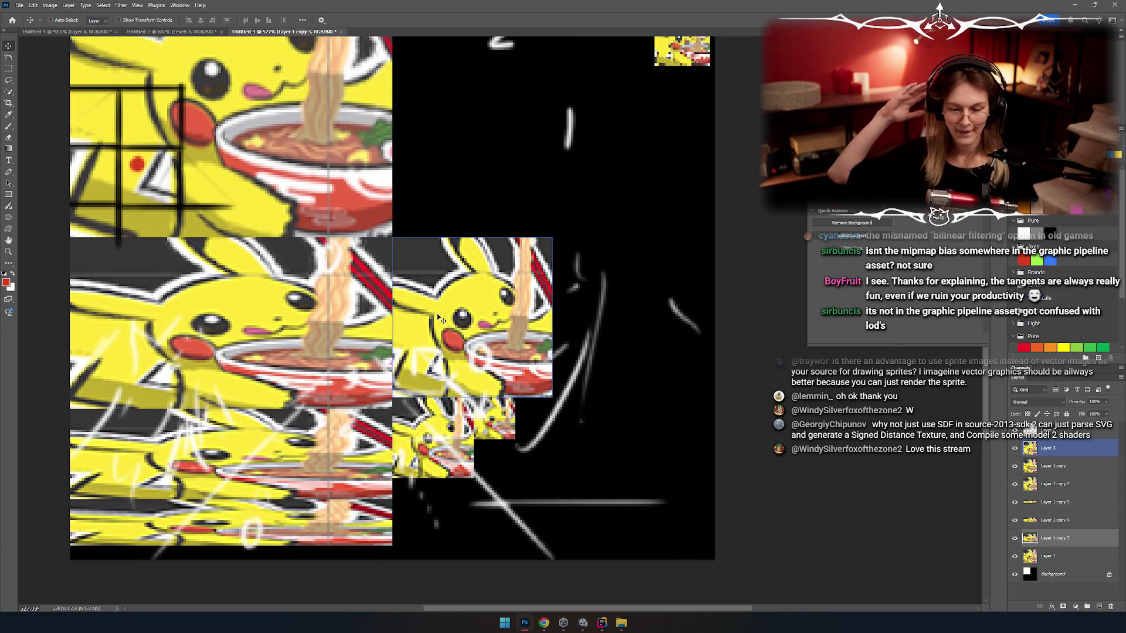
scroll(440, 319, down, 1)
scroll(439, 320, left, 1)
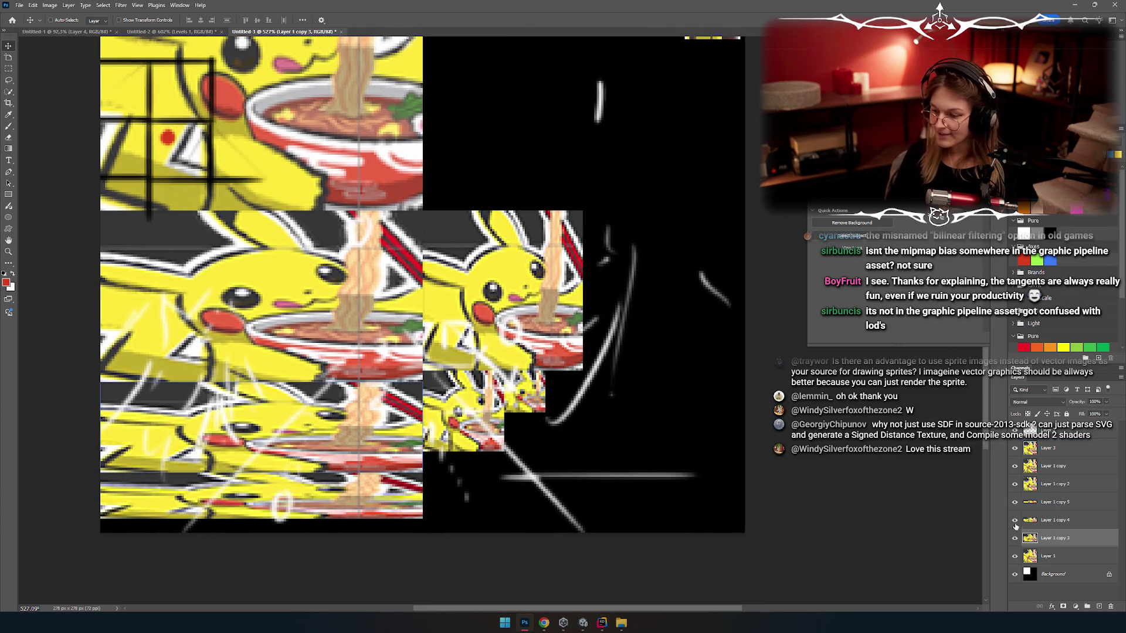
click(1021, 556)
drag(1014, 509, 1018, 448)
Step: Select Layer 2 from the canvas right-click layer list and switch to the Brush
scroll(312, 511, up, 5)
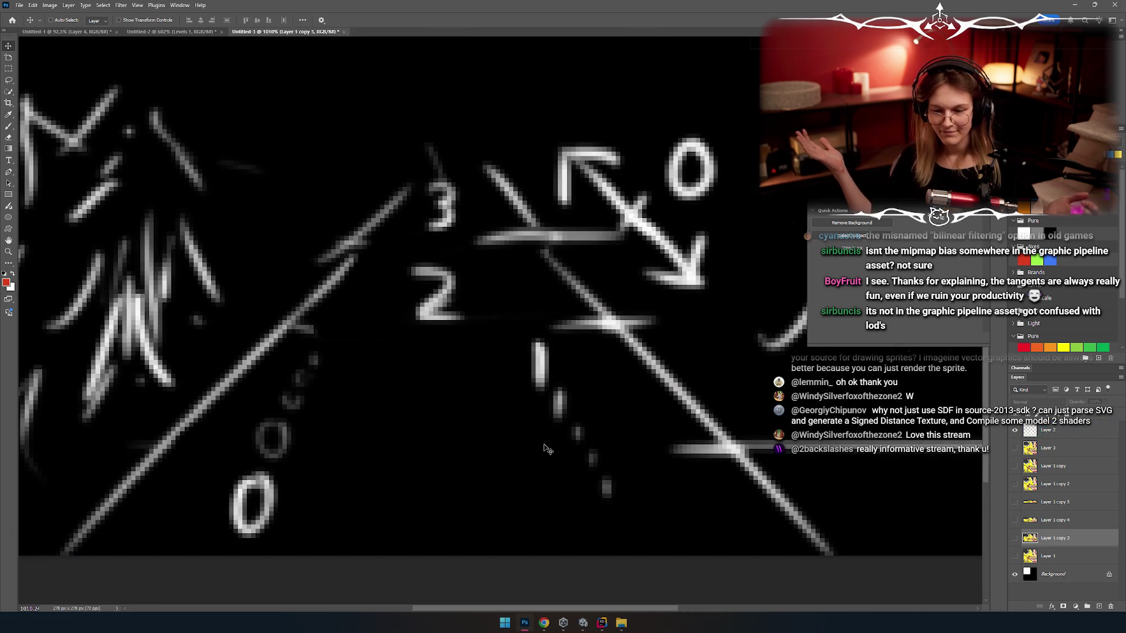
right_click(465, 418)
click(498, 290)
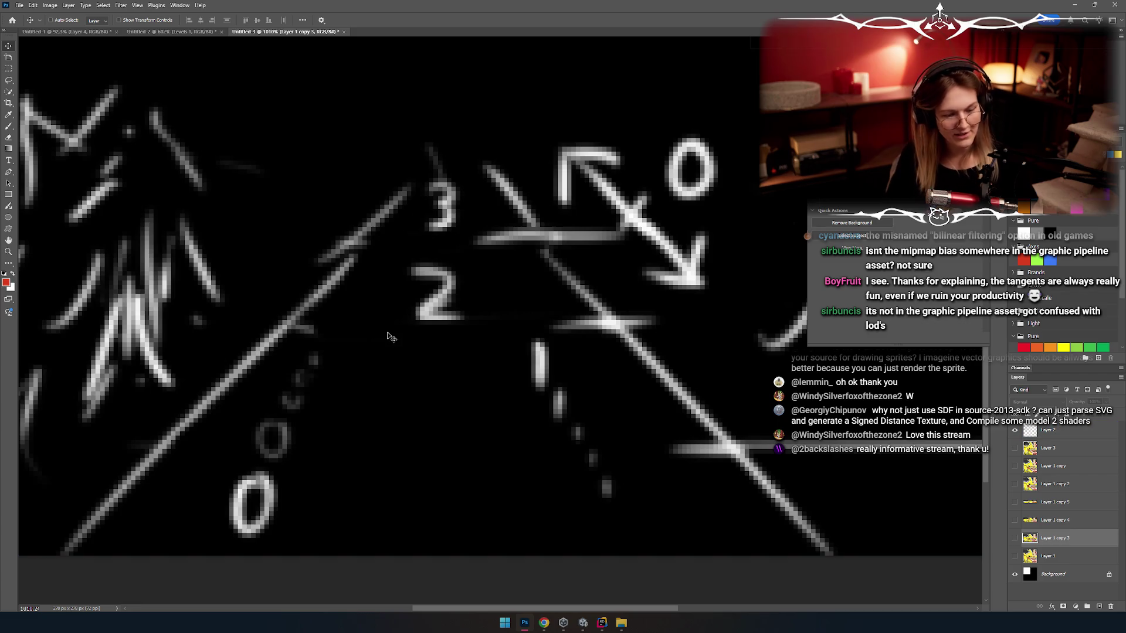
key(b)
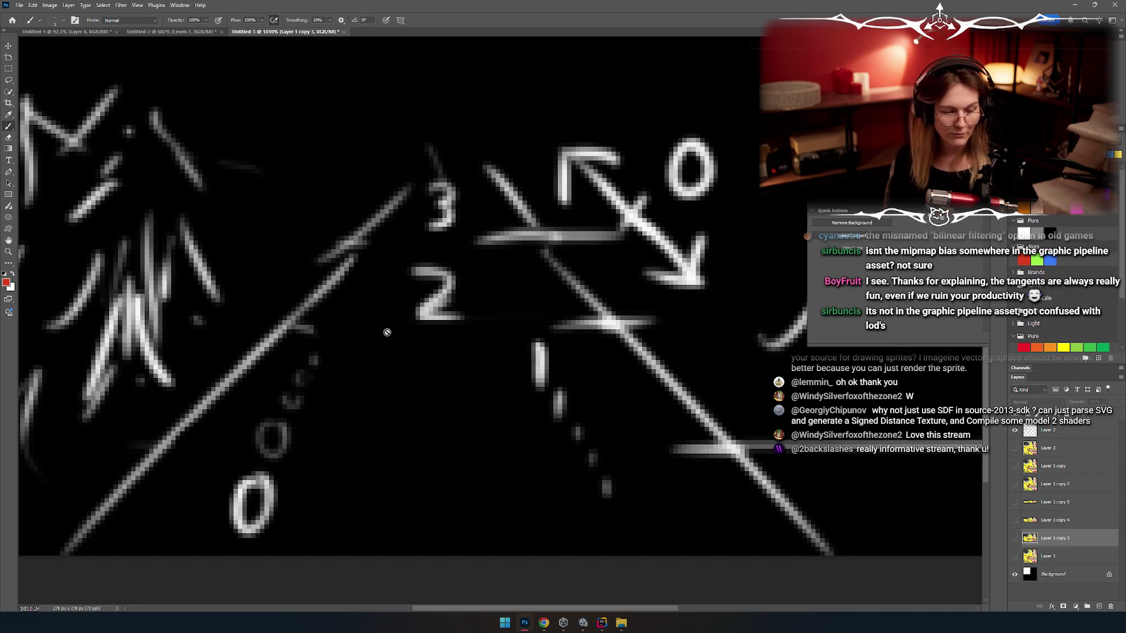
Step: Dismiss the hidden-layer warning and add a new layer for the annotations
scroll(423, 350, up, 1)
scroll(440, 319, up, 1)
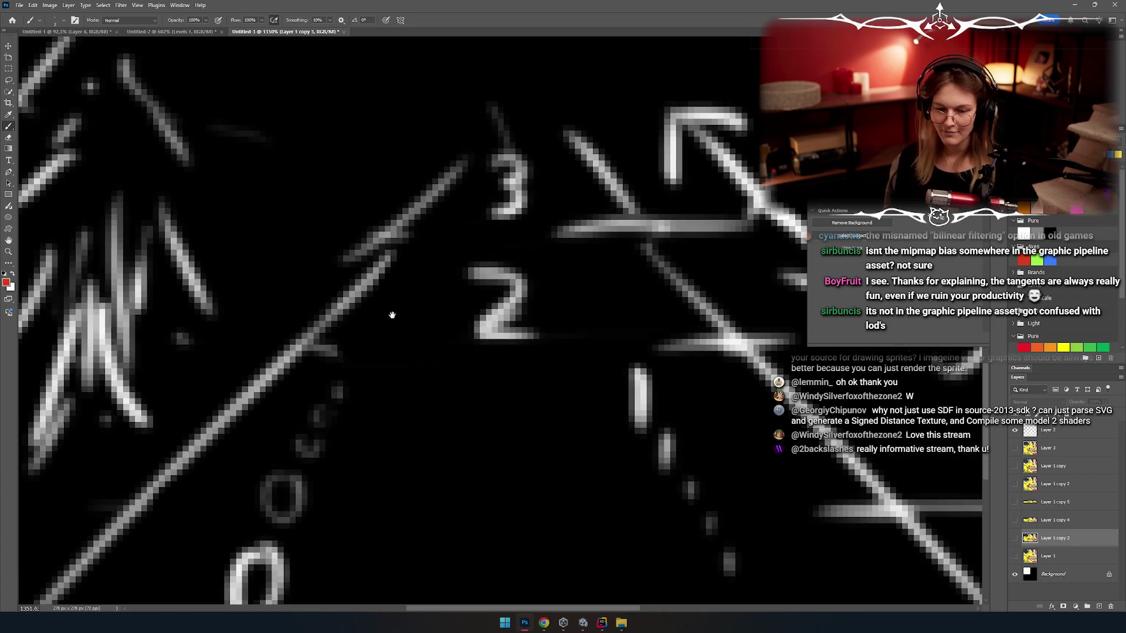
click(410, 295)
click(554, 226)
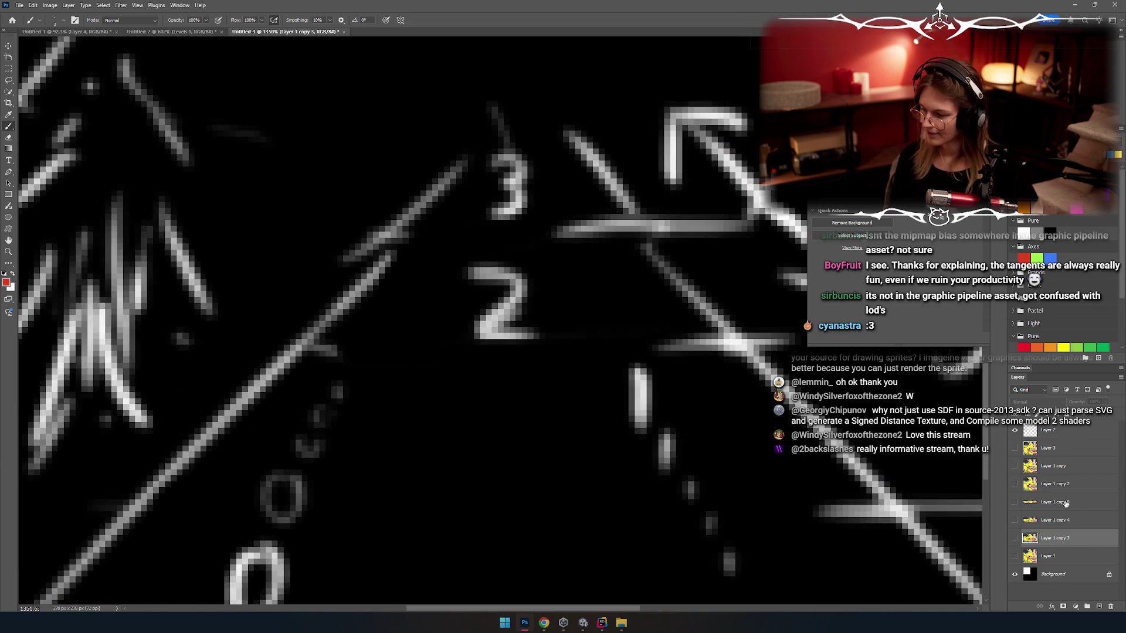
click(1067, 577)
click(1099, 606)
Step: Draw a red horizontal line below the 2 label, redoing misplaced attempts
drag(447, 289, 483, 252)
key(ctrl+z)
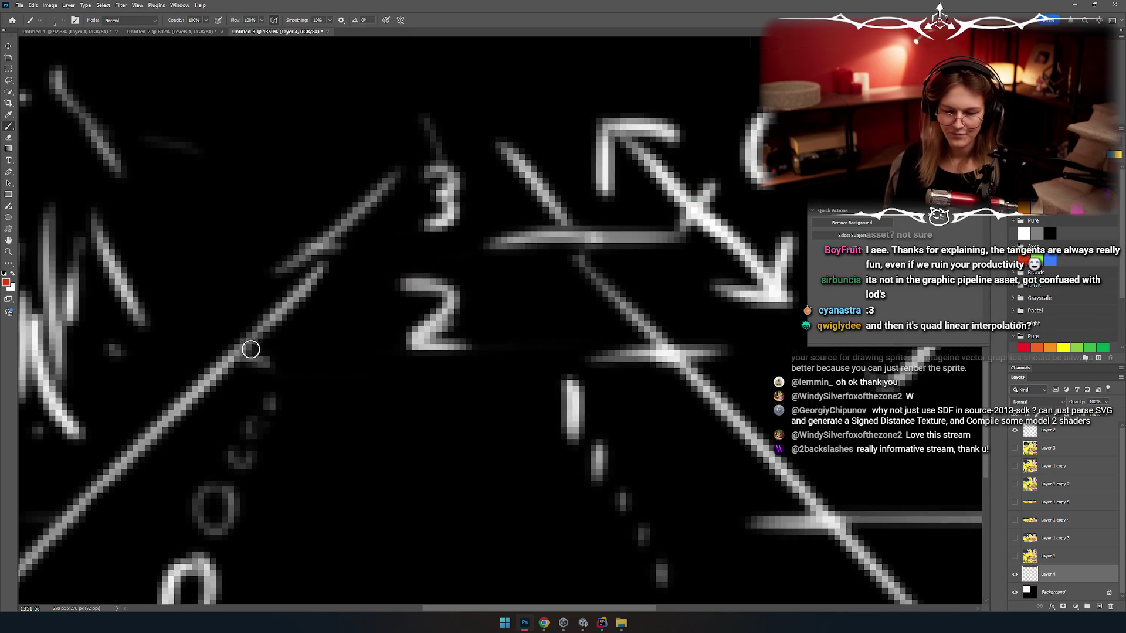
mouse_move(252, 359)
mouse_down()
mouse_move(665, 360)
mouse_move(352, 357)
mouse_move(652, 395)
mouse_up()
key(ctrl+z)
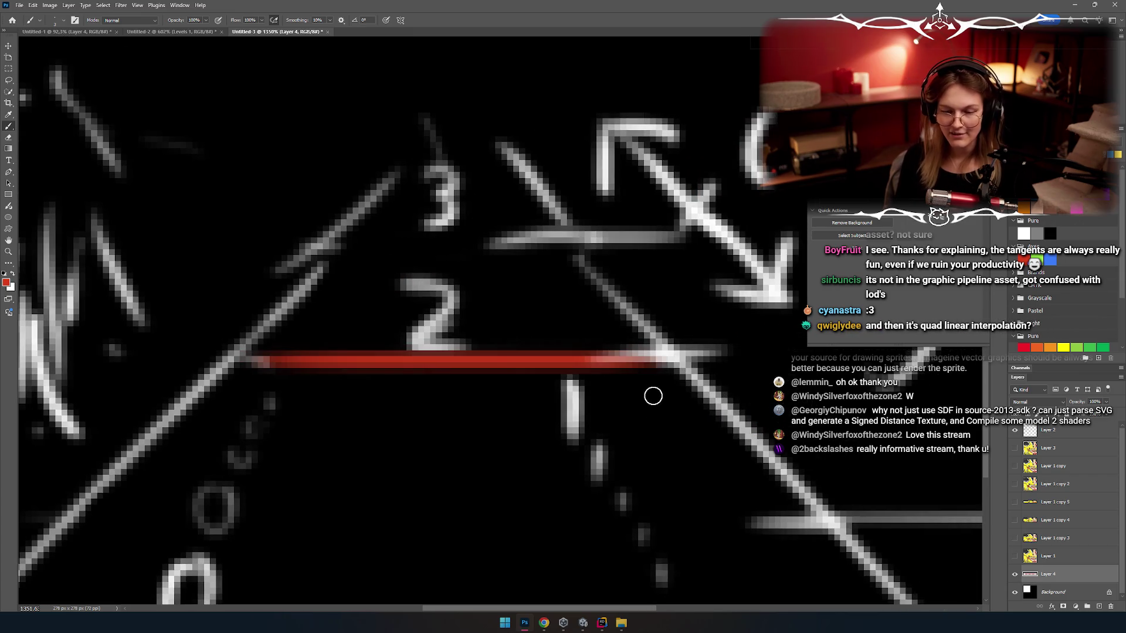
key(ctrl+z)
drag(251, 360, 705, 373)
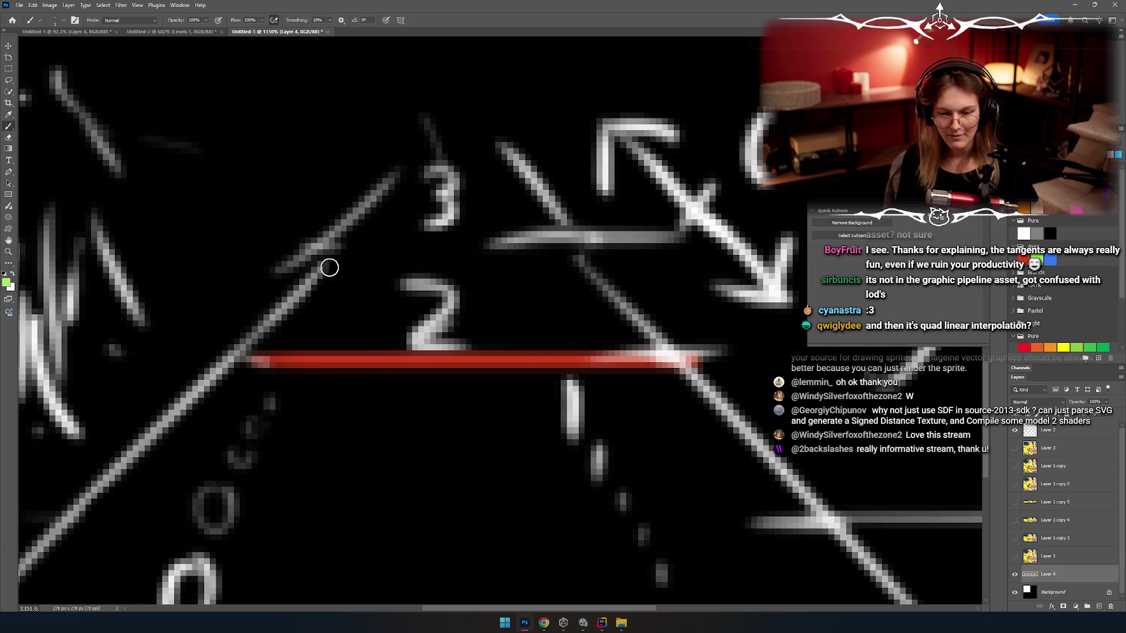
Step: Add a green line along the diagonal edge and move the view toward the 3
shift+click(330, 268)
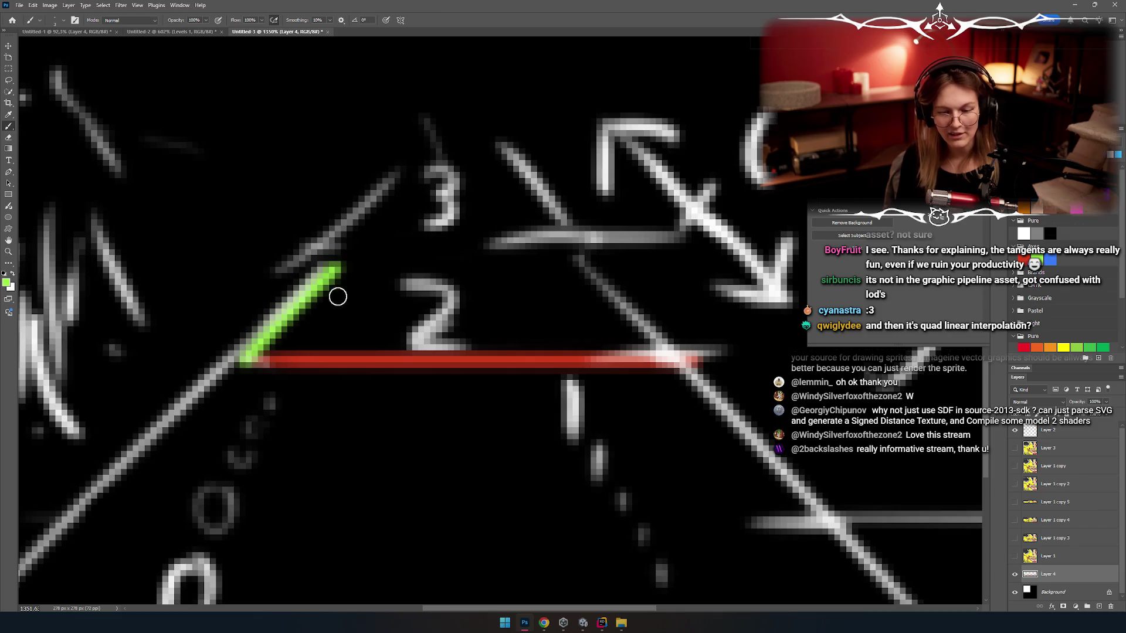
drag(312, 306, 336, 292)
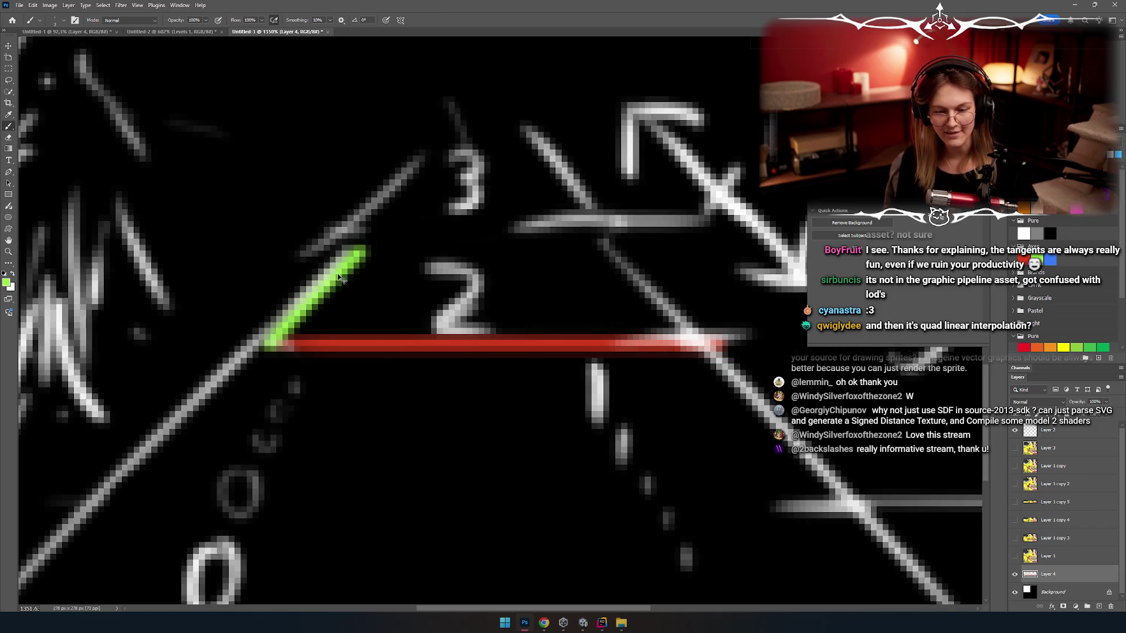
drag(771, 315, 763, 308)
key(ctrl+z)
drag(482, 239, 502, 276)
drag(393, 220, 408, 295)
Step: Draw a red line above the 3 and a green vertical line rising from it
drag(283, 280, 509, 279)
key(ctrl+z)
drag(261, 253, 439, 256)
key(ctrl+z)
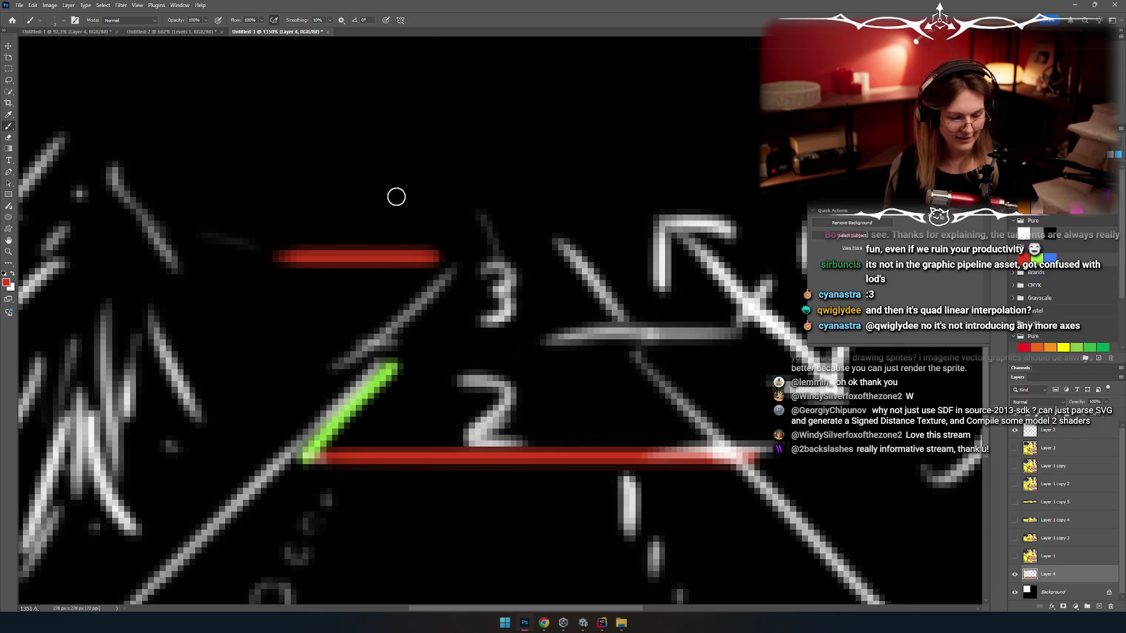
drag(283, 256, 284, 101)
drag(354, 136, 336, 235)
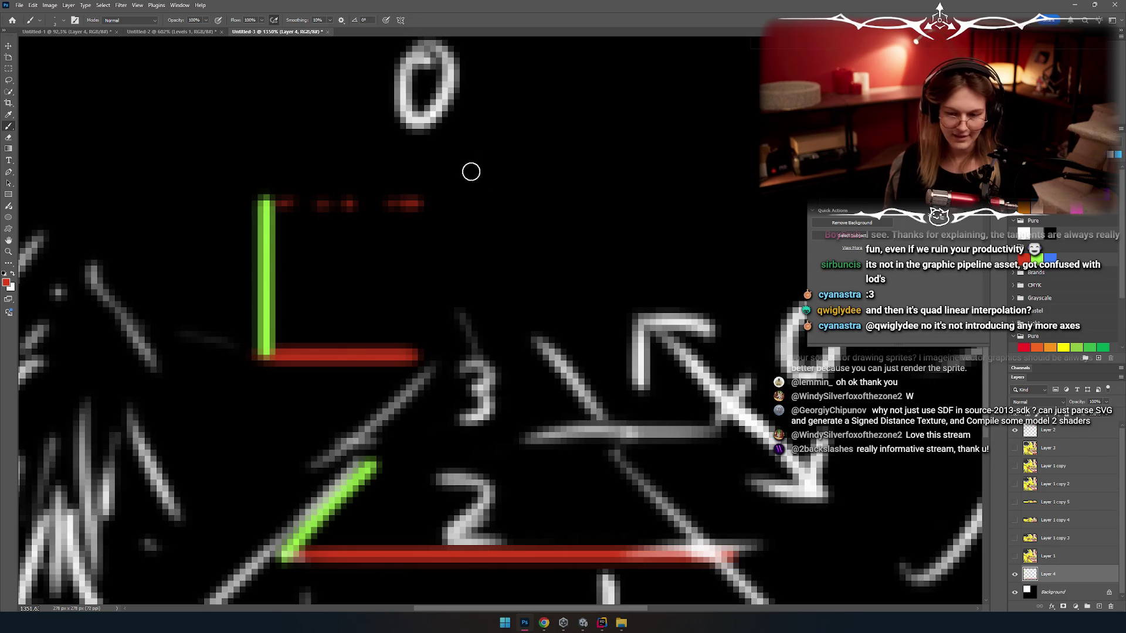
key(x)
scroll(421, 326, down, 3)
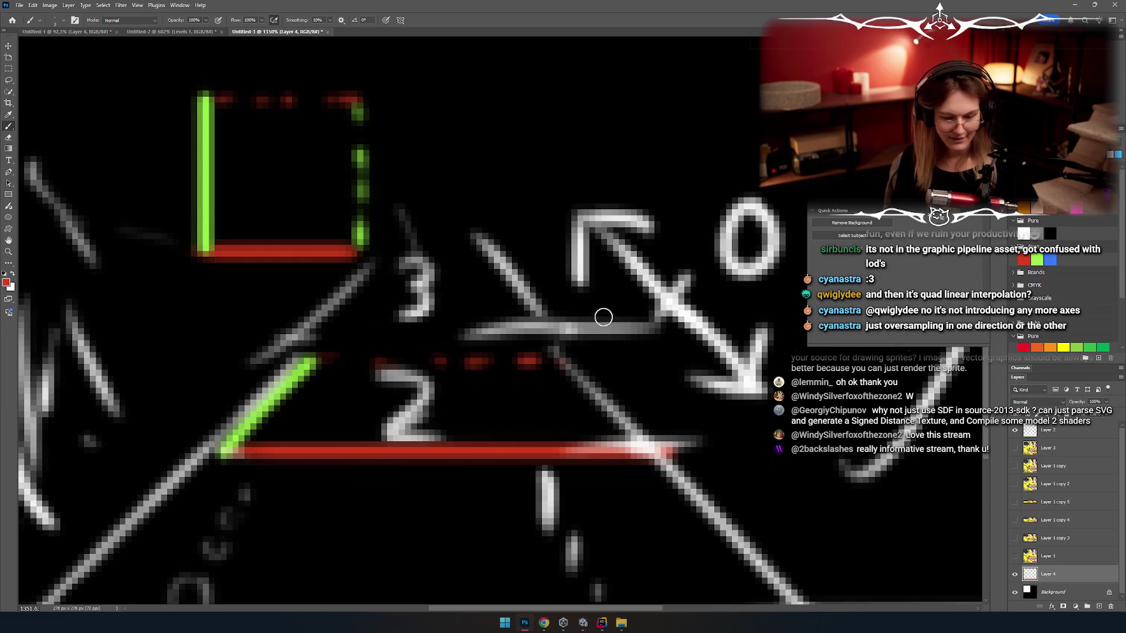
scroll(441, 350, up, 2)
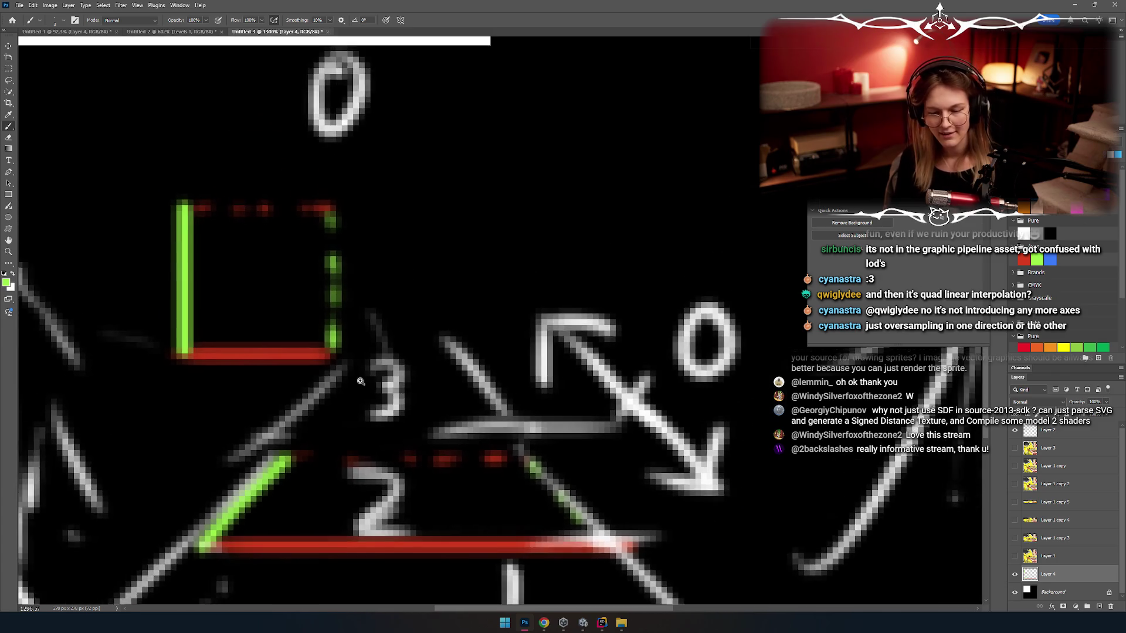
scroll(441, 350, up, 2)
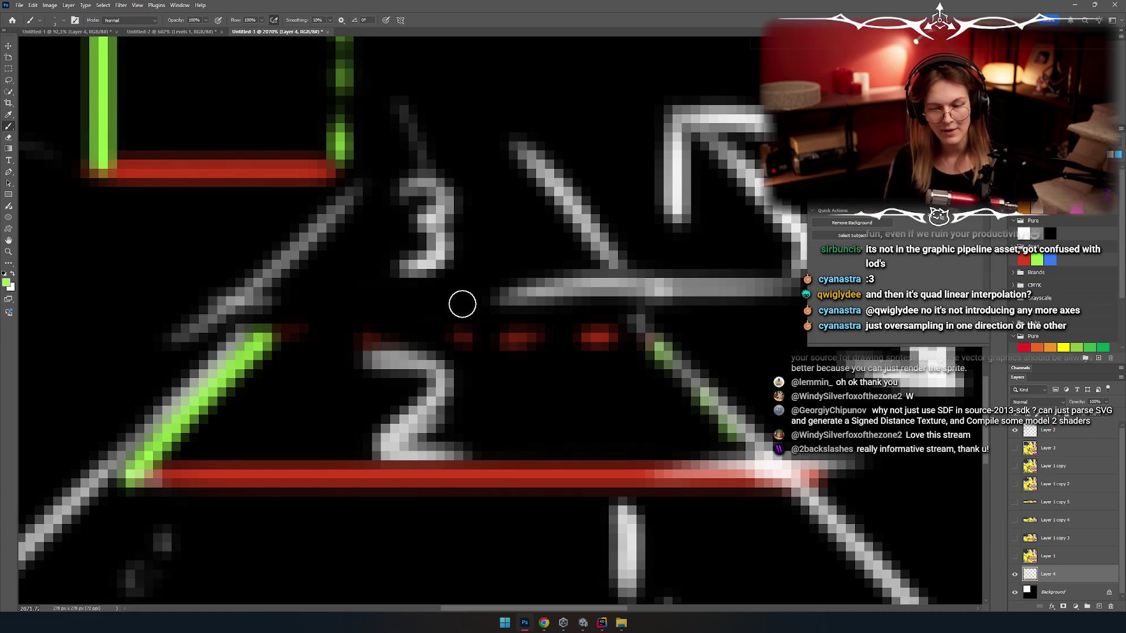
scroll(462, 304, down, 5)
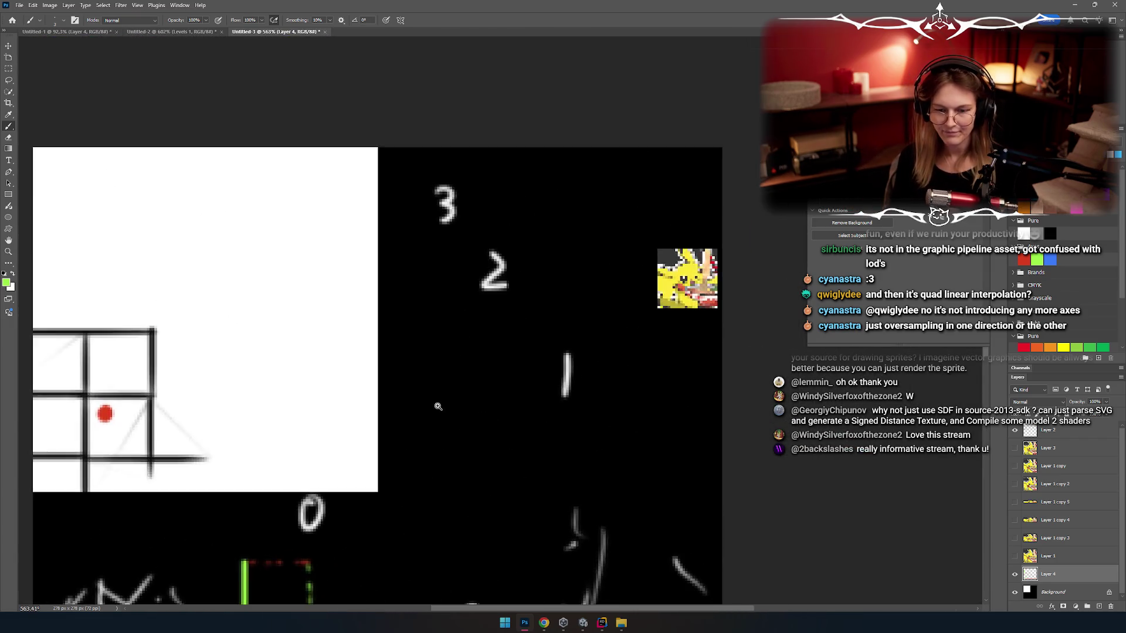
Step: Make Layer 1 copy 5 and Layer 1 visible again to show the Pikachu tiles
scroll(438, 406, down, 2)
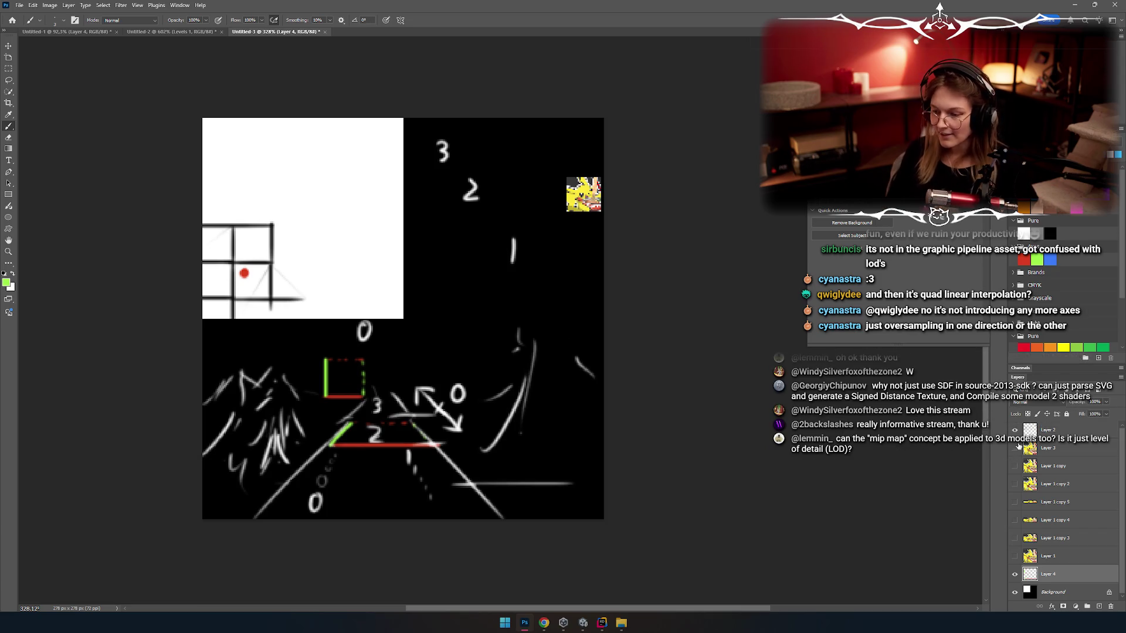
click(1015, 503)
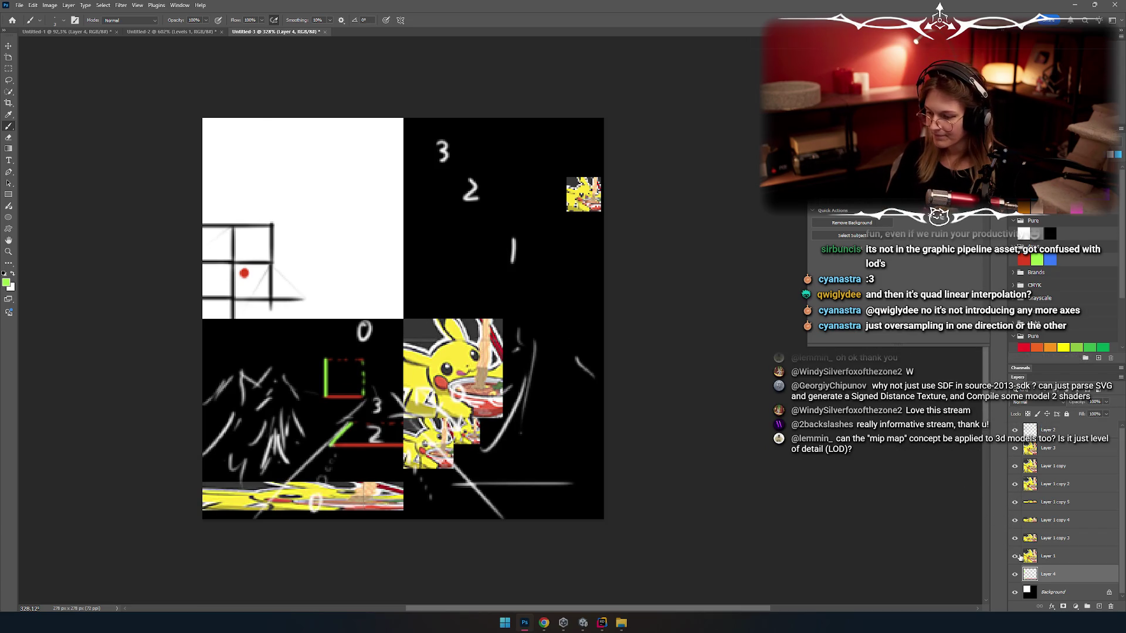
click(1015, 556)
scroll(313, 390, up, 5)
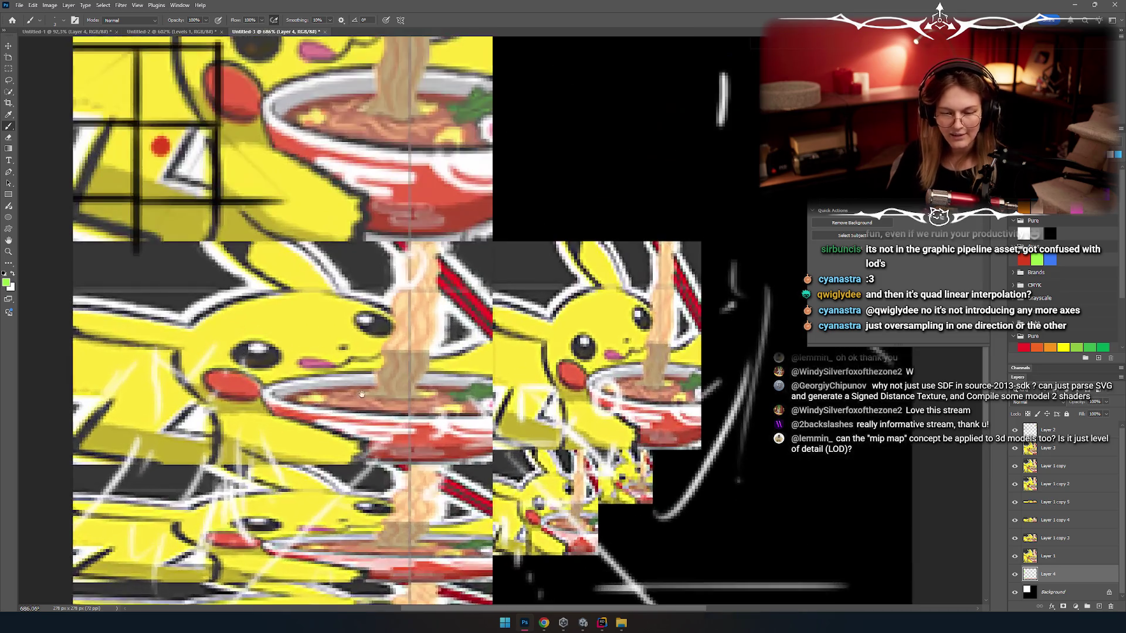
scroll(409, 413, down, 1)
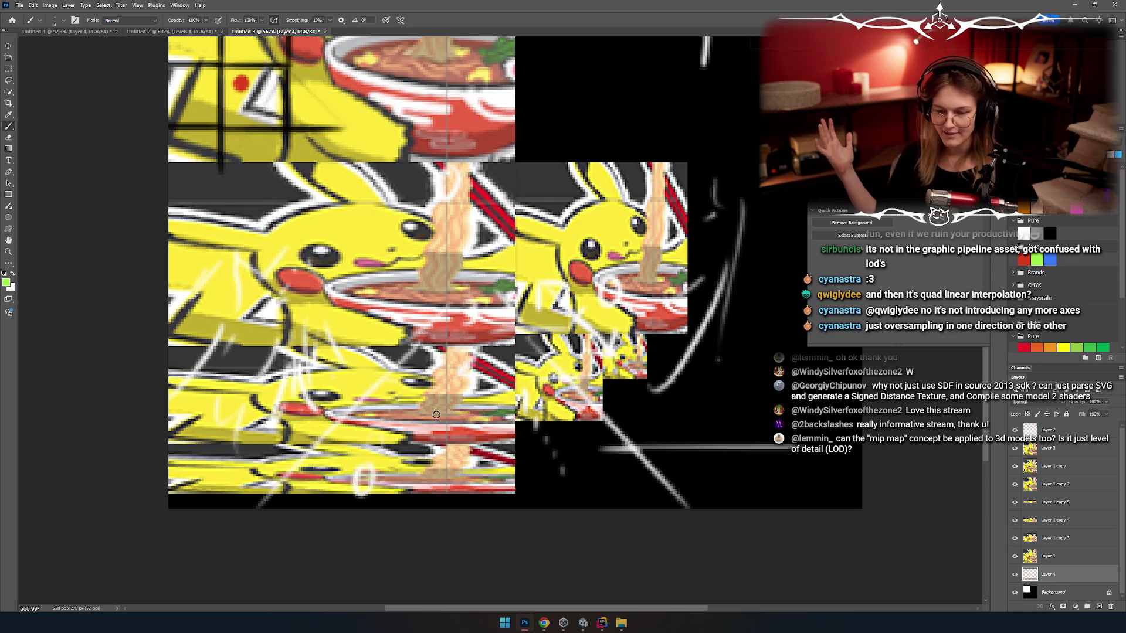
scroll(261, 357, up, 2)
scroll(261, 357, right, 4)
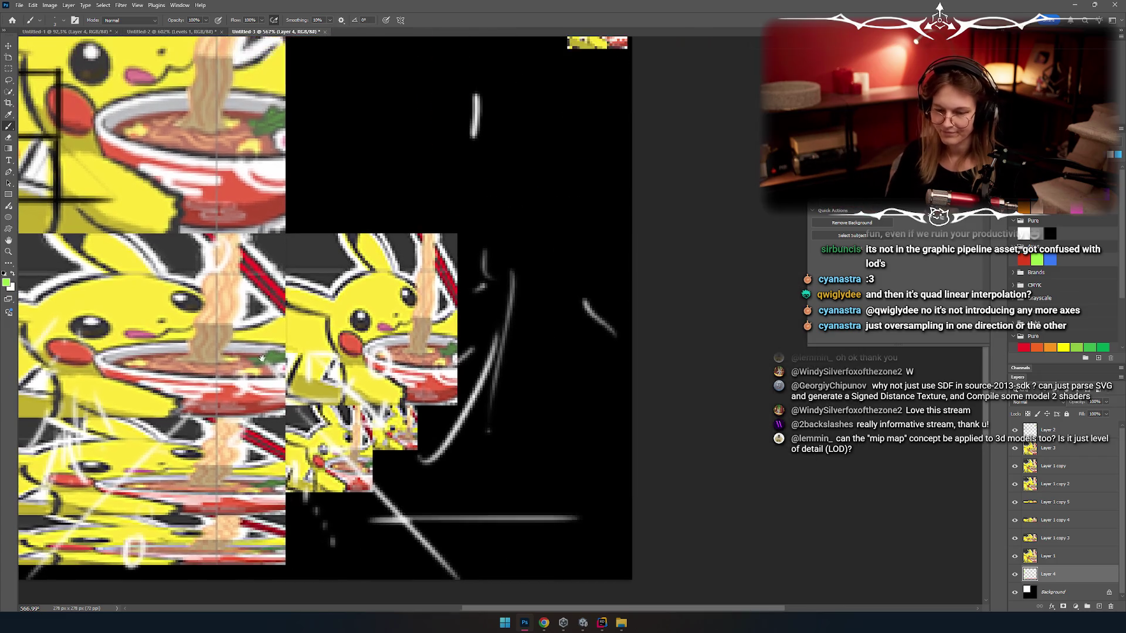
scroll(333, 462, down, 4)
scroll(333, 461, left, 2)
Step: Drag the small Pikachu tile right onto the black area, undoing an accidental green stroke
drag(437, 351, 607, 339)
key(ctrl+z)
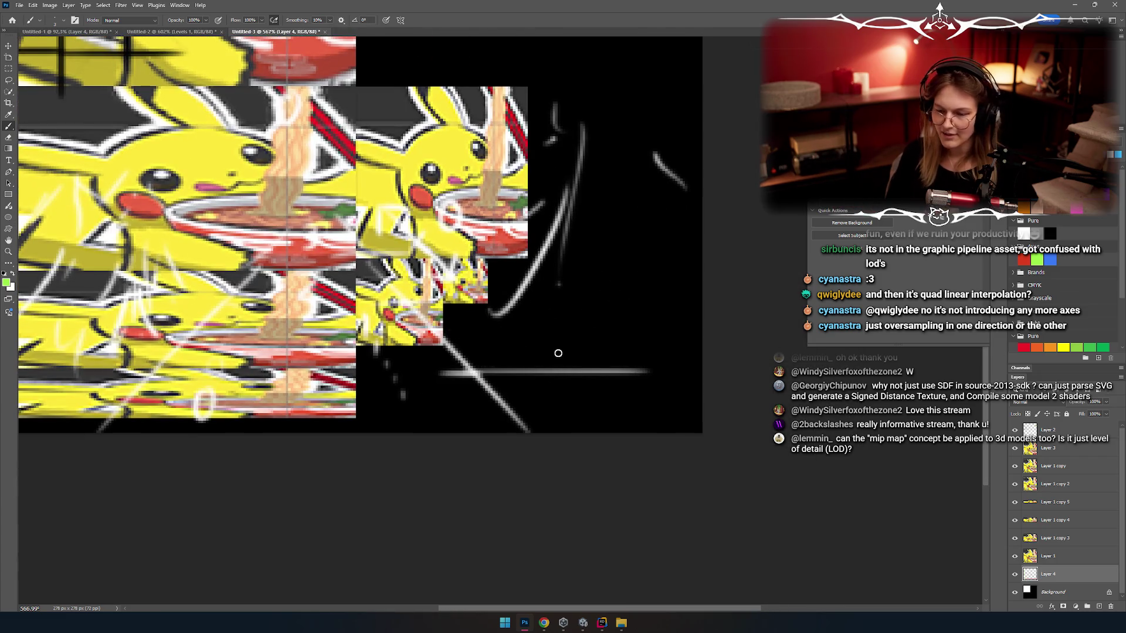
key(v)
mouse_move(399, 321)
mouse_down()
mouse_move(570, 291)
mouse_move(572, 323)
mouse_up()
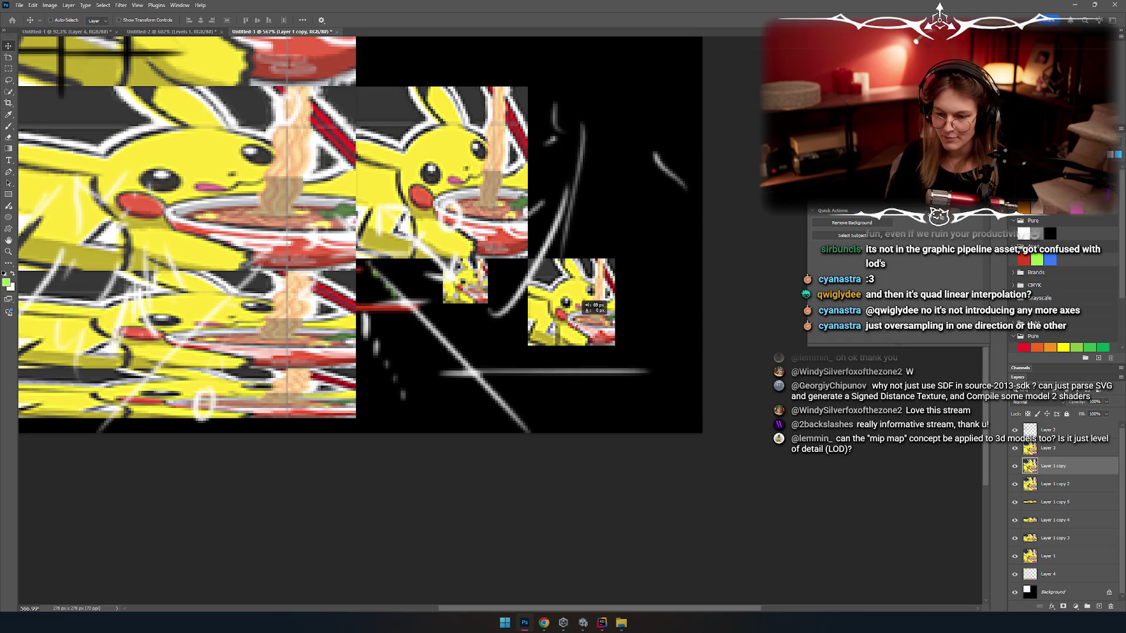
Step: Place the tiny tile at the small tile's lower-right corner
mouse_move(471, 305)
mouse_down()
mouse_move(626, 422)
mouse_move(641, 392)
mouse_up()
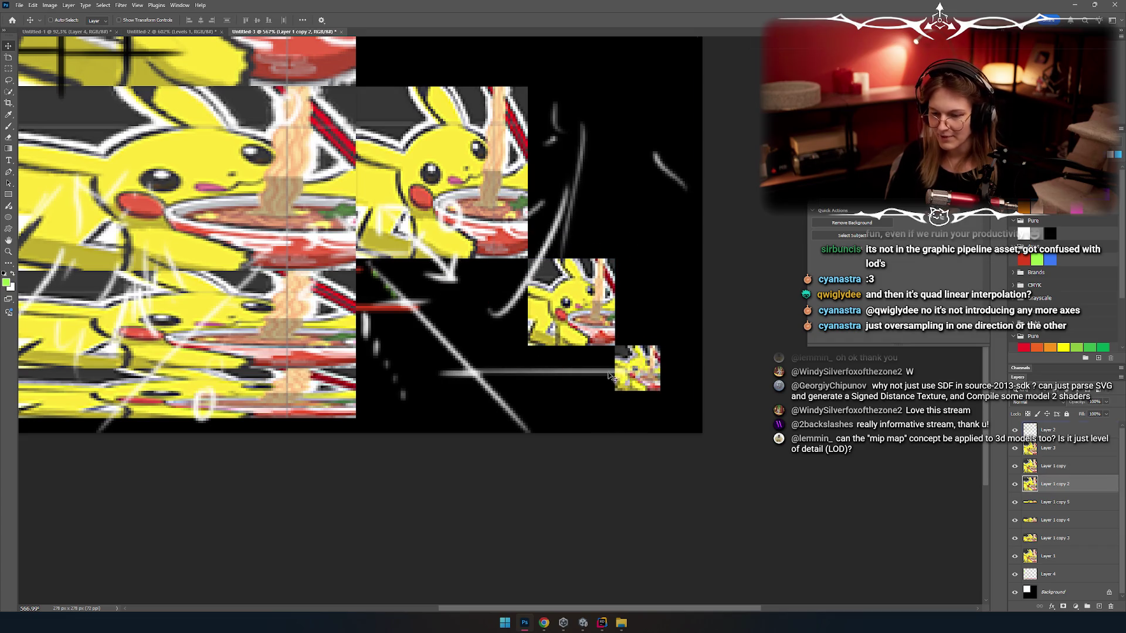
scroll(522, 384, left, 3)
scroll(522, 384, up, 1)
scroll(523, 384, right, 2)
scroll(522, 384, up, 1)
Step: Duplicate the Layer 3 tile below the original and squash the copy to 49% height
ctrl+click(540, 285)
mouse_move(540, 289)
mouse_down()
mouse_move(590, 419)
mouse_move(542, 459)
mouse_move(524, 517)
mouse_up()
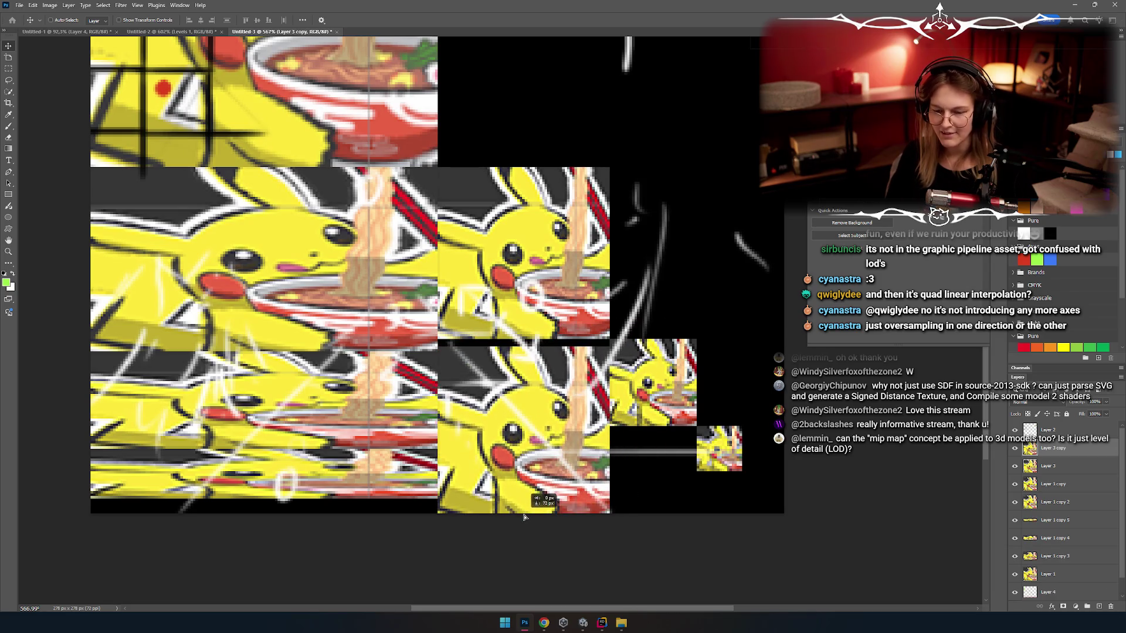
scroll(524, 517, down, 2)
scroll(525, 517, right, 1)
key(ctrl+t)
drag(502, 439, 505, 339)
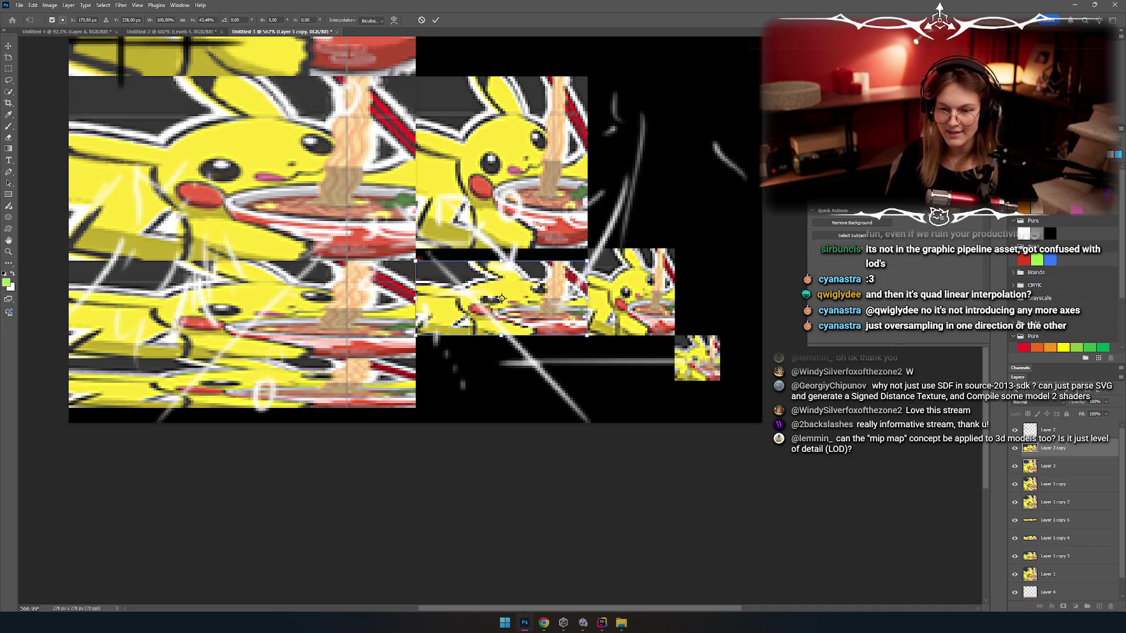
key(Return)
ctrl+click(538, 223)
Step: Align the Layer 3 and Layer 1 copy tiles so they abut, and hide the white sketch strokes
drag(538, 223, 514, 235)
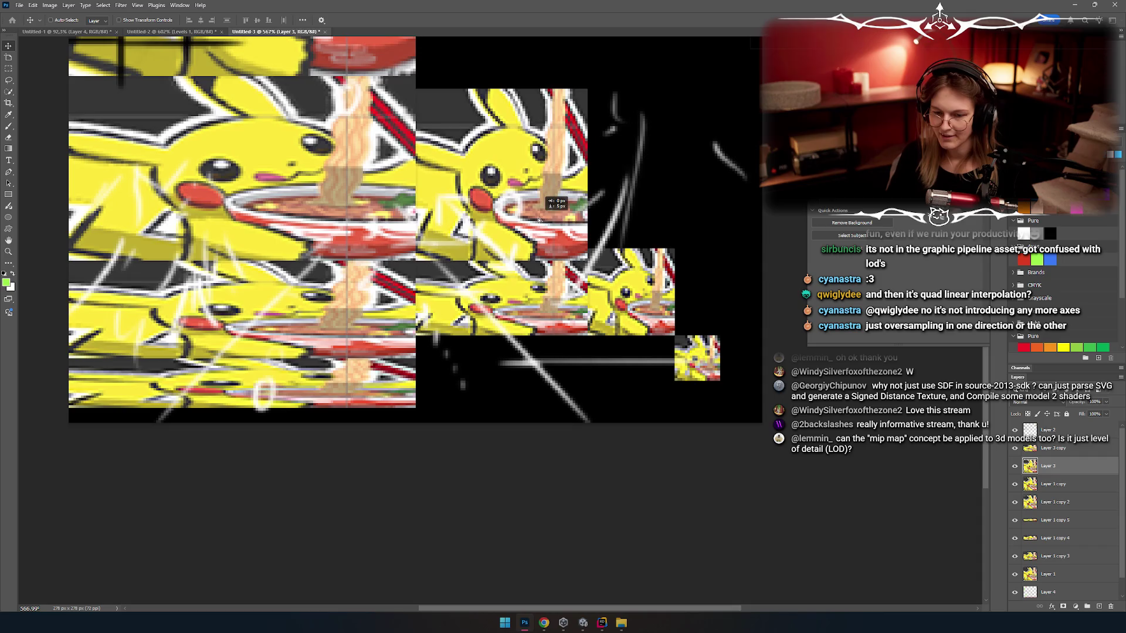
scroll(515, 236, up, 1)
scroll(515, 236, left, 1)
scroll(544, 304, down, 1)
scroll(544, 305, right, 1)
drag(610, 335, 610, 324)
drag(486, 292, 485, 303)
scroll(486, 303, up, 1)
scroll(486, 303, left, 1)
click(1050, 430)
key(Delete)
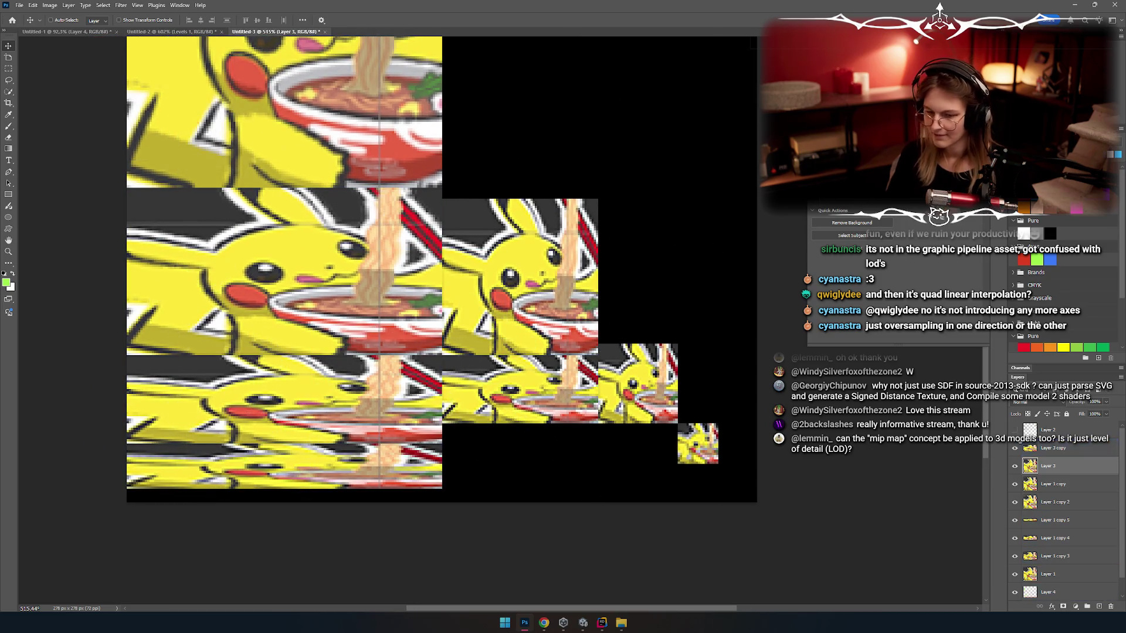
Step: Move the Layer 1 copy tile down about 15 px, shrink it to 31×31 px, and nudge the copy 2 tile against it
ctrl+click(421, 398)
scroll(421, 398, up, 1)
scroll(421, 398, right, 1)
scroll(421, 398, down, 2)
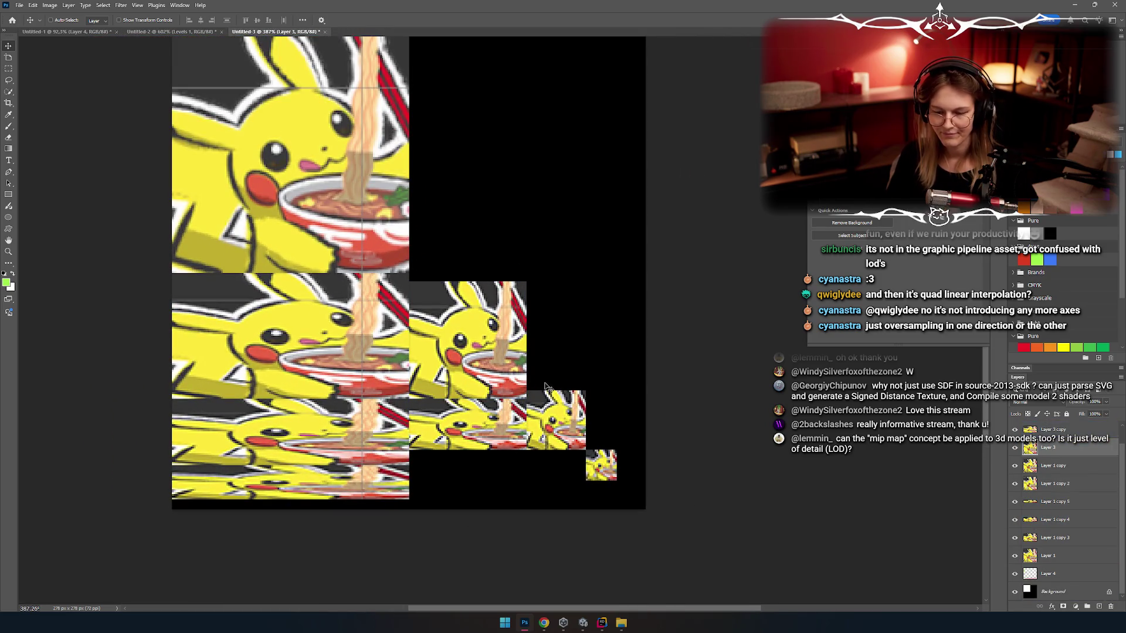
ctrl+click(560, 405)
drag(554, 418, 595, 467)
key(ctrl+t)
key(Return)
ctrl+click(601, 465)
drag(482, 409, 504, 392)
Step: Switch to the Brush and select Layer 2 at the top of the stack
scroll(504, 391, down, 2)
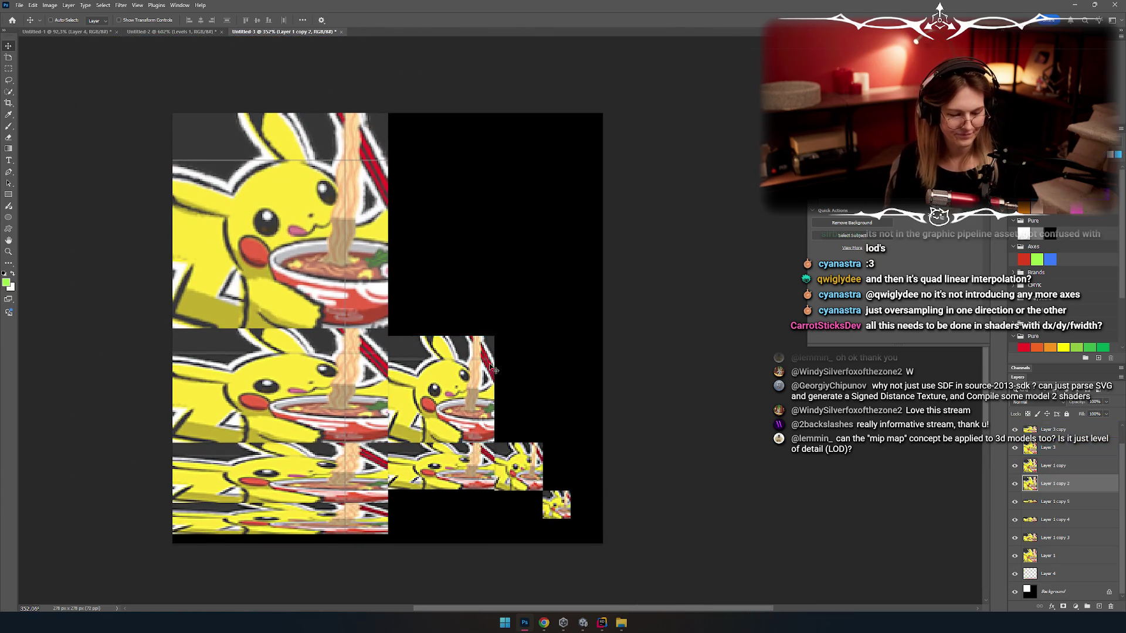
key(b)
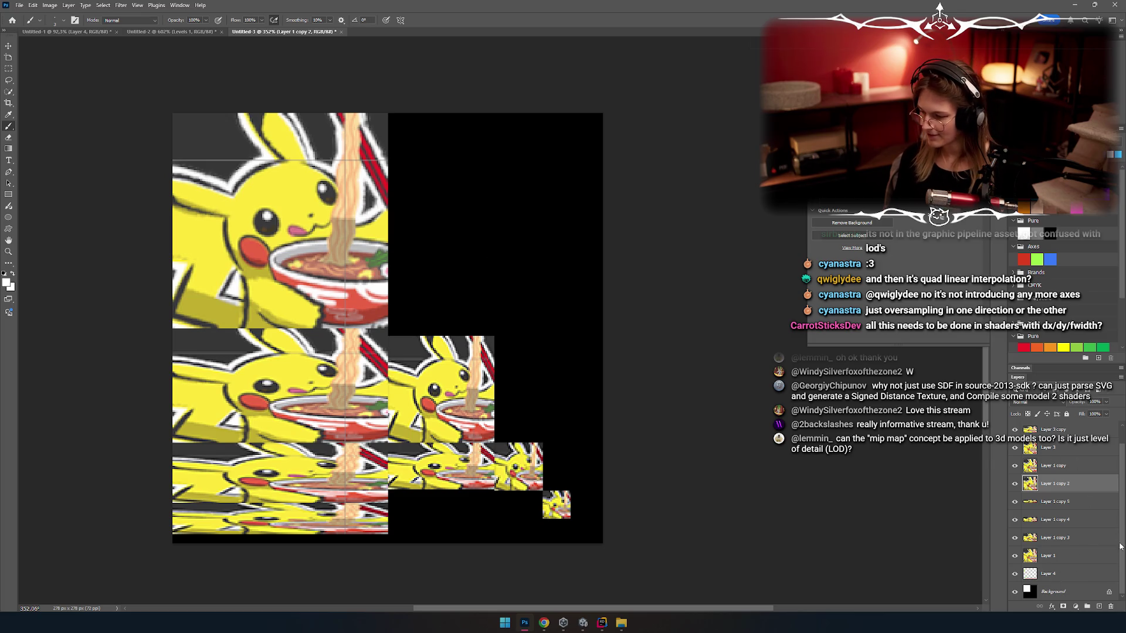
key(alt+shift+bracketright)
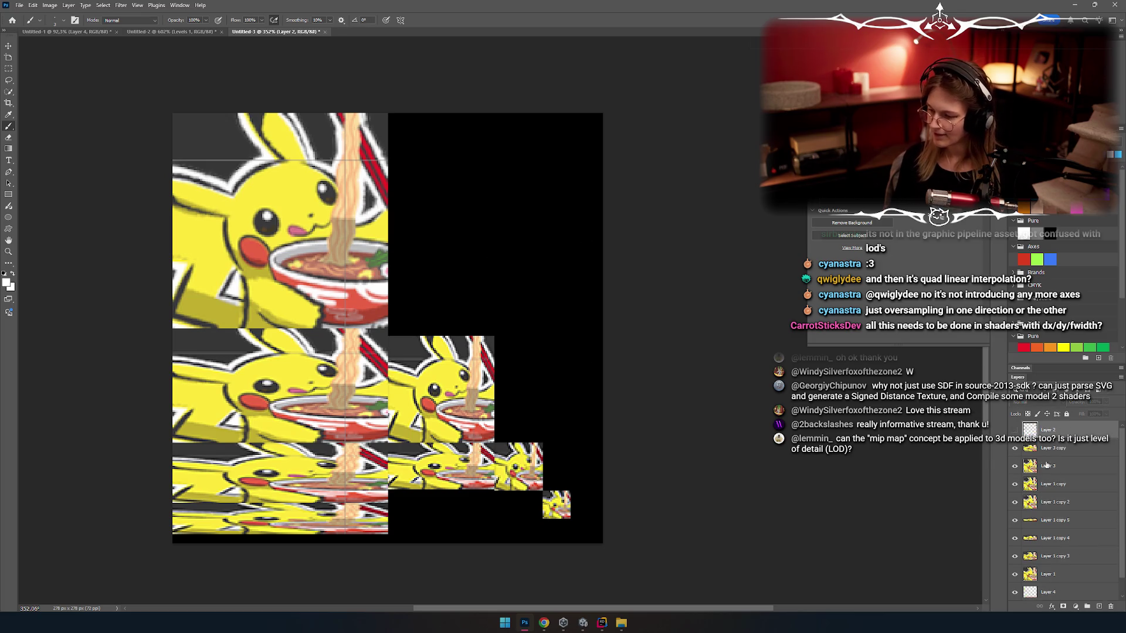
Step: On a new layer, draw straight white vertical and horizontal grid lines across the black area
click(1099, 606)
drag(493, 333, 493, 114)
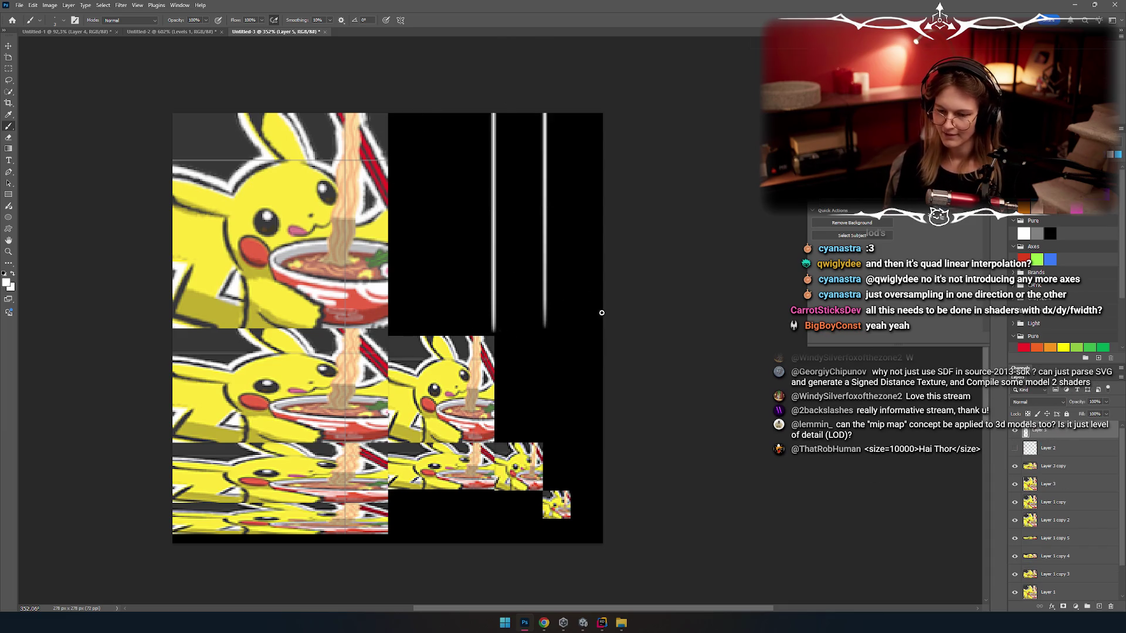
drag(576, 324, 576, 115)
drag(592, 277, 592, 114)
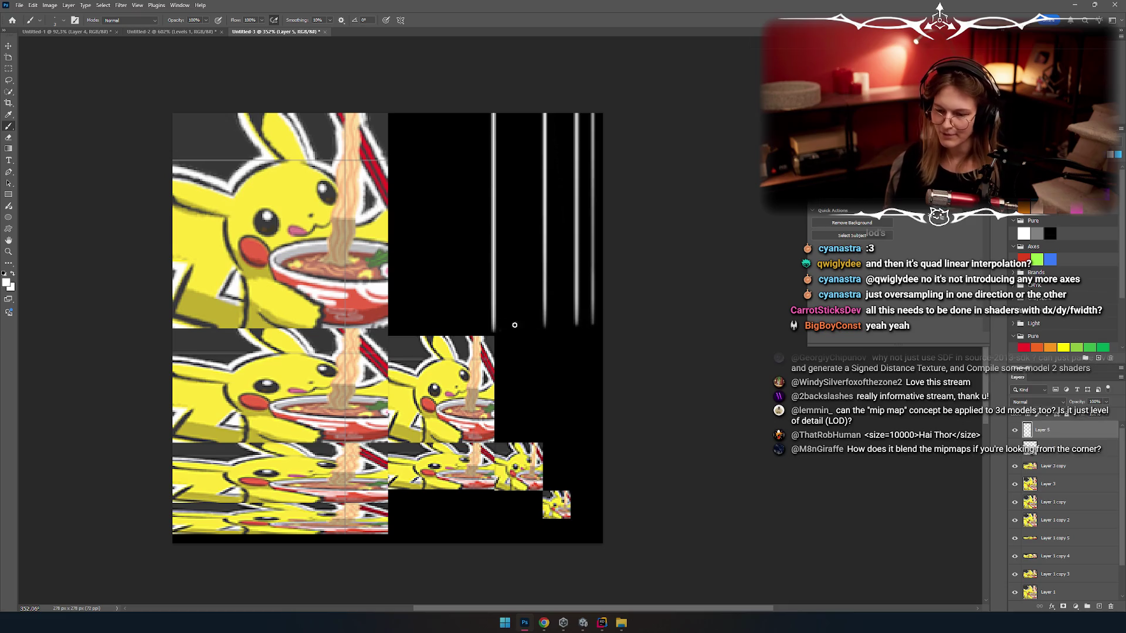
drag(392, 331, 602, 331)
drag(496, 440, 602, 440)
scroll(533, 235, down, 2)
scroll(539, 392, down, 2)
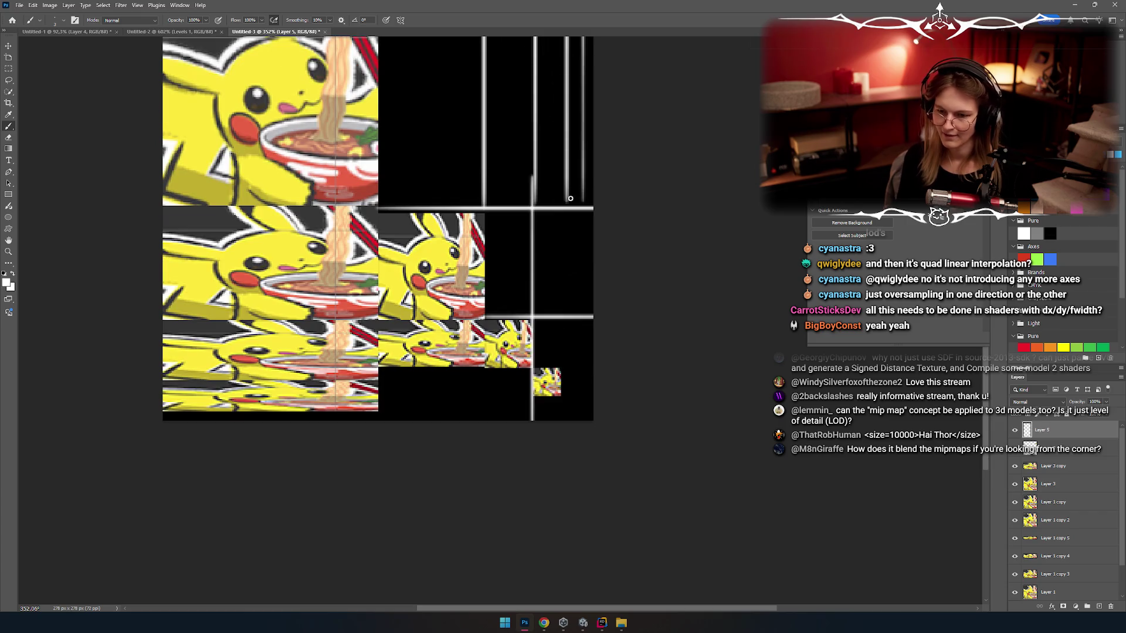
mouse_move(583, 326)
mouse_down()
mouse_move(611, 319)
mouse_move(601, 327)
mouse_up()
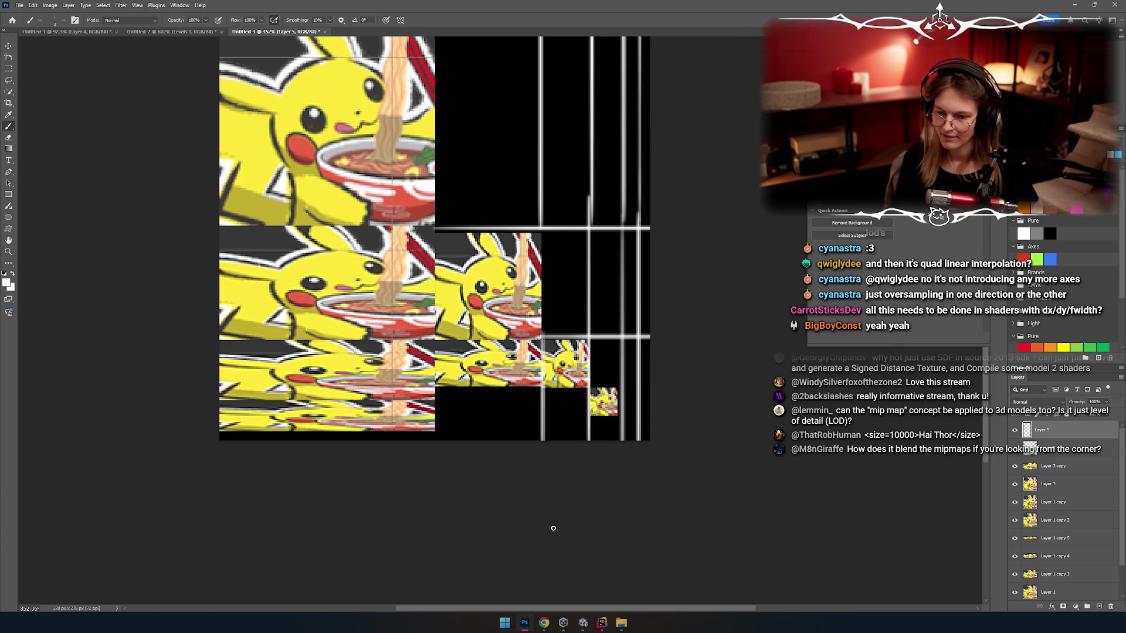
drag(477, 395, 437, 385)
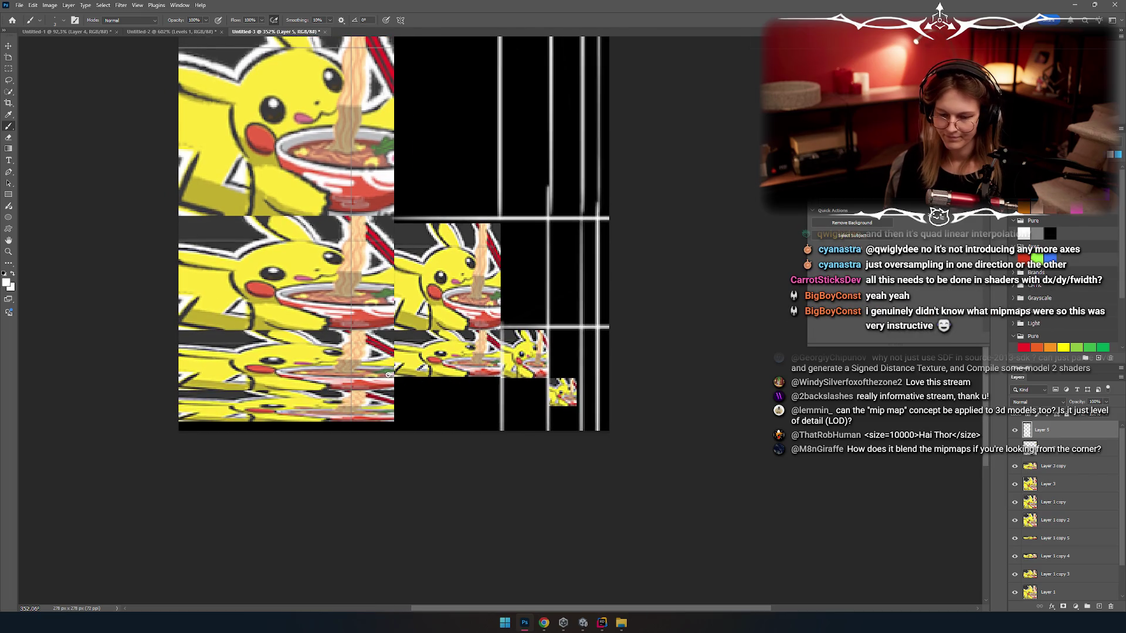
shift+click(399, 405)
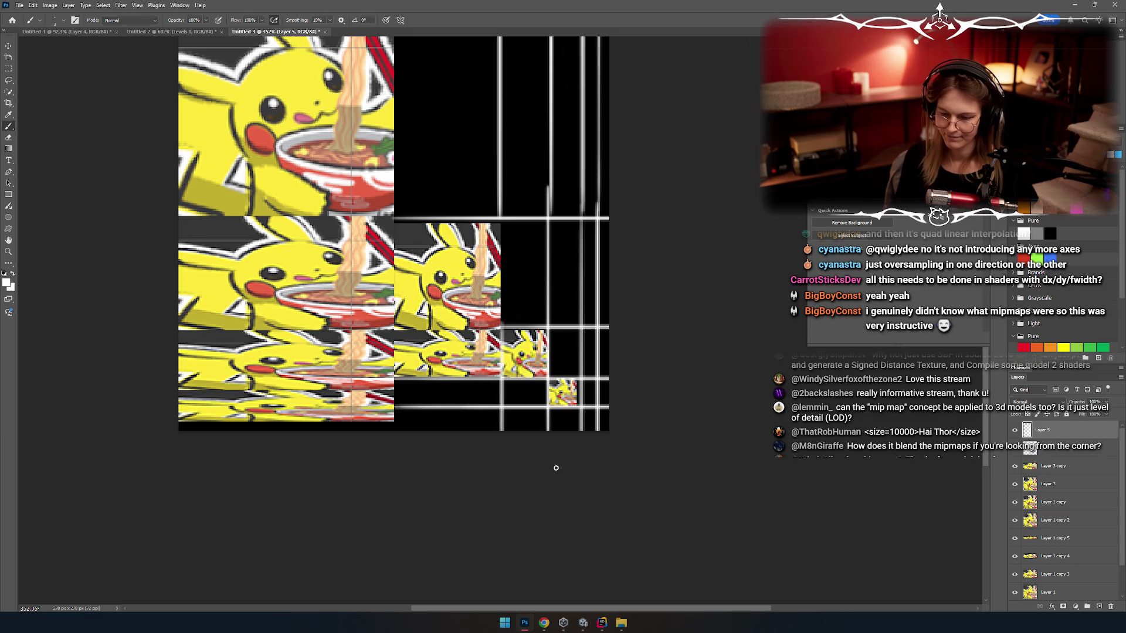
drag(396, 423, 610, 422)
Step: Nudge the small Pikachu tile up with the arrow keys so it sits on its white line
mouse_move(507, 370)
mouse_down()
mouse_move(570, 366)
mouse_move(566, 351)
mouse_up()
key(v)
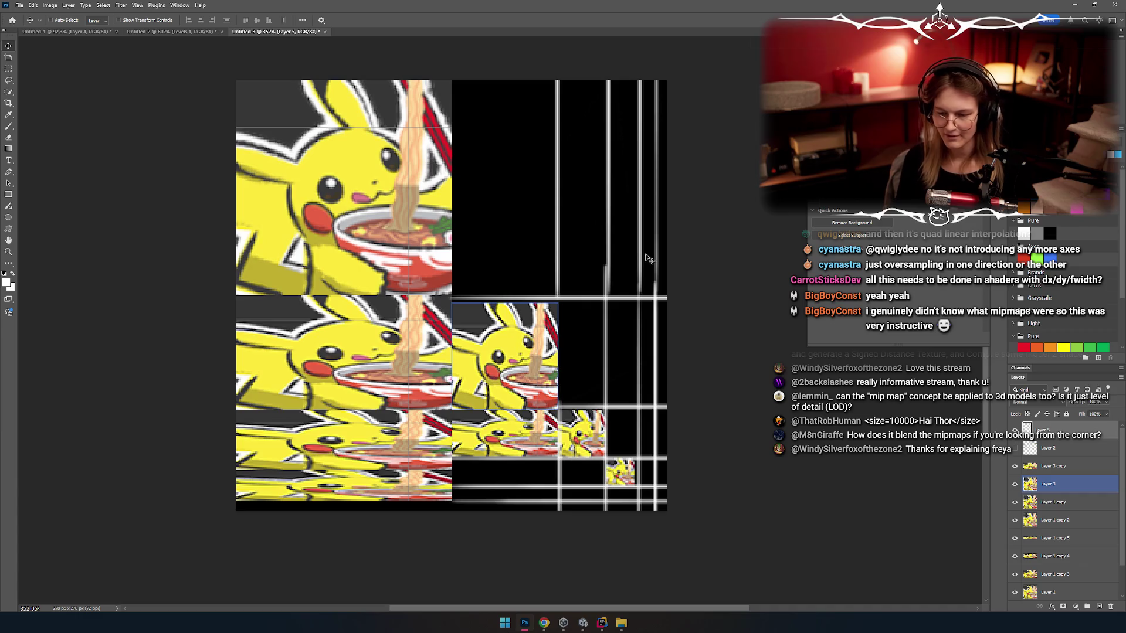
click(550, 338)
key(Up)
key(Up)
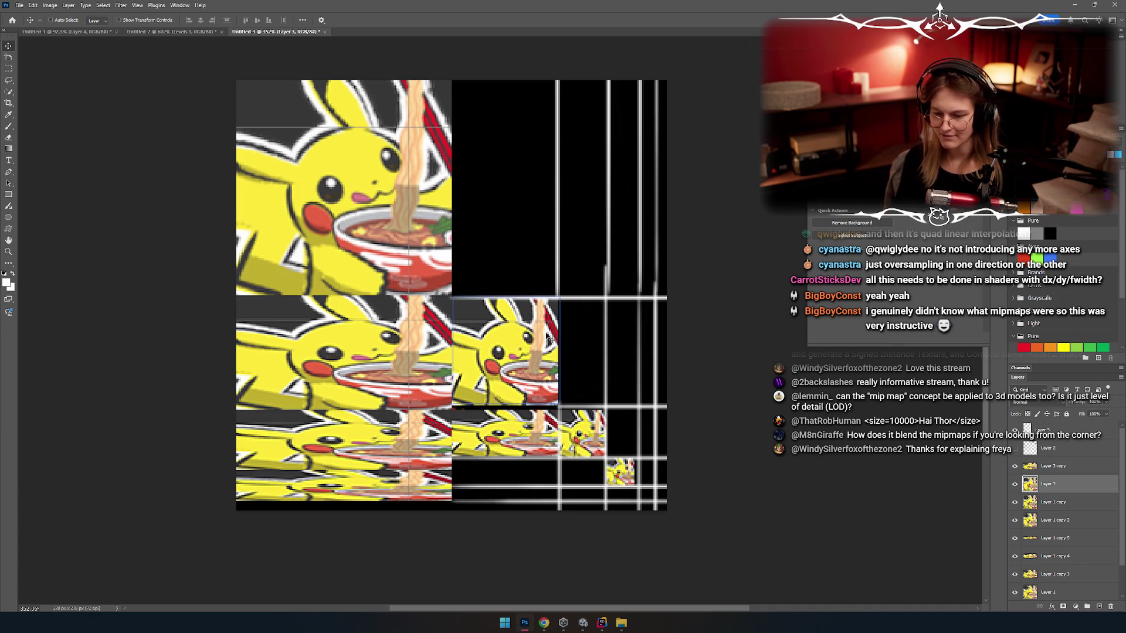
key(Up)
key(Up)
drag(424, 304, 399, 360)
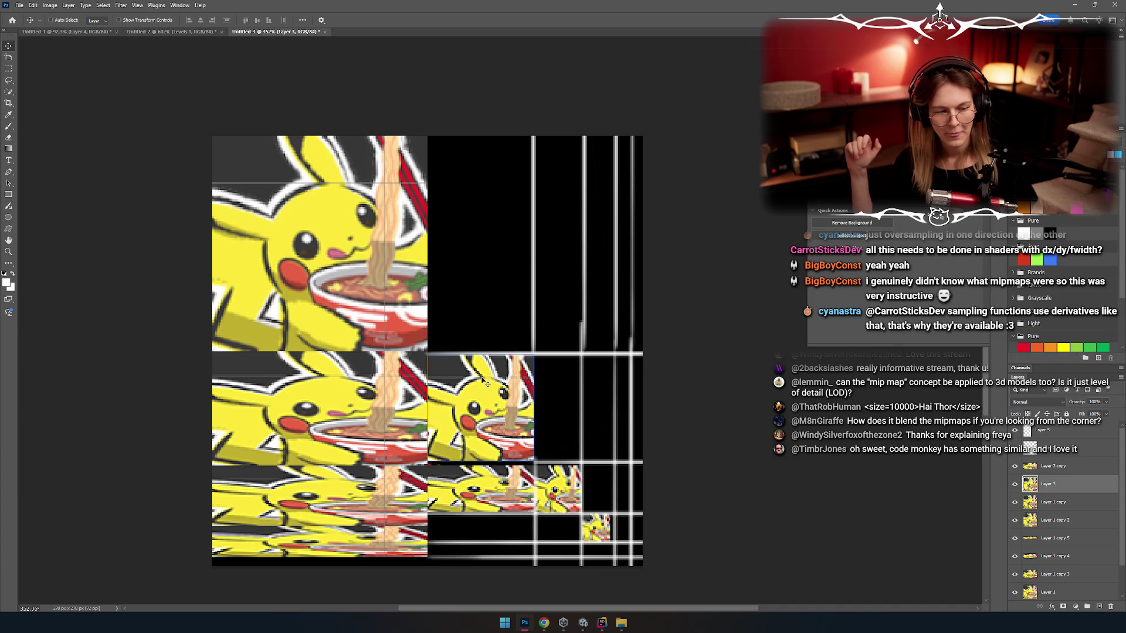
Step: Duplicate the full-size Pikachu tile into the black area to its right
ctrl+click(332, 257)
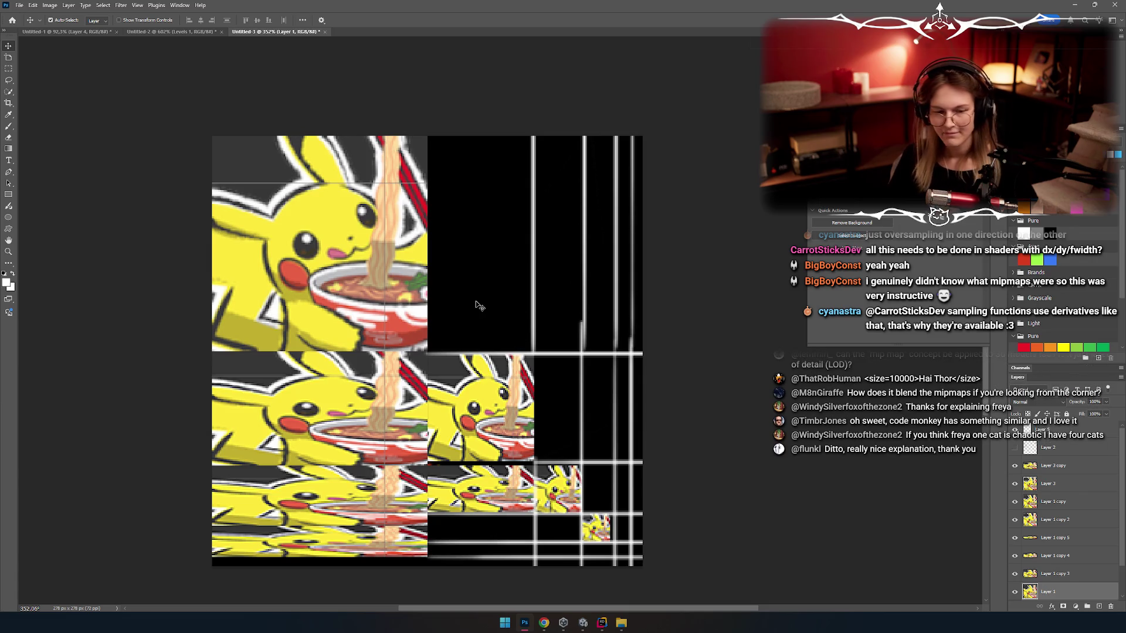
key(ctrl+t)
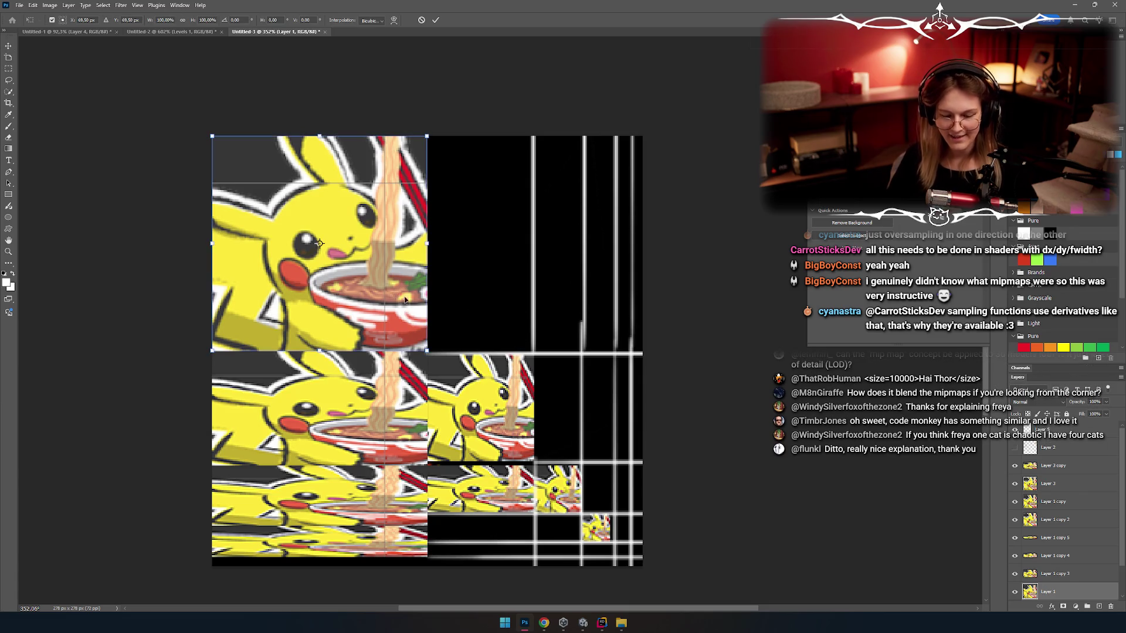
key(Return)
alt+drag(334, 257, 545, 272)
Step: Scale the copy down to 16.34% with Bicubic interpolation and commit it
key(ctrl+t)
mouse_move(640, 371)
mouse_down()
mouse_move(500, 206)
mouse_move(462, 191)
mouse_up()
click(372, 21)
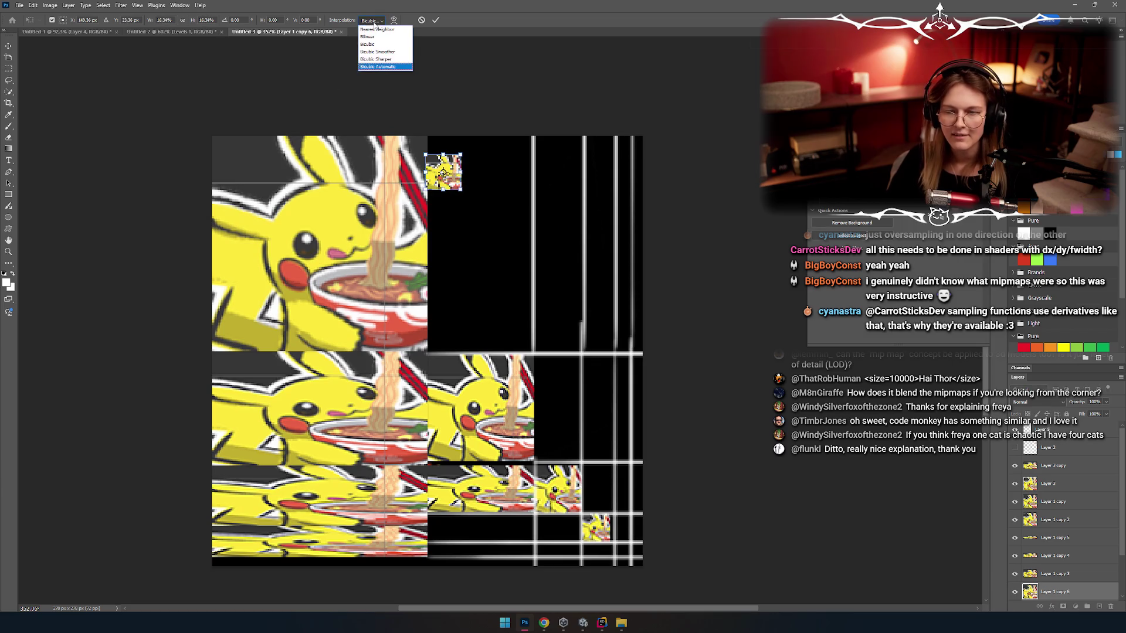
click(389, 45)
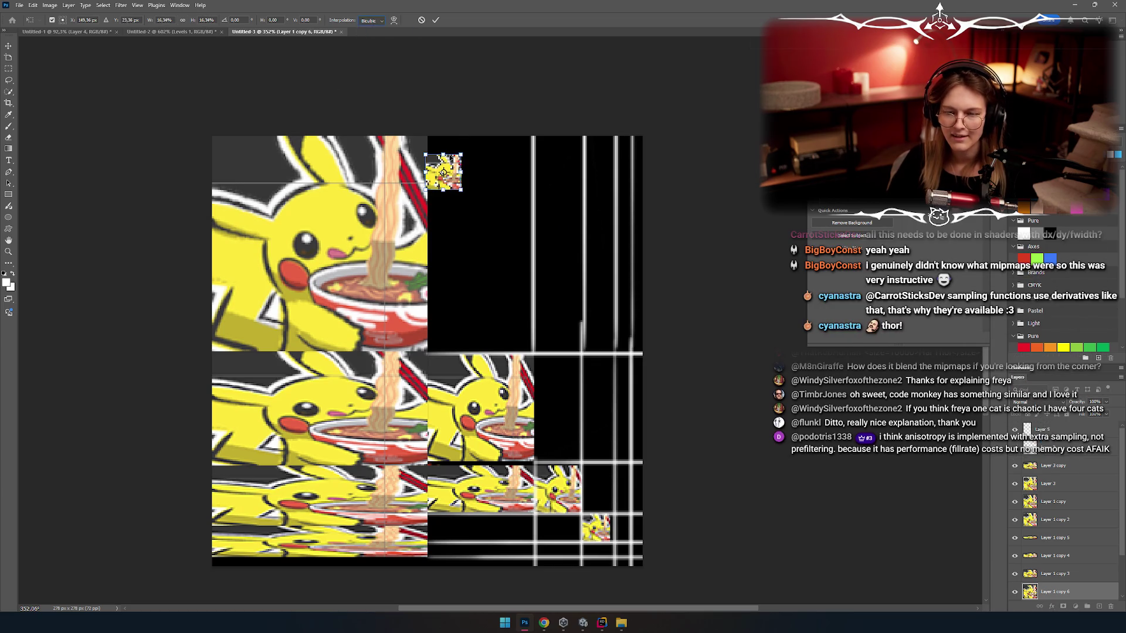
drag(443, 171, 459, 190)
click(435, 20)
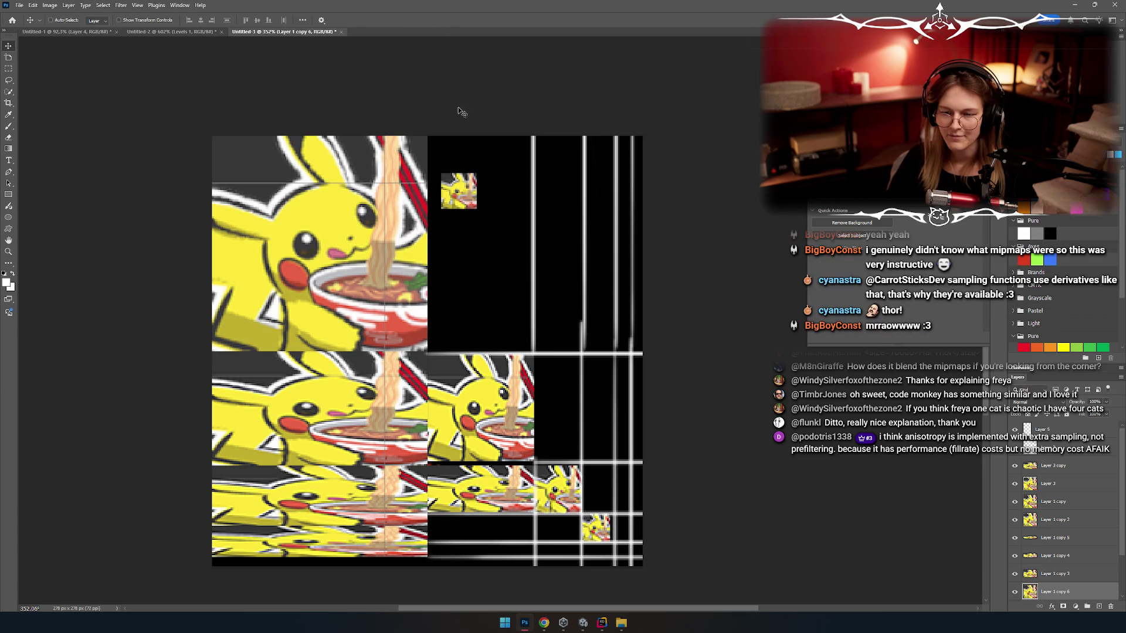
Step: Lower the small tile beside the middle of the full-size image, then zoom in near Pikachu's eye
drag(465, 197, 465, 258)
scroll(465, 258, up, 5)
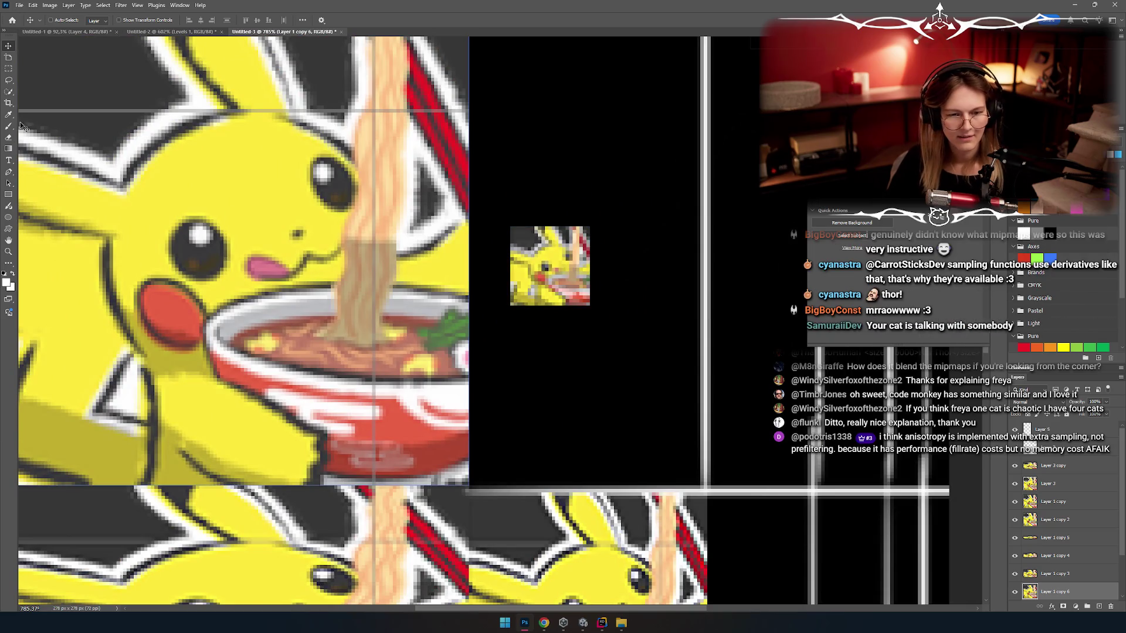
key(m)
scroll(486, 223, up, 5)
scroll(486, 223, up, 2)
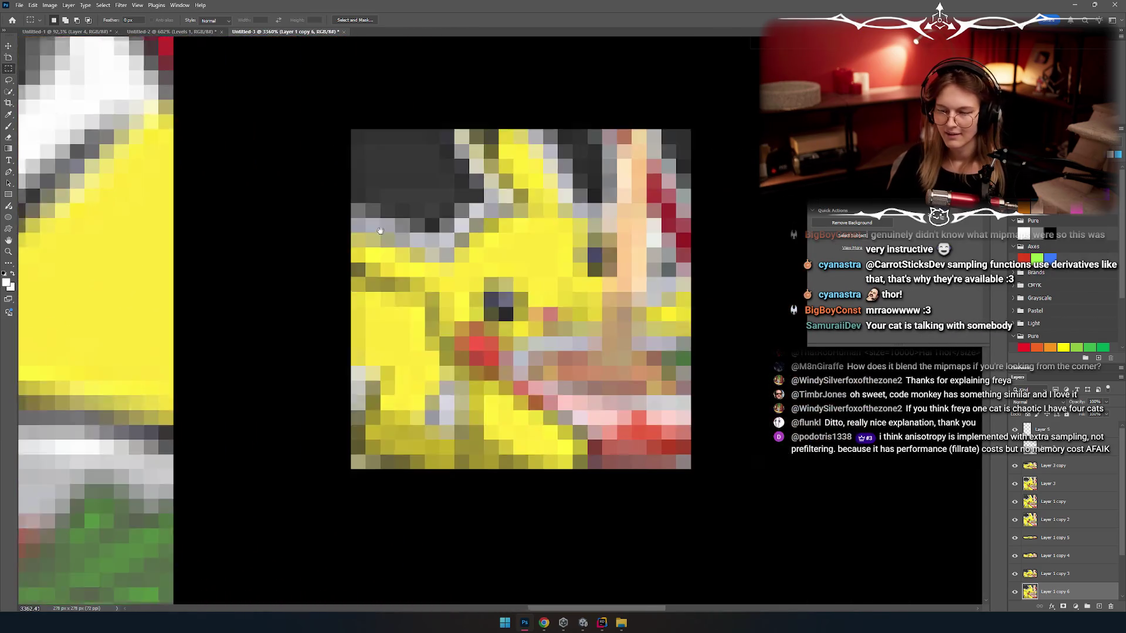
scroll(528, 329, down, 6)
scroll(480, 321, up, 8)
mouse_move(480, 322)
mouse_down()
mouse_move(467, 314)
mouse_move(460, 329)
mouse_up()
mouse_move(420, 275)
mouse_down()
mouse_move(456, 256)
mouse_move(471, 309)
mouse_up()
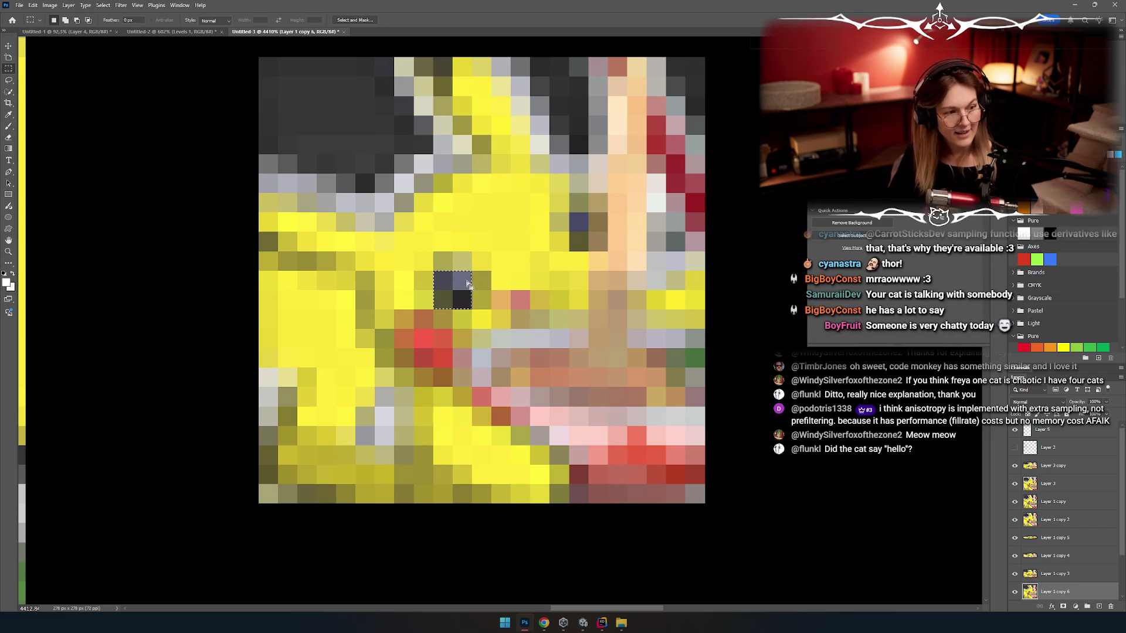
Step: Marquee-select a 15×16 px region around Pikachu's left eye
scroll(468, 291, up, 5)
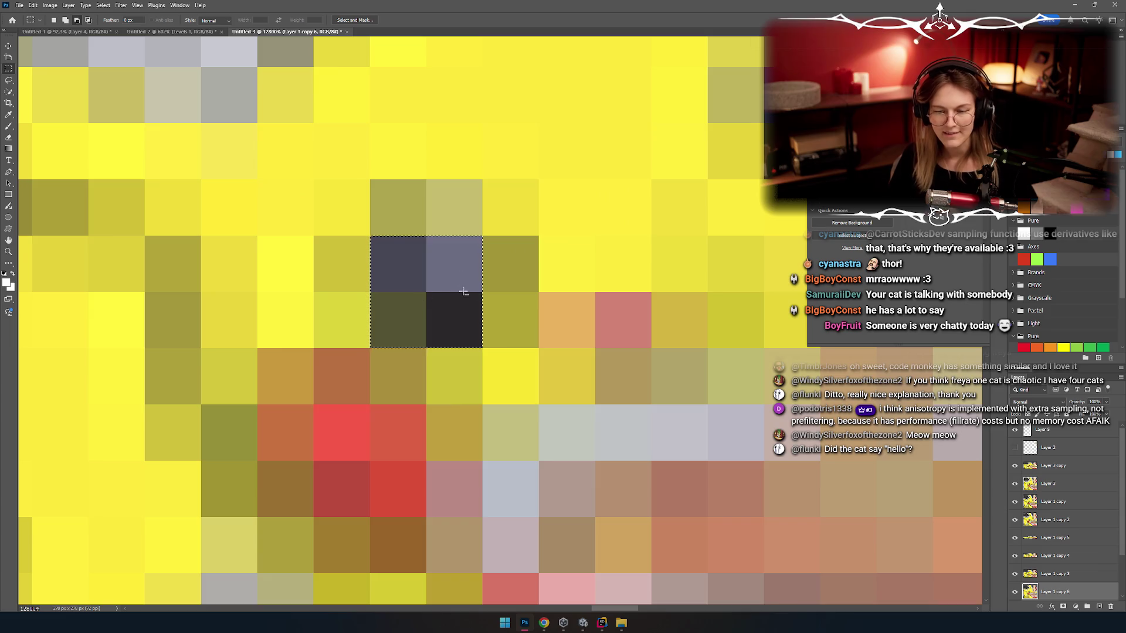
scroll(440, 287, down, 10)
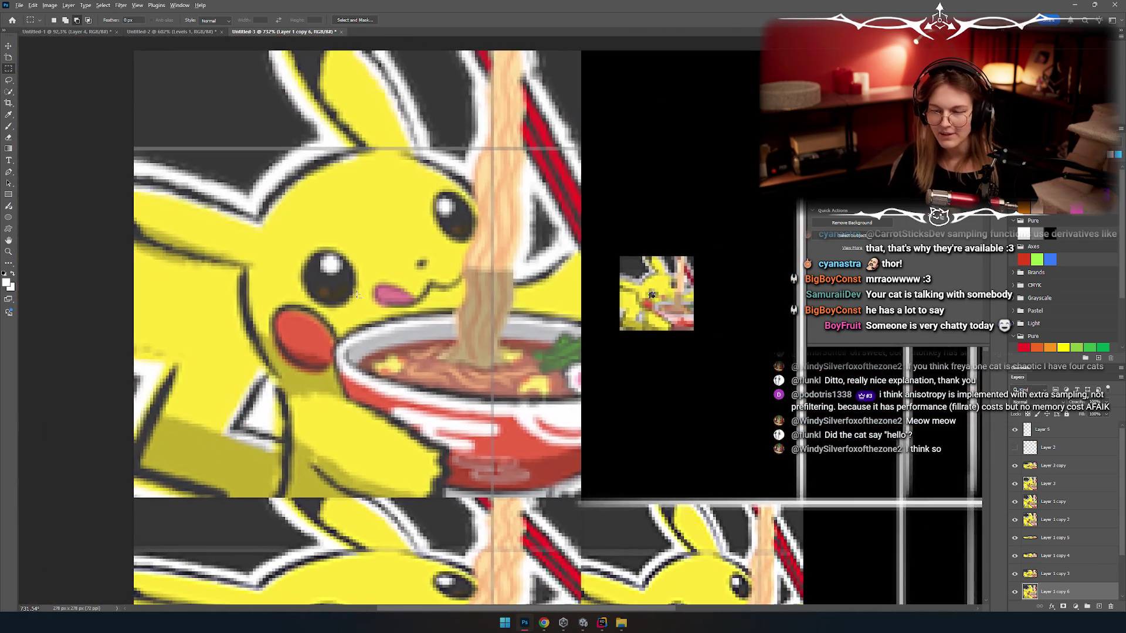
scroll(357, 295, up, 3)
mouse_move(291, 235)
mouse_down()
mouse_move(405, 346)
mouse_move(390, 337)
mouse_up()
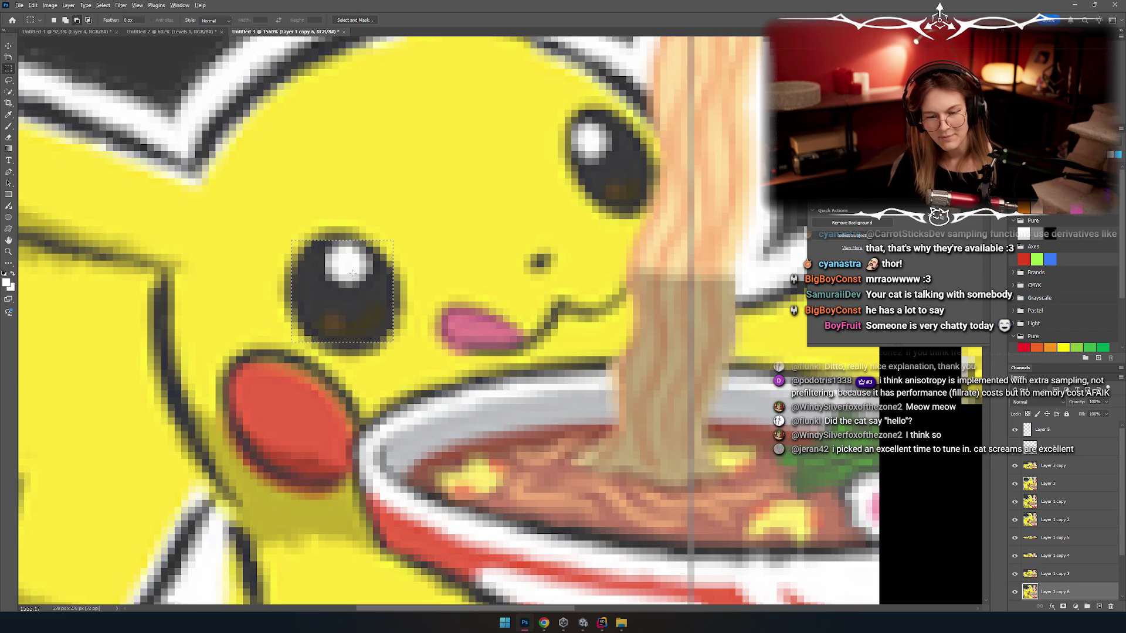
scroll(348, 271, up, 2)
drag(261, 220, 420, 392)
scroll(346, 335, down, 4)
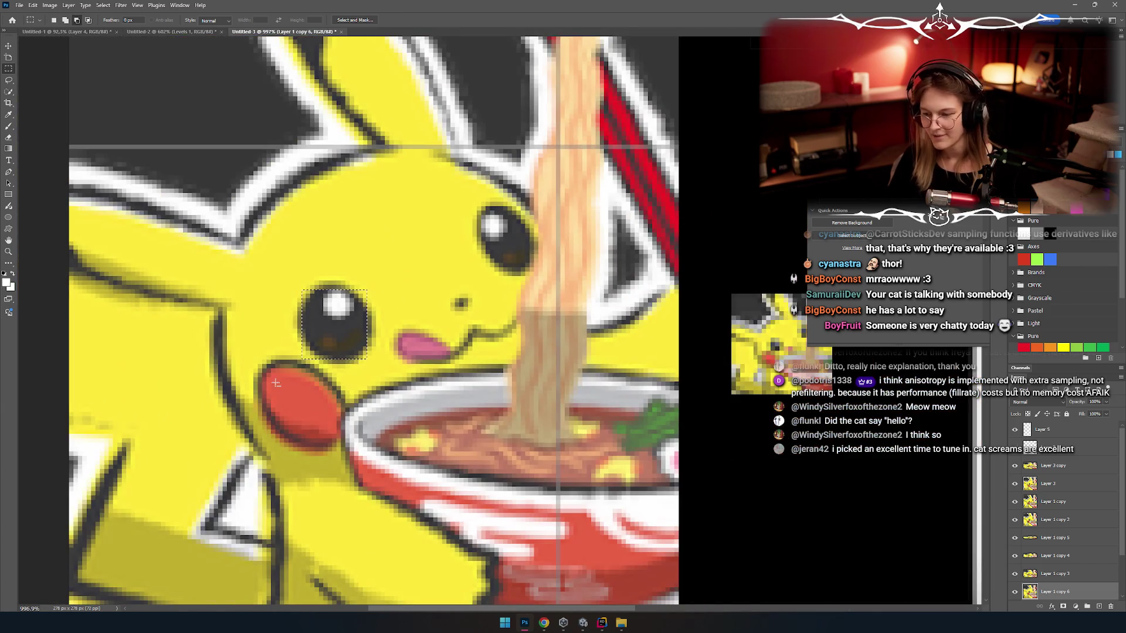
scroll(533, 299, down, 5)
scroll(533, 299, up, 10)
Step: Select a single pixel and move the selection onto the eye highlight to compare scaled and full-size versions
drag(553, 292, 565, 303)
scroll(498, 309, down, 5)
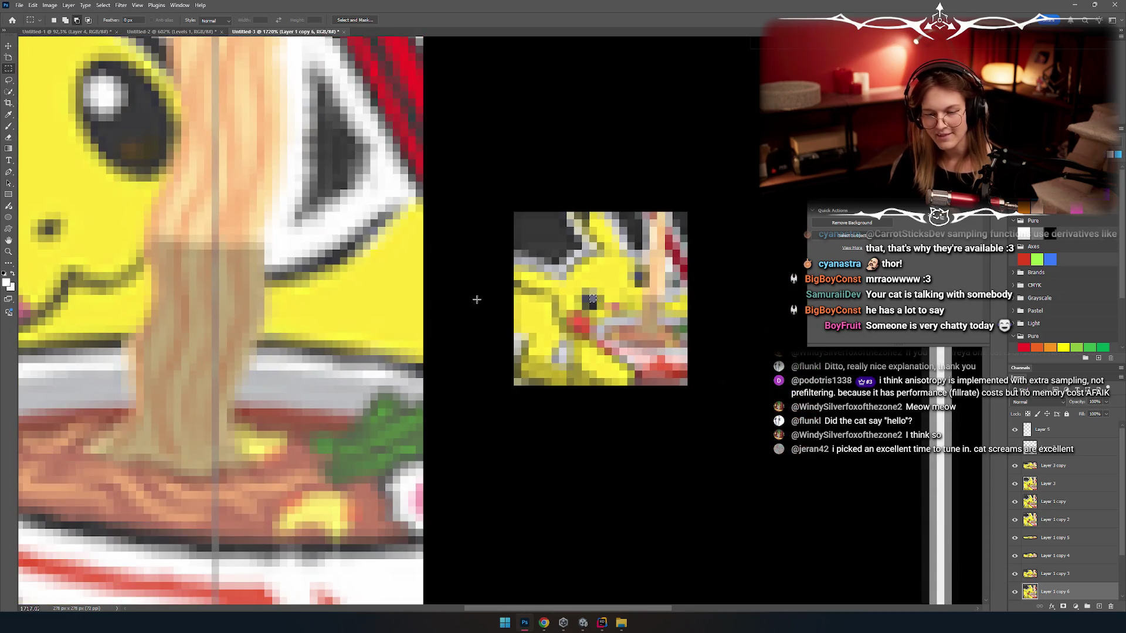
scroll(498, 309, up, 8)
click(347, 329)
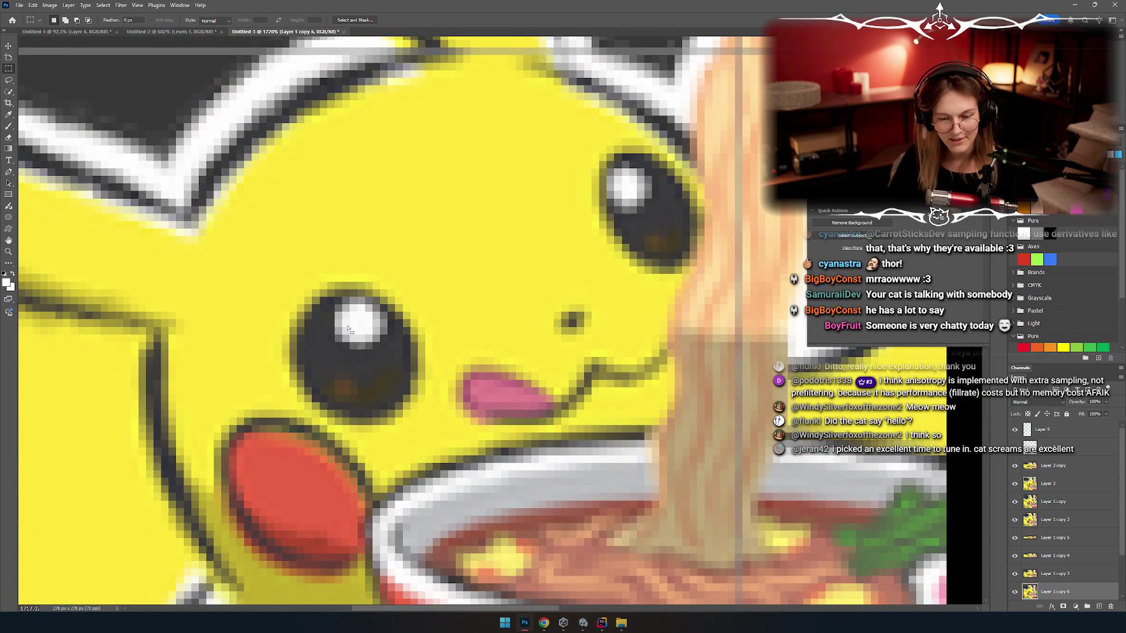
mouse_move(320, 320)
mouse_down()
mouse_move(361, 325)
mouse_move(337, 340)
mouse_move(346, 390)
mouse_move(364, 348)
mouse_up()
scroll(246, 316, down, 5)
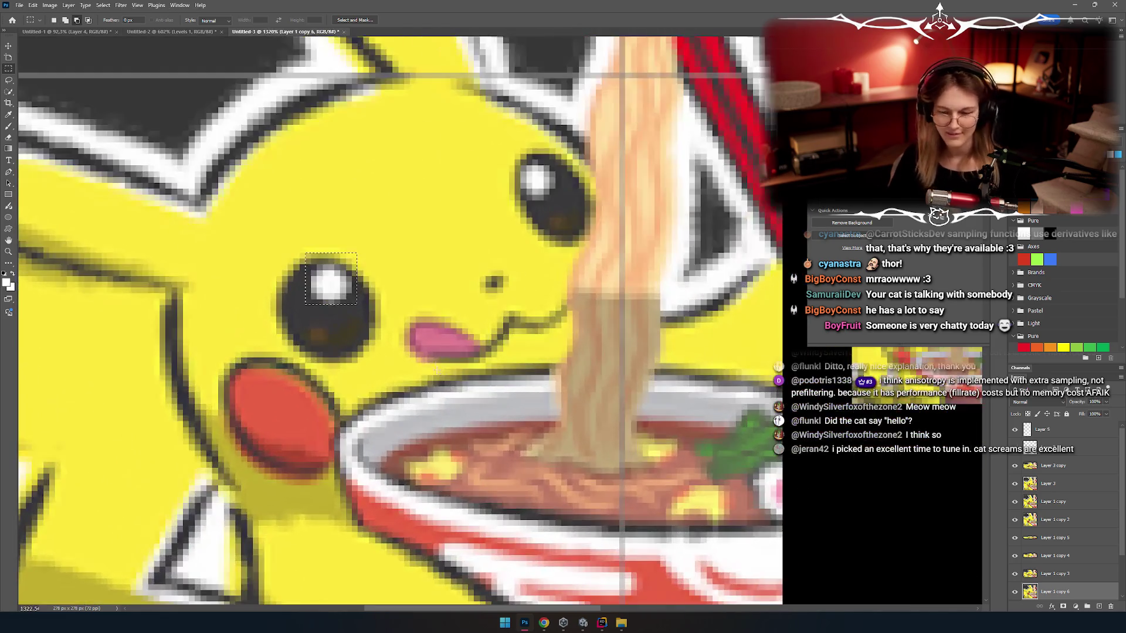
scroll(508, 225, up, 3)
scroll(508, 226, down, 5)
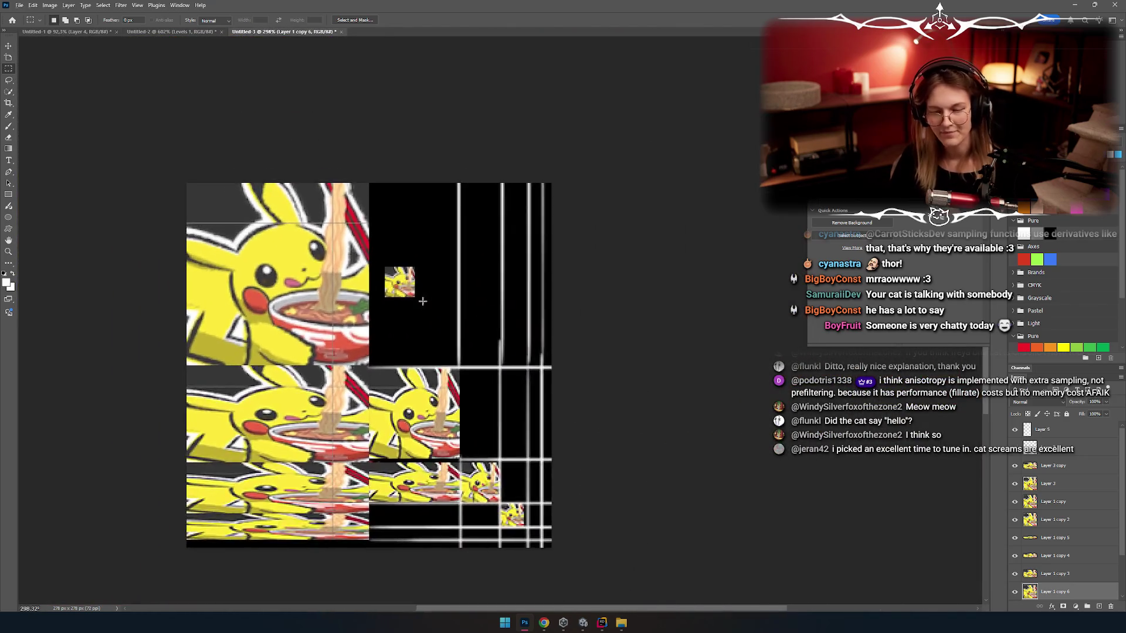
scroll(508, 225, up, 3)
scroll(508, 225, down, 1)
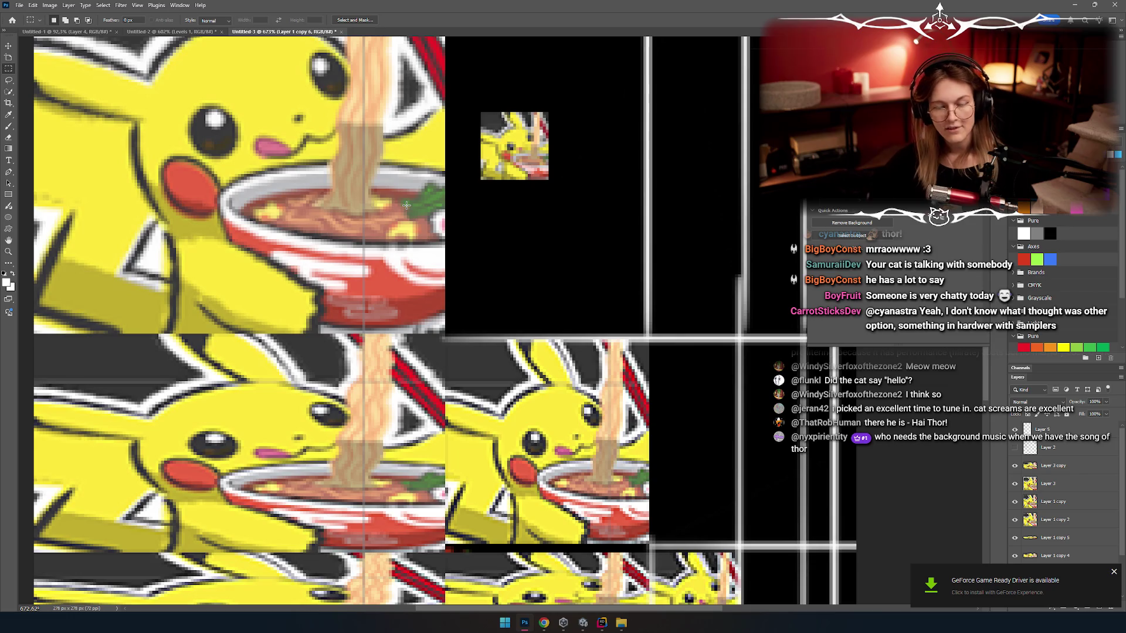
Step: Switch to a red brush, zoom in on the small tile, and select Layer 5
key(b)
scroll(578, 257, down, 1)
scroll(410, 276, up, 1)
scroll(459, 307, down, 2)
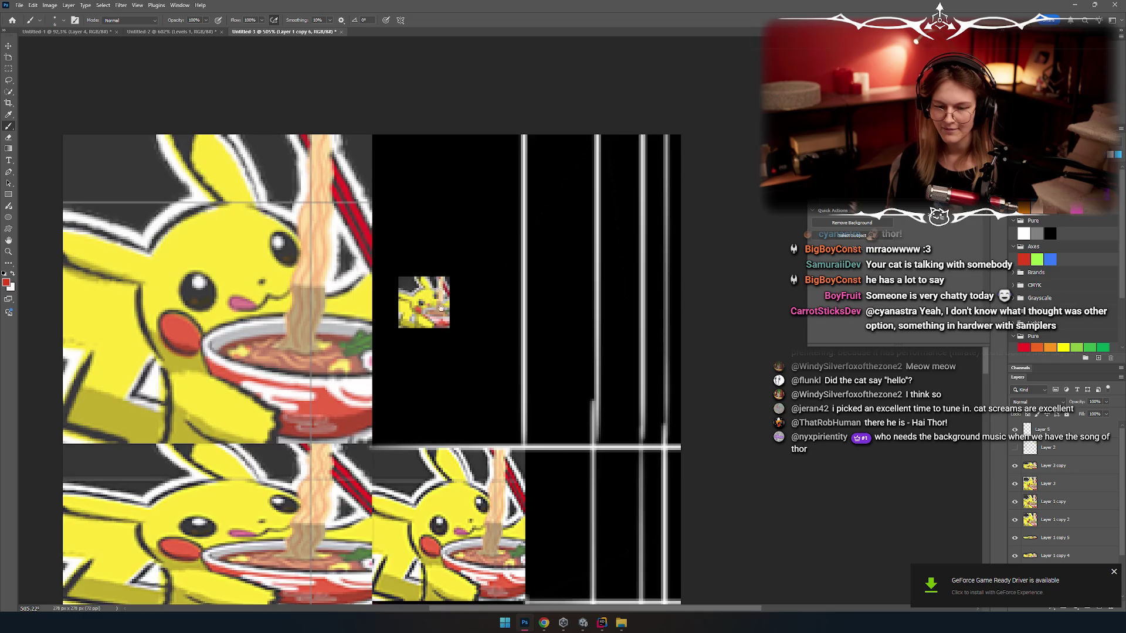
scroll(411, 290, up, 5)
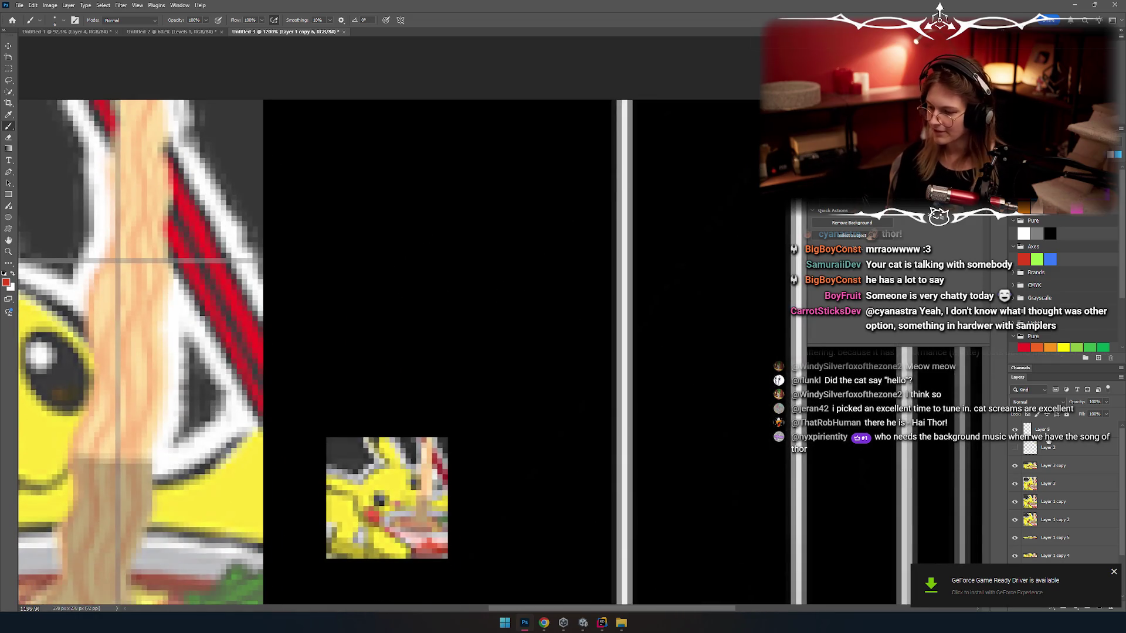
click(1053, 429)
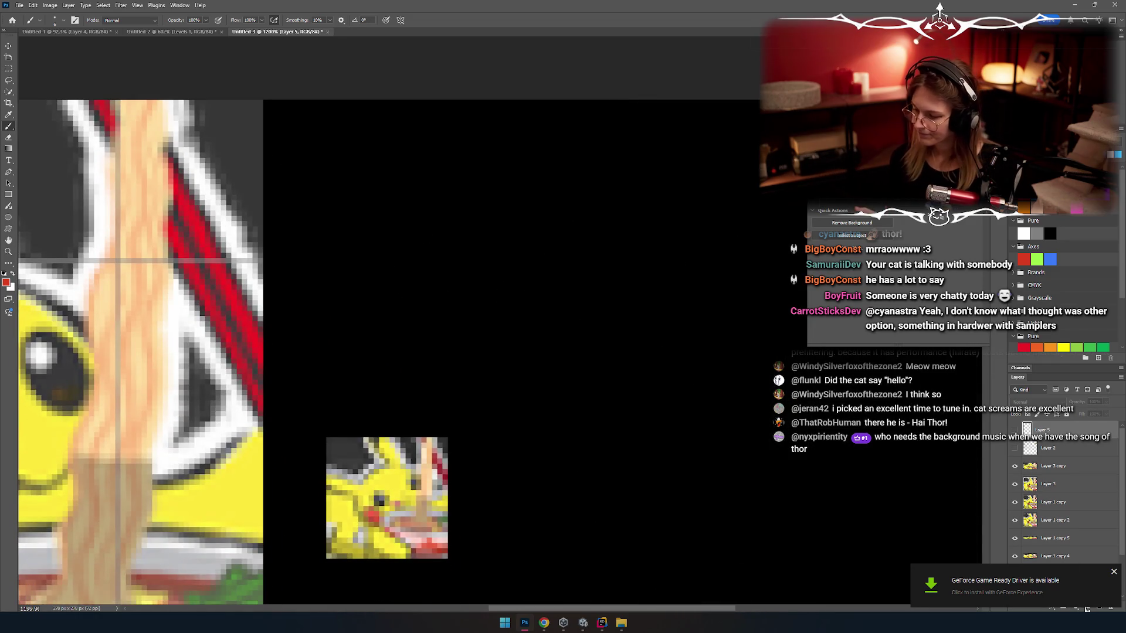
Step: On a new layer, hand-letter "ddx" in red beside the small tile
click(1098, 608)
mouse_move(346, 241)
mouse_down()
mouse_move(375, 181)
mouse_move(307, 225)
mouse_up()
key(ctrl+z)
mouse_move(367, 132)
mouse_down()
mouse_move(306, 247)
mouse_move(352, 299)
mouse_up()
key(ctrl+z)
drag(434, 151, 434, 267)
drag(412, 226, 428, 294)
drag(557, 226, 469, 314)
drag(485, 244, 513, 270)
drag(475, 355, 375, 277)
key(ctrl+z)
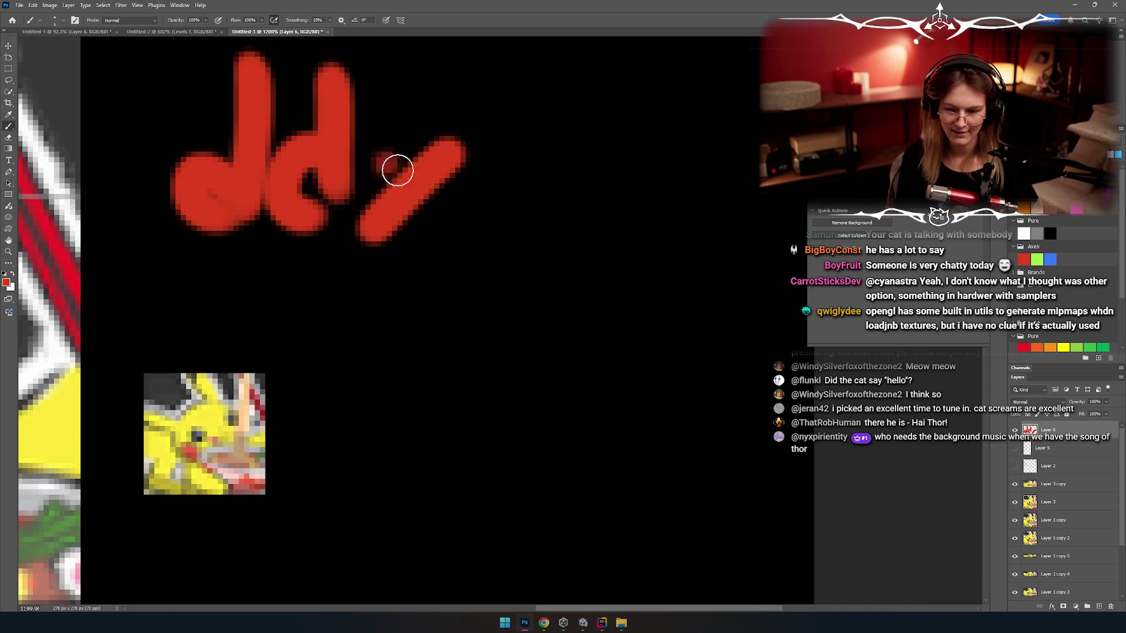
drag(381, 151, 448, 234)
Step: Paint a green "ddy" below the red label and zoom out to view both
mouse_move(381, 269)
mouse_down()
mouse_move(343, 347)
mouse_move(375, 384)
mouse_up()
drag(484, 261, 481, 387)
drag(469, 337, 485, 389)
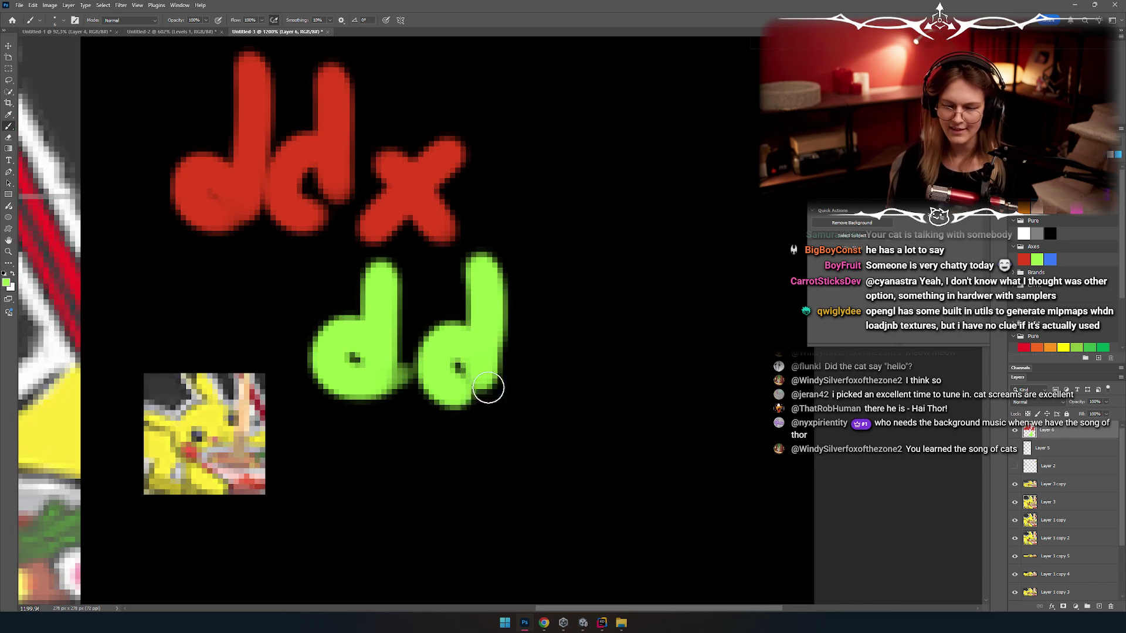
drag(596, 322, 523, 448)
drag(514, 324, 558, 381)
mouse_move(469, 316)
mouse_down()
mouse_move(430, 315)
mouse_move(460, 335)
mouse_move(351, 279)
mouse_up()
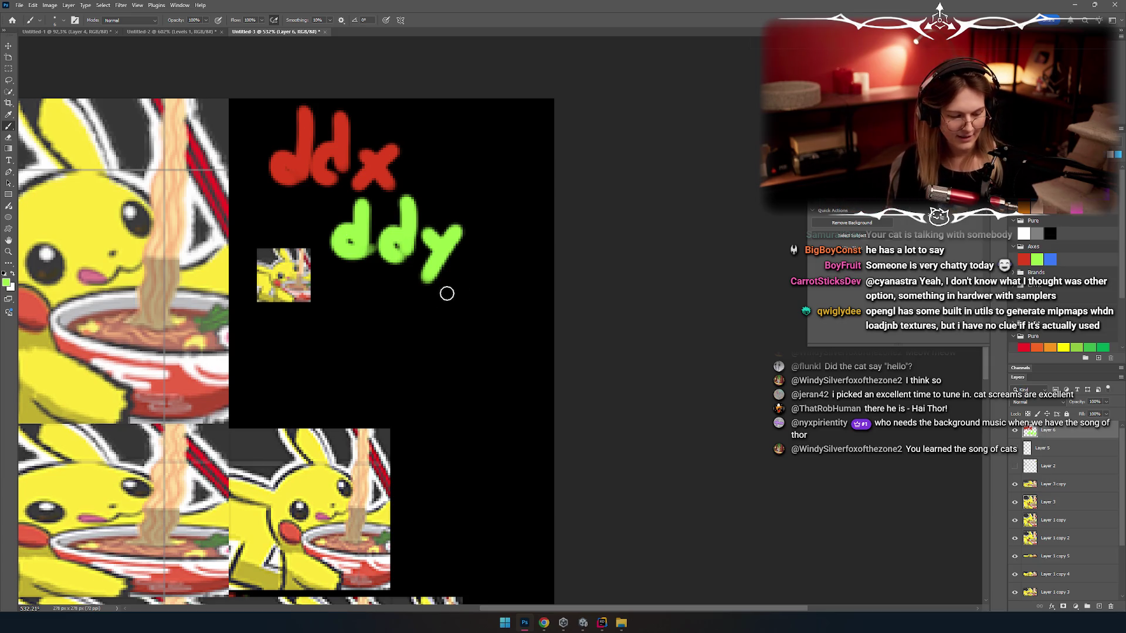
Step: Try straight white lines toward the mip chain, then undo the misplaced strokes
scroll(381, 352, down, 2)
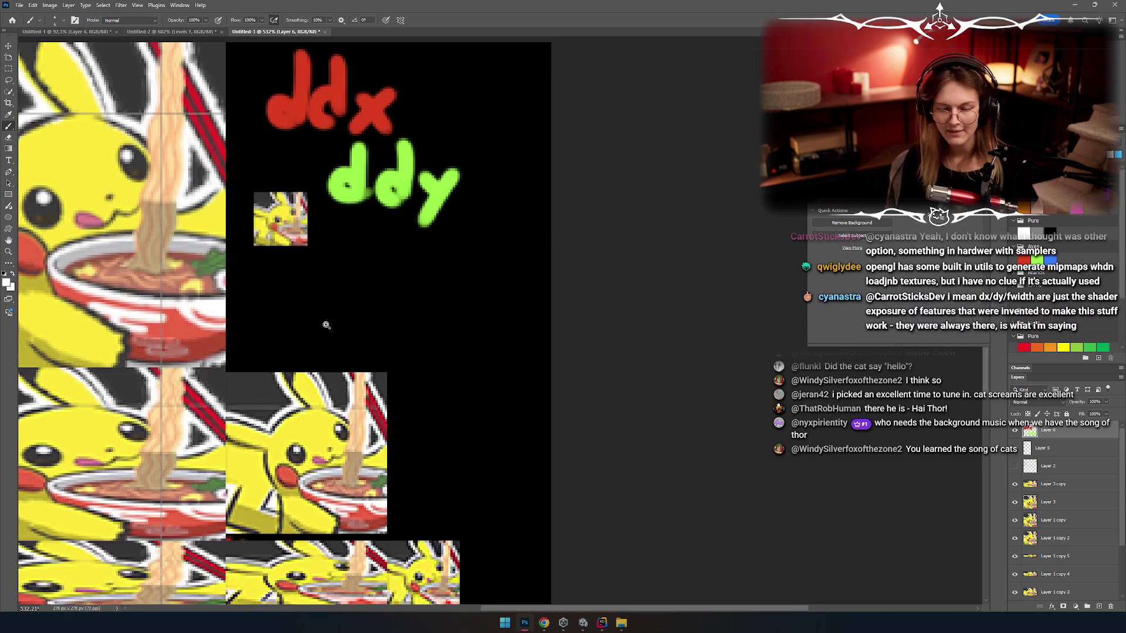
drag(321, 322, 371, 334)
click(316, 327)
shift+click(607, 331)
click(311, 322)
shift+click(487, 214)
key(ctrl+z)
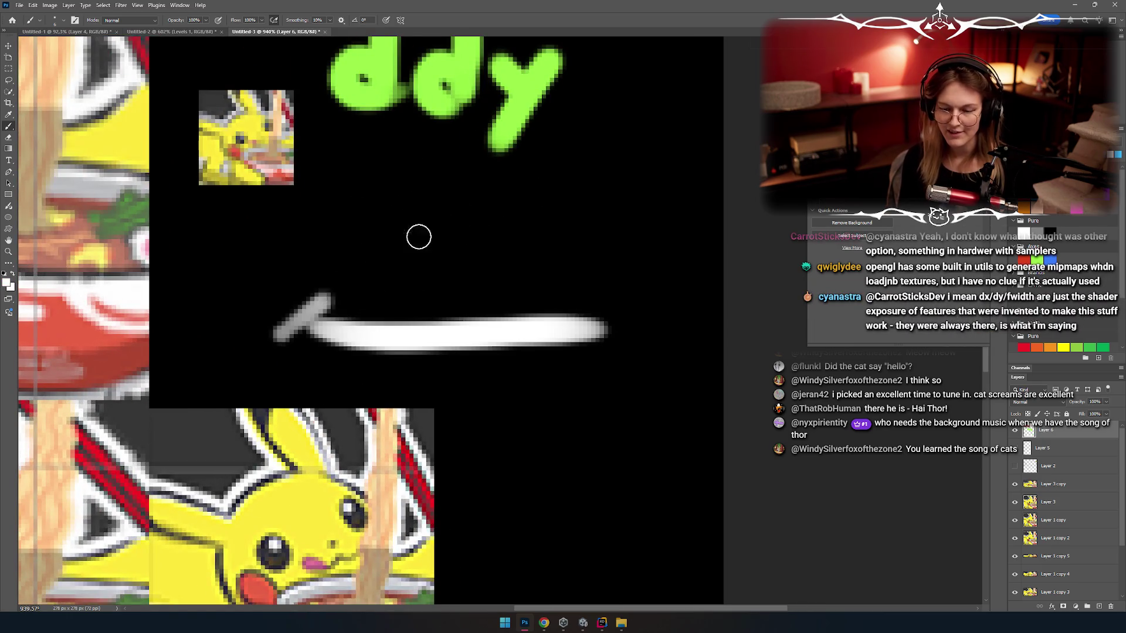
key(ctrl+z)
Step: Draw a white triangle with a horizontal base, a rising left side and a descending right side
click(280, 357)
shift+click(615, 357)
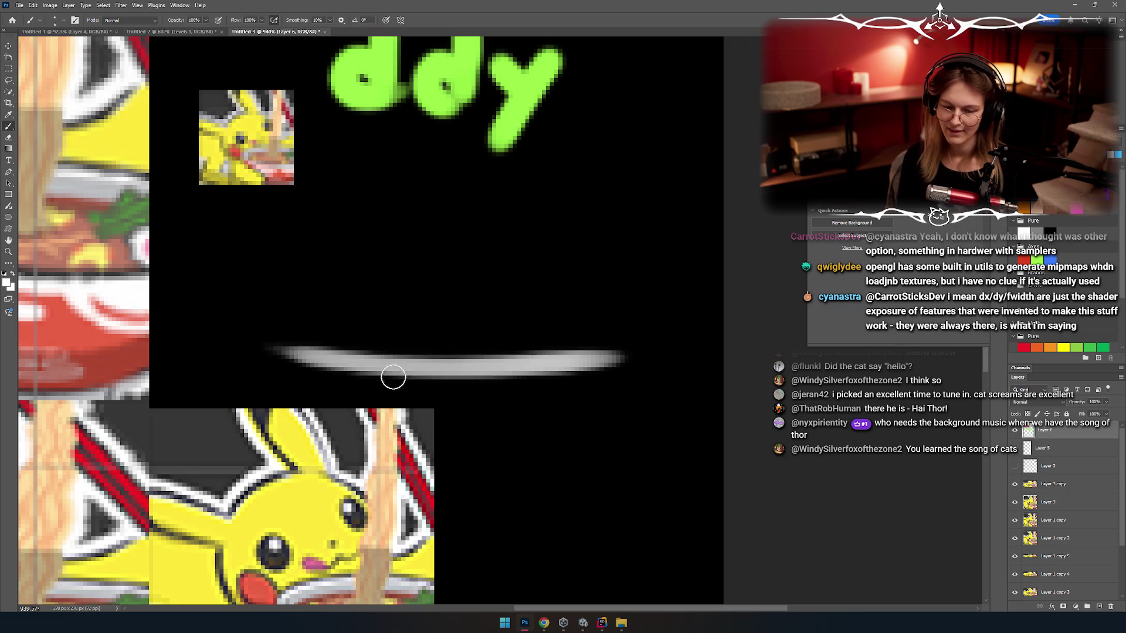
click(282, 357)
shift+click(487, 216)
shift+click(618, 351)
Step: Try red strokes along the triangle's left side, bottom edge and corner, undoing each one
scroll(412, 342, up, 2)
scroll(455, 307, up, 2)
drag(240, 402, 466, 283)
key(ctrl+z)
drag(292, 383, 352, 341)
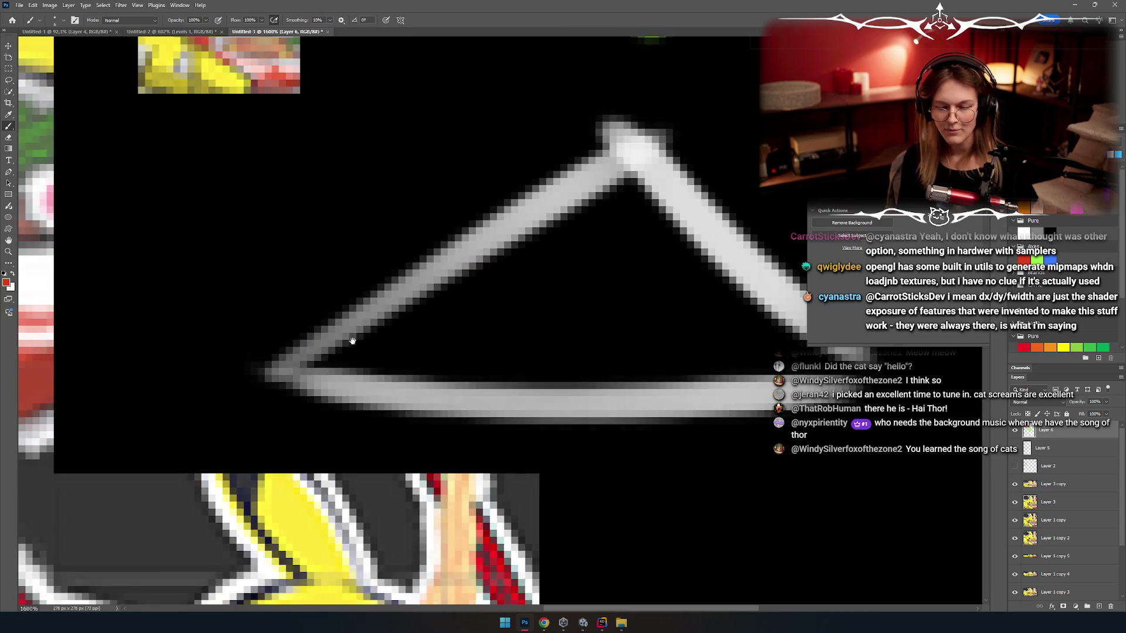
scroll(321, 314, up, 1)
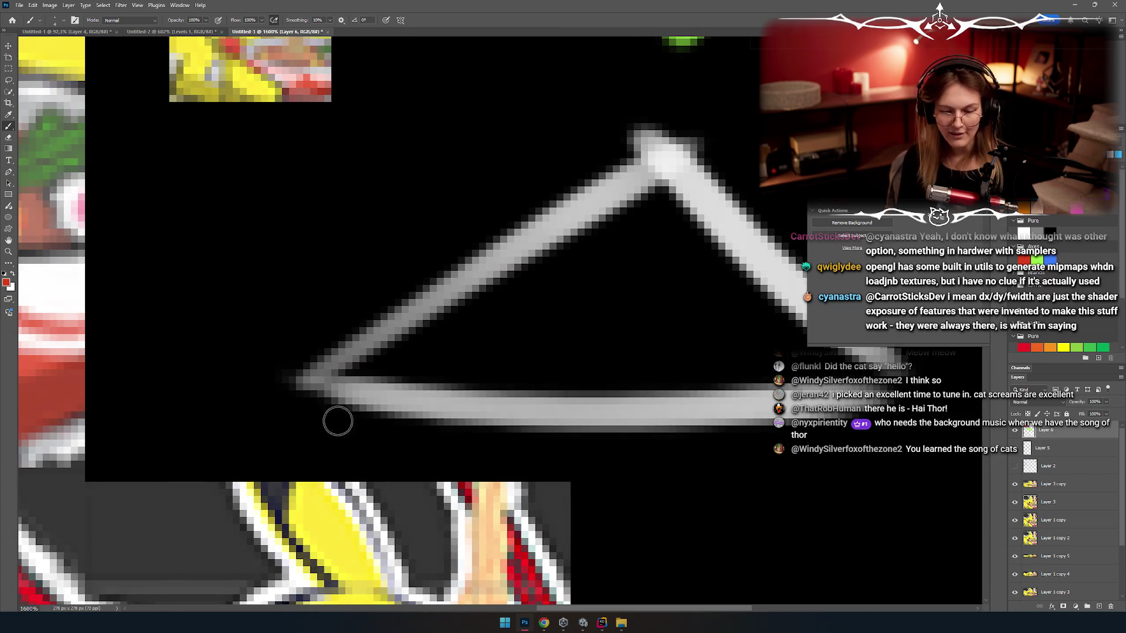
drag(317, 387, 490, 378)
key(ctrl+z)
mouse_move(350, 371)
mouse_down()
mouse_move(328, 370)
mouse_move(499, 380)
mouse_up()
key(ctrl+z)
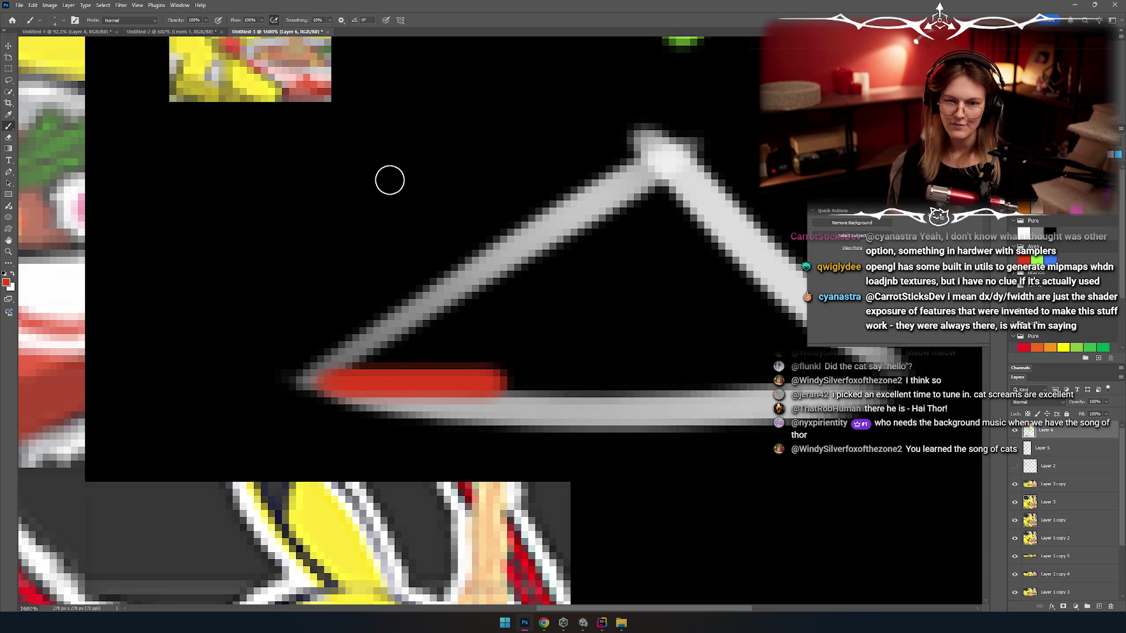
Step: Paint a red arrowhead pointing right, then try vertical red strokes and remove them
drag(467, 338, 472, 419)
right_click(327, 344)
drag(375, 334, 375, 428)
key(ctrl+z)
drag(443, 343, 443, 434)
drag(379, 335, 358, 392)
key(ctrl+z)
key(ctrl+z)
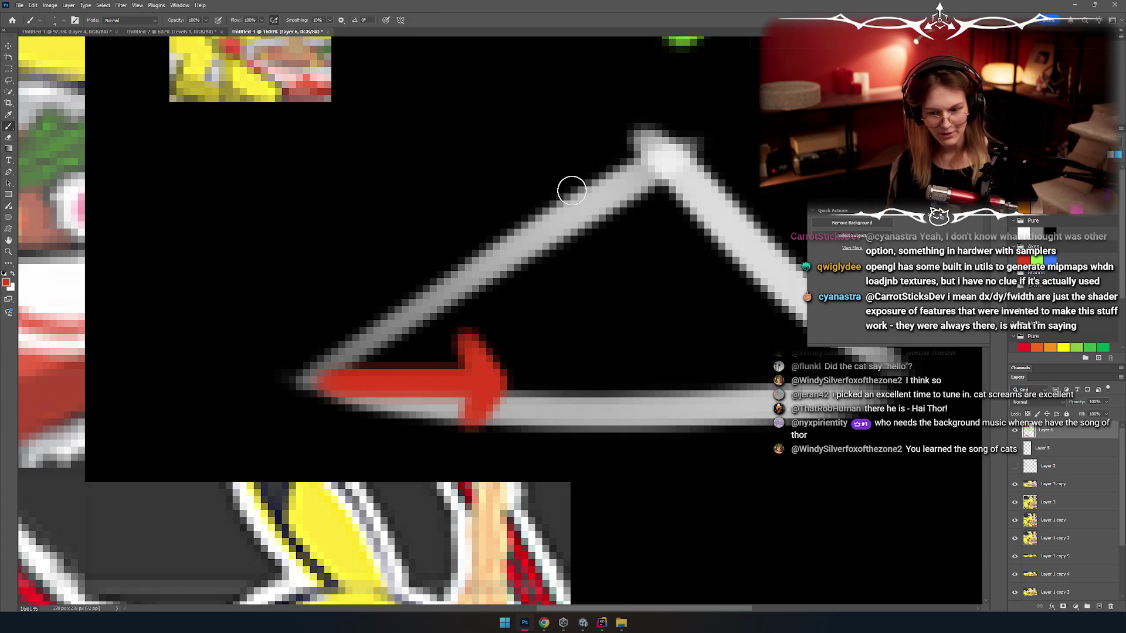
Step: Try green strokes over the red arrow, undo them, and zoom out to the whole drawing
drag(326, 366, 327, 214)
key(ctrl+z)
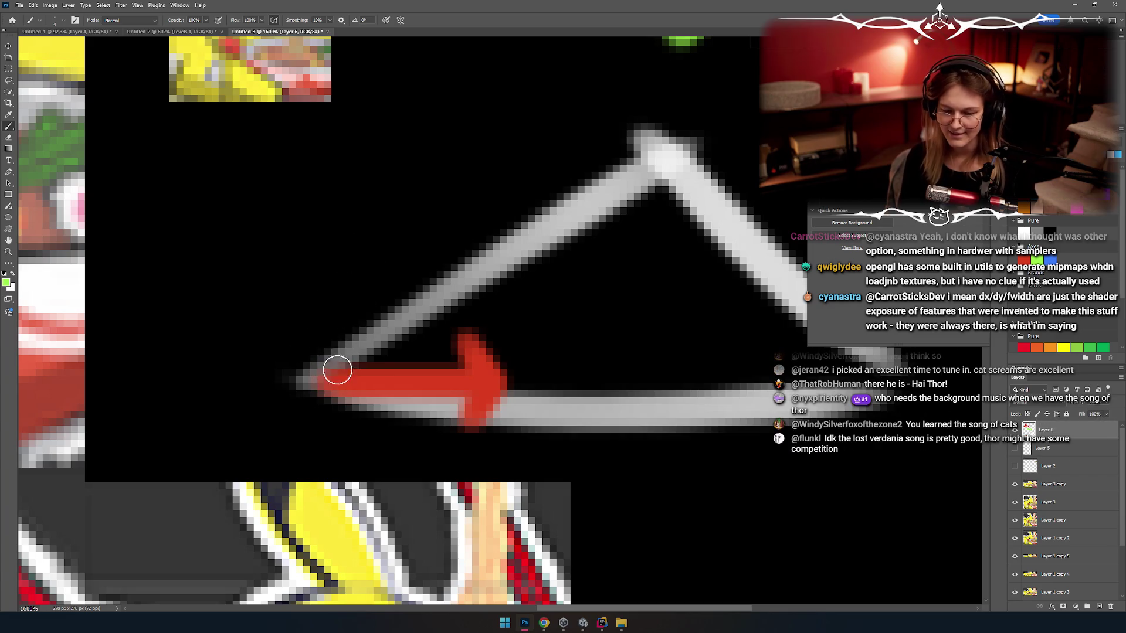
mouse_move(320, 381)
mouse_down()
mouse_move(382, 340)
mouse_move(360, 298)
mouse_up()
drag(478, 281, 446, 370)
key(z)
key(ctrl+z)
key(ctrl+z)
key(ctrl+z)
key(b)
drag(476, 256, 434, 300)
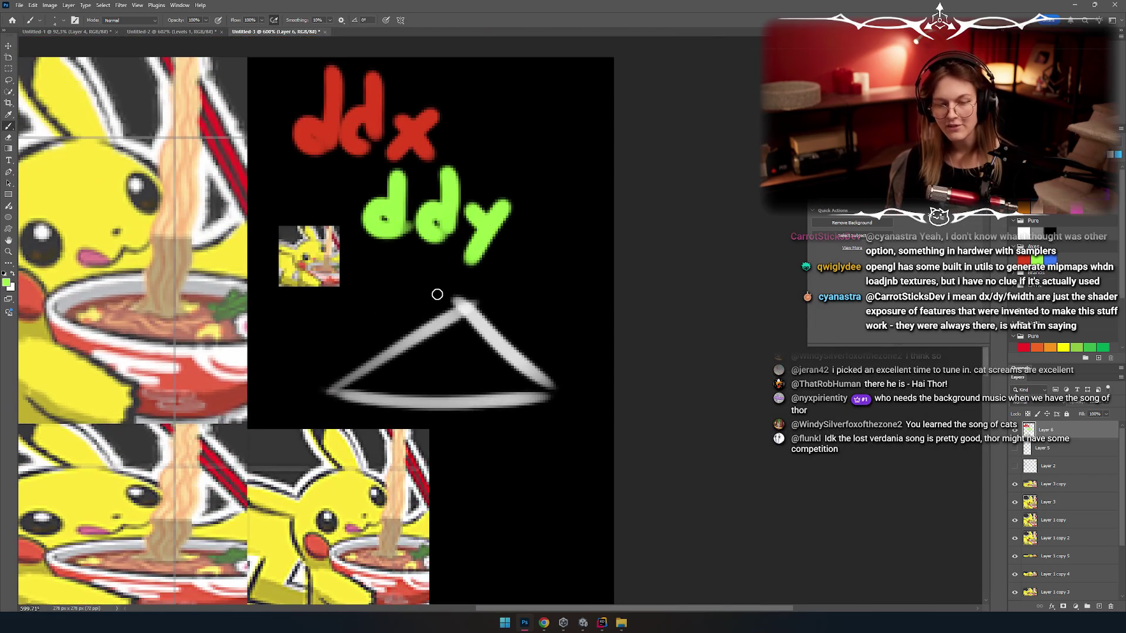
scroll(437, 295, down, 3)
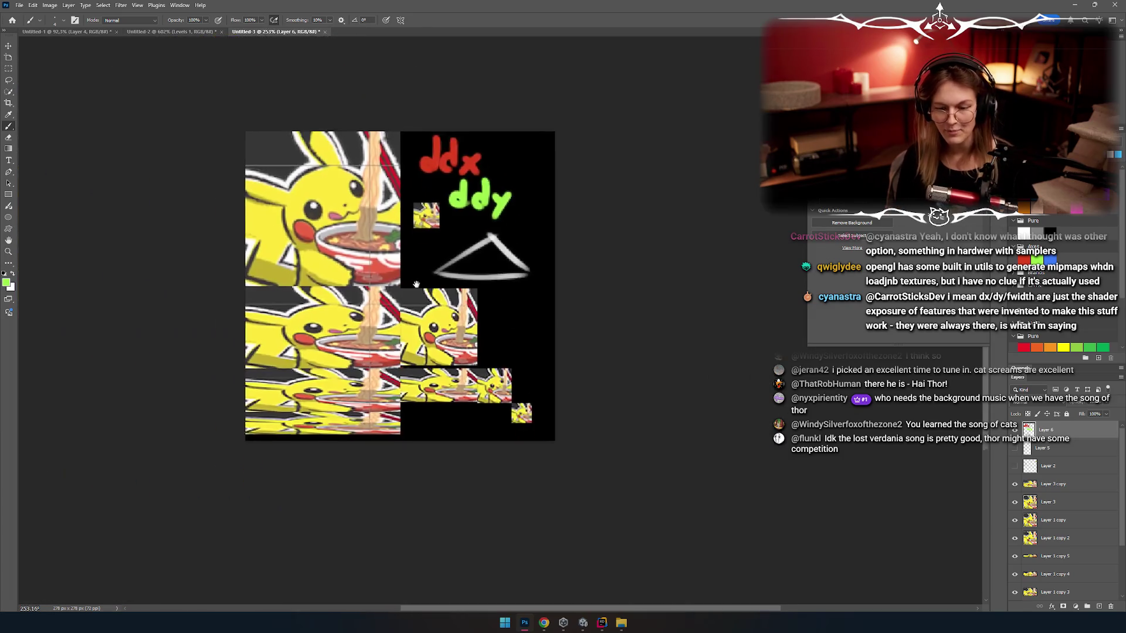
Step: Try and undo two green scribbles, then zoom in on the area below the small Pikachu
drag(348, 264, 329, 352)
key(ctrl+z)
drag(351, 270, 381, 363)
key(ctrl+z)
scroll(365, 315, up, 2)
drag(365, 315, 416, 281)
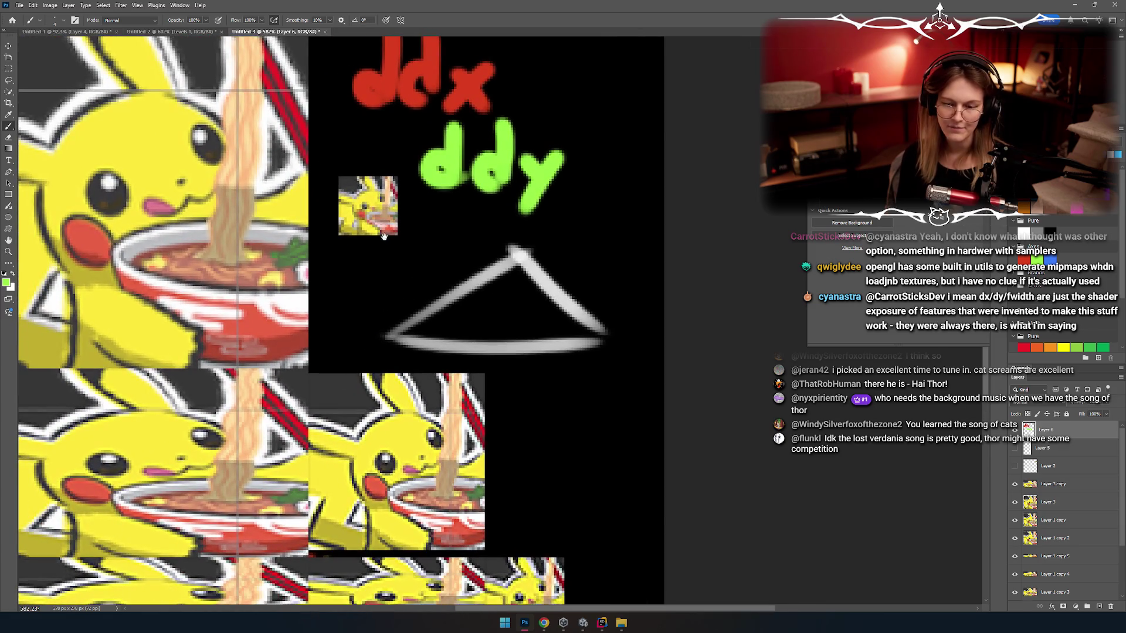
drag(383, 236, 491, 272)
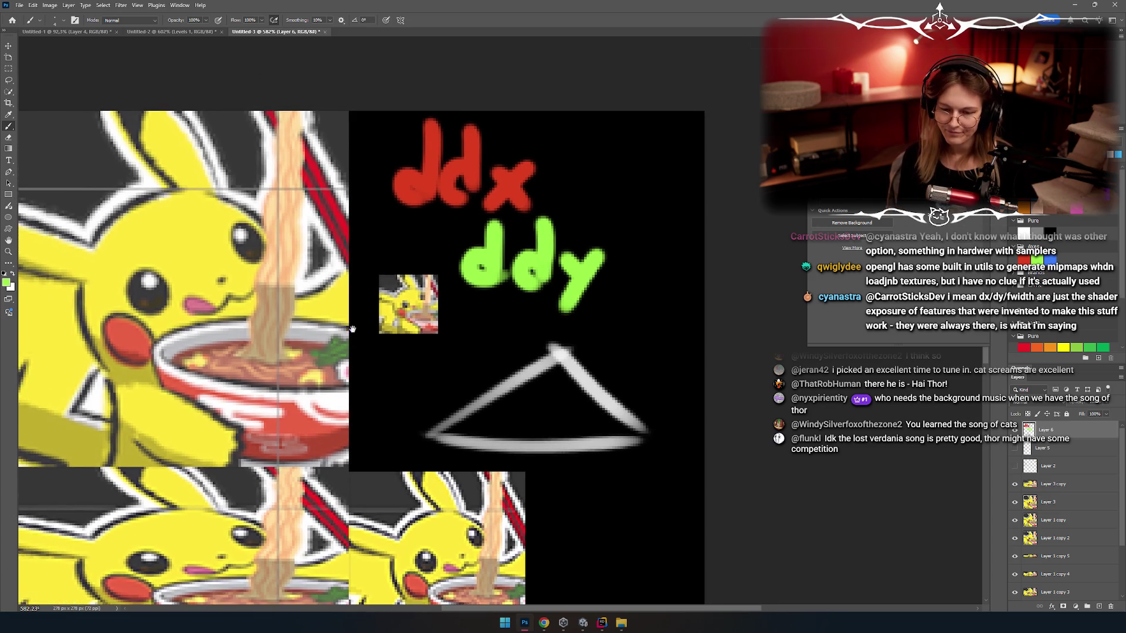
mouse_move(444, 160)
mouse_down()
mouse_move(334, 389)
mouse_move(361, 274)
mouse_up()
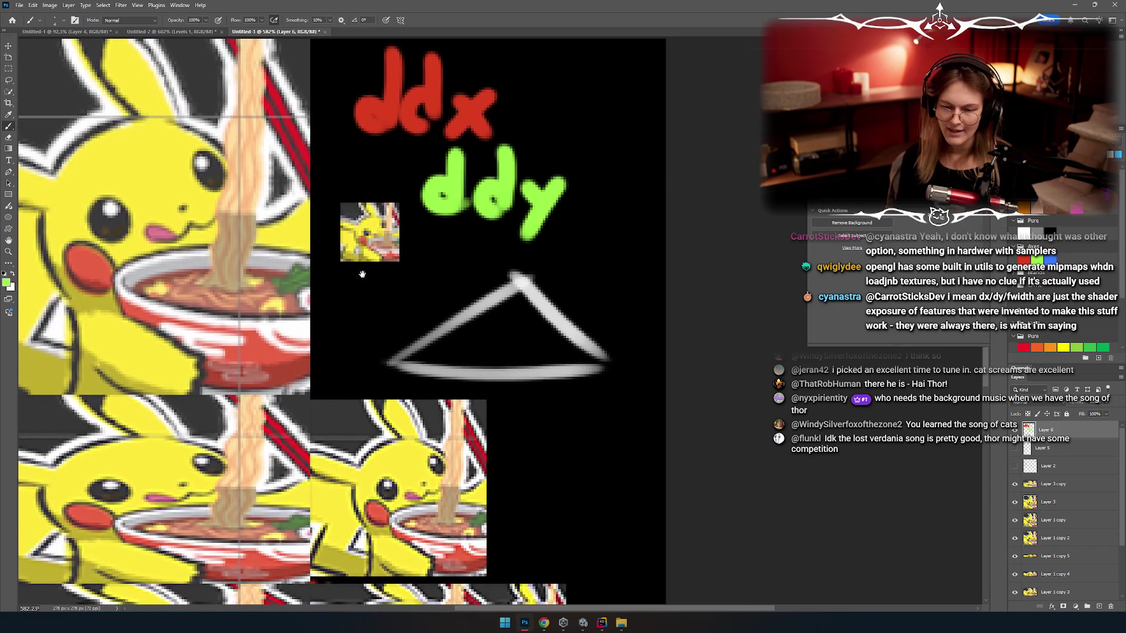
drag(399, 324, 422, 313)
scroll(351, 328, up, 3)
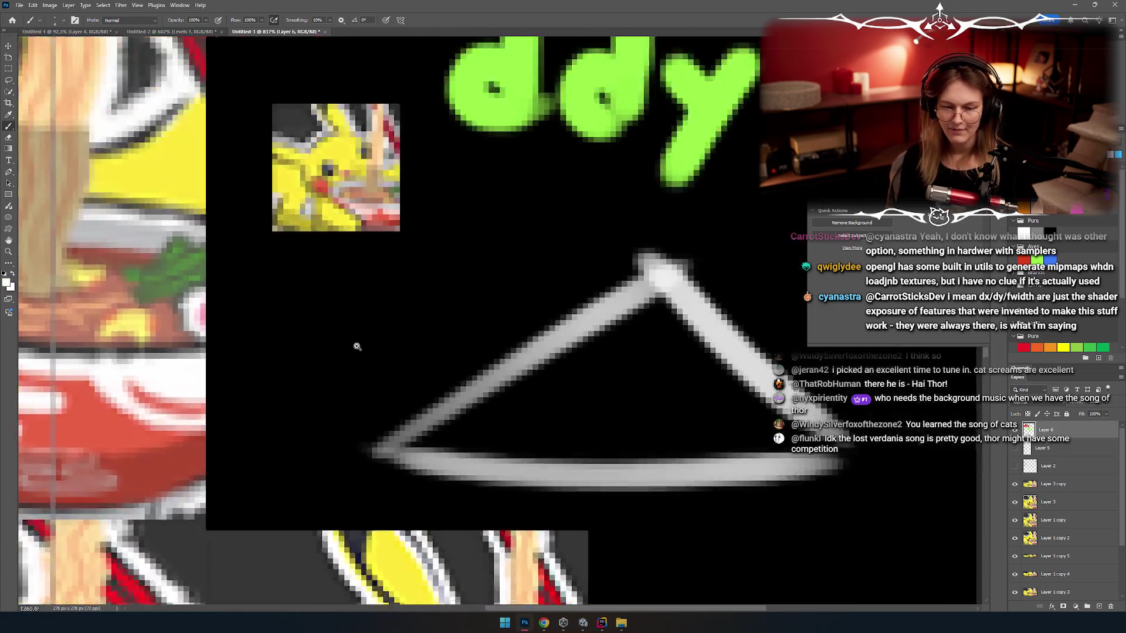
Step: Paint a white letter t with a vertical stem and a crossbar
mouse_move(257, 334)
mouse_down()
mouse_move(264, 251)
mouse_move(252, 381)
mouse_up()
key(ctrl+z)
key(ctrl+z)
drag(258, 214, 252, 375)
drag(202, 238, 310, 238)
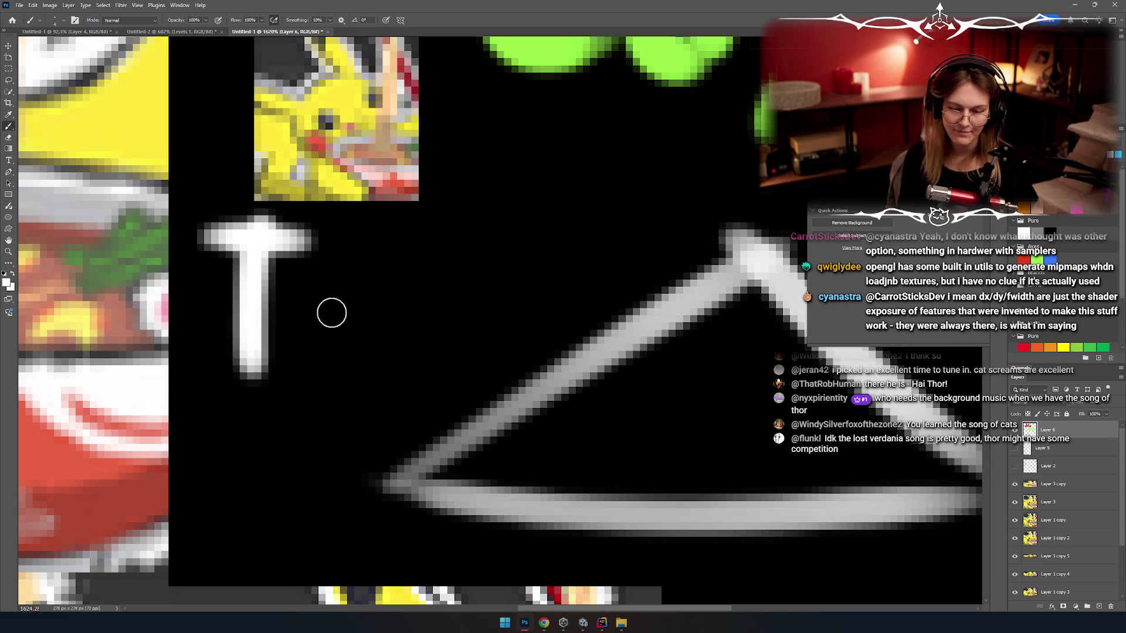
Step: Lower the t's crossbar and handwrite the remaining 'ex2D' in white to spell tex2D
key(ctrl+z)
drag(219, 302, 283, 302)
key(ctrl+z)
mouse_move(314, 363)
mouse_down()
mouse_move(381, 311)
mouse_move(452, 398)
mouse_up()
mouse_move(399, 393)
mouse_down()
mouse_move(458, 279)
mouse_move(463, 381)
mouse_up()
key(ctrl+z)
key(ctrl+z)
drag(449, 290, 407, 376)
drag(489, 258, 565, 370)
drag(577, 231, 581, 361)
drag(581, 237, 584, 370)
Step: Draw white box edges around the tex2D label, undoing the misdrawn strokes
scroll(411, 348, down, 3)
scroll(411, 349, down, 5)
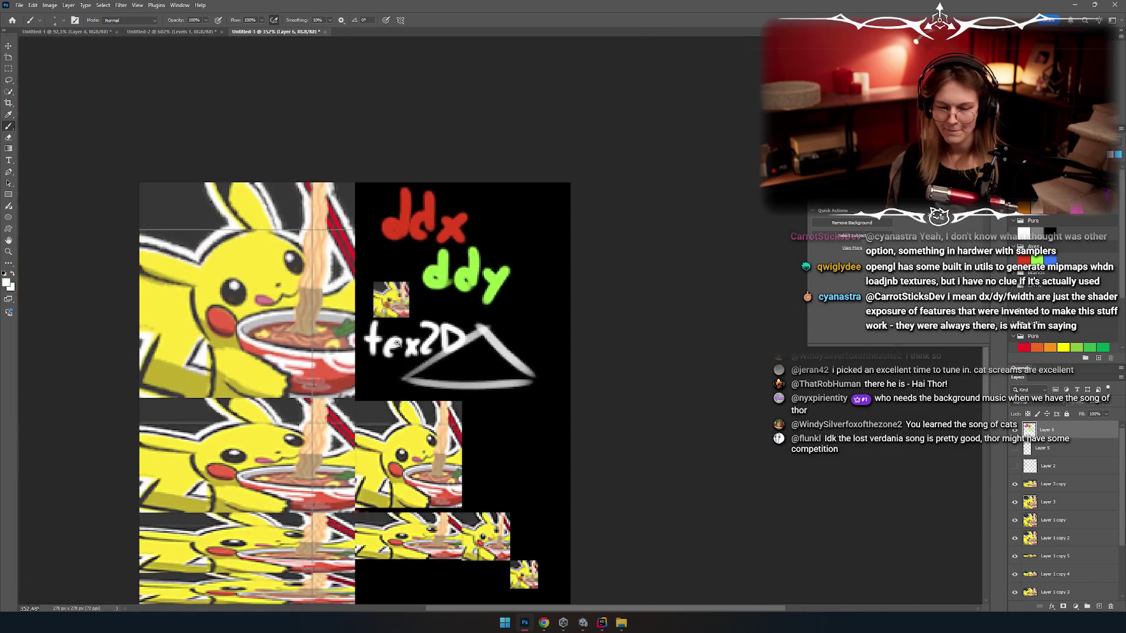
scroll(319, 379, up, 4)
mouse_move(319, 384)
mouse_down()
mouse_move(581, 384)
mouse_move(578, 279)
mouse_move(327, 276)
mouse_up()
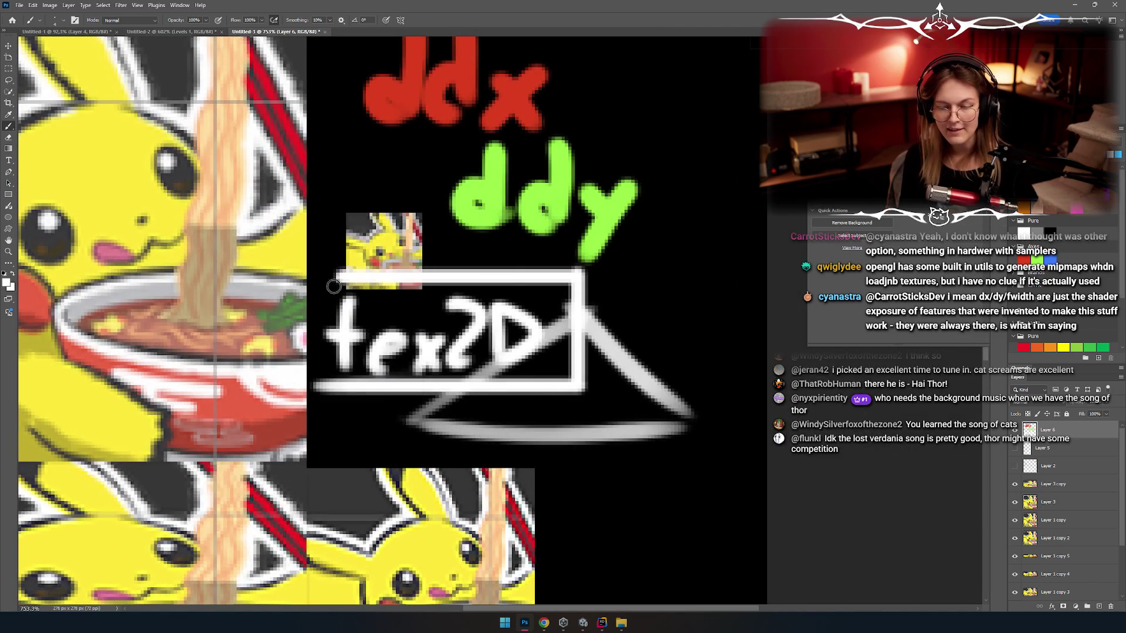
key(ctrl+z)
mouse_move(583, 274)
mouse_down()
mouse_move(311, 276)
mouse_move(311, 387)
mouse_up()
mouse_move(496, 318)
mouse_down()
mouse_move(346, 289)
mouse_move(492, 317)
mouse_move(281, 235)
mouse_up()
key(ctrl+z)
scroll(410, 309, down, 3)
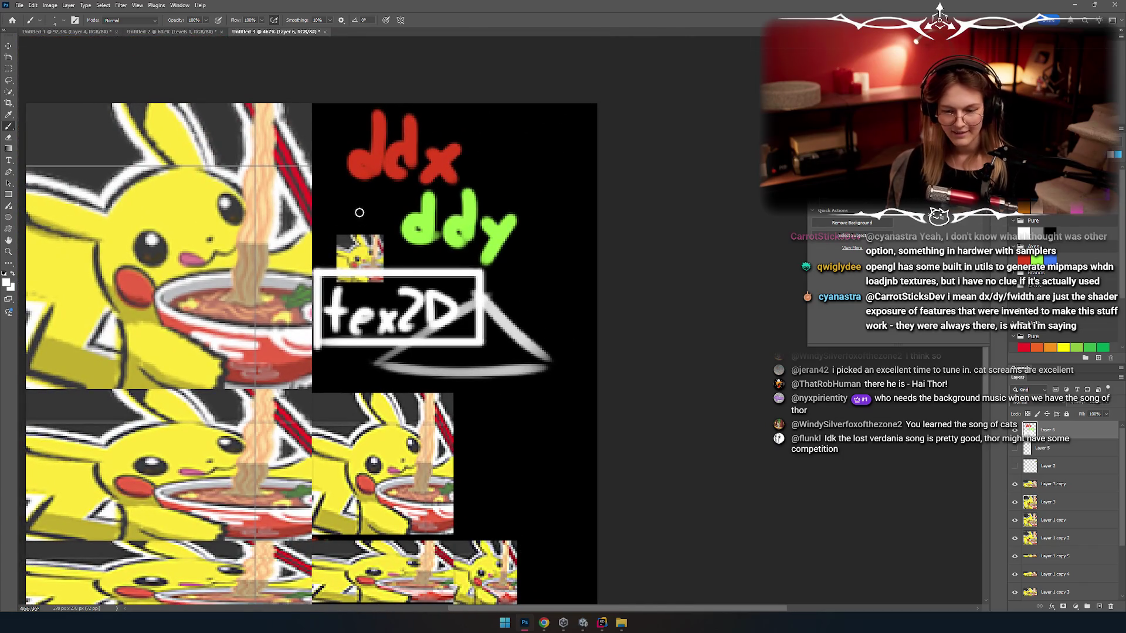
Step: Switch to the Rectangular Marquee and back to the Brush, then open Canvas Size
key(m)
mouse_move(414, 319)
mouse_down()
mouse_move(378, 315)
mouse_move(391, 314)
mouse_up()
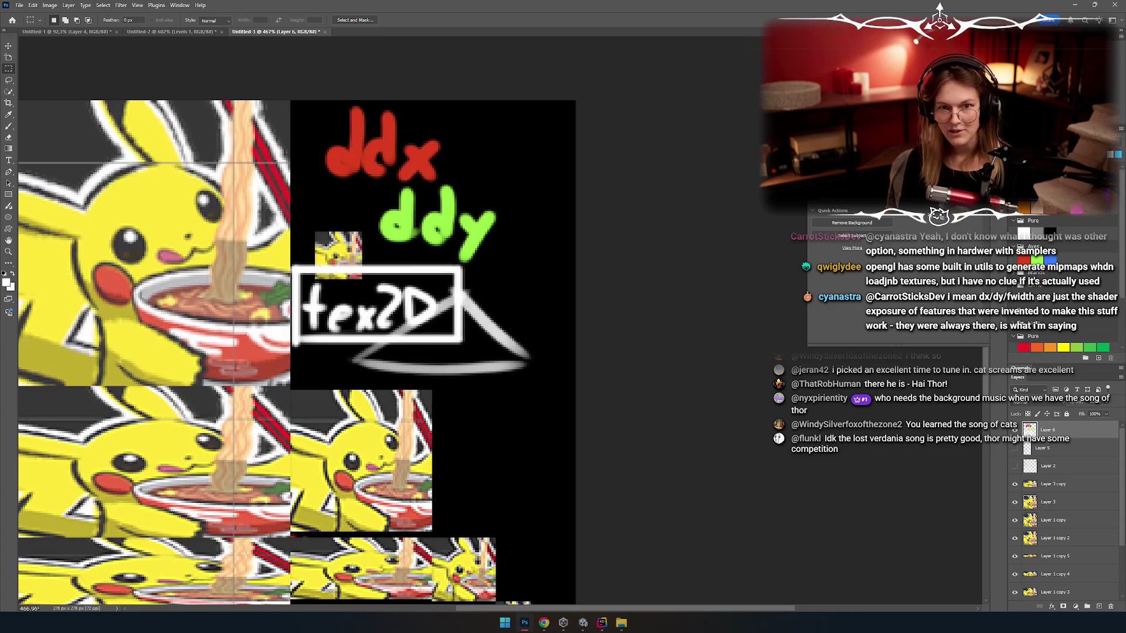
key(b)
scroll(410, 235, up, 1)
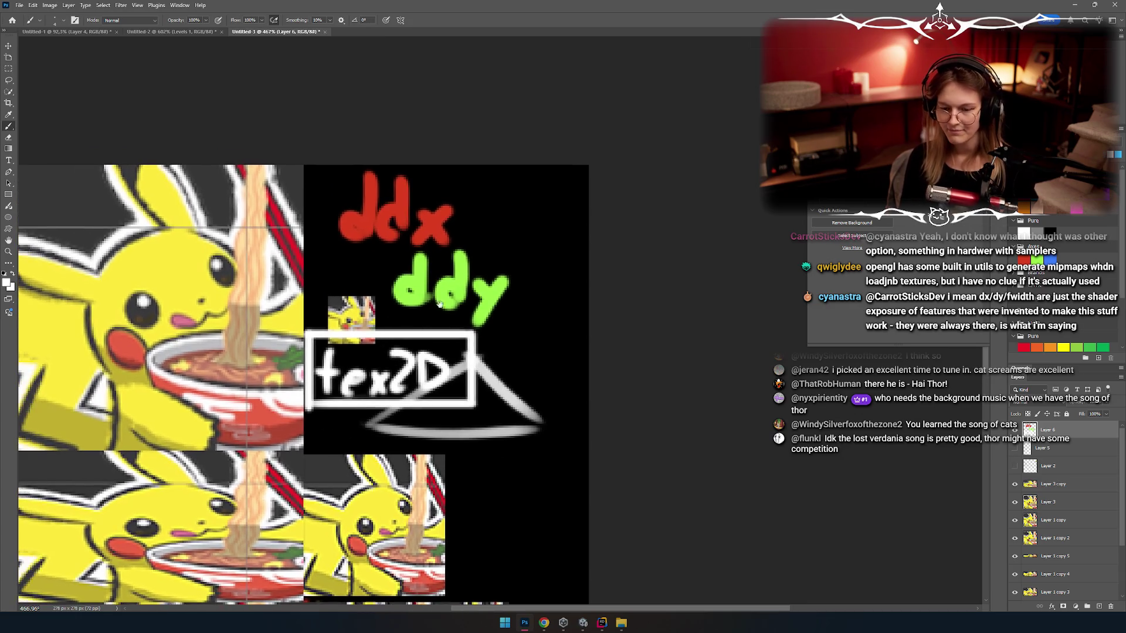
scroll(423, 253, down, 3)
key(ctrl+alt+c)
Step: Set the added width's unit and extend the canvas to the right
click(520, 200)
click(524, 213)
click(519, 201)
click(519, 215)
click(519, 201)
click(518, 214)
click(517, 202)
click(516, 202)
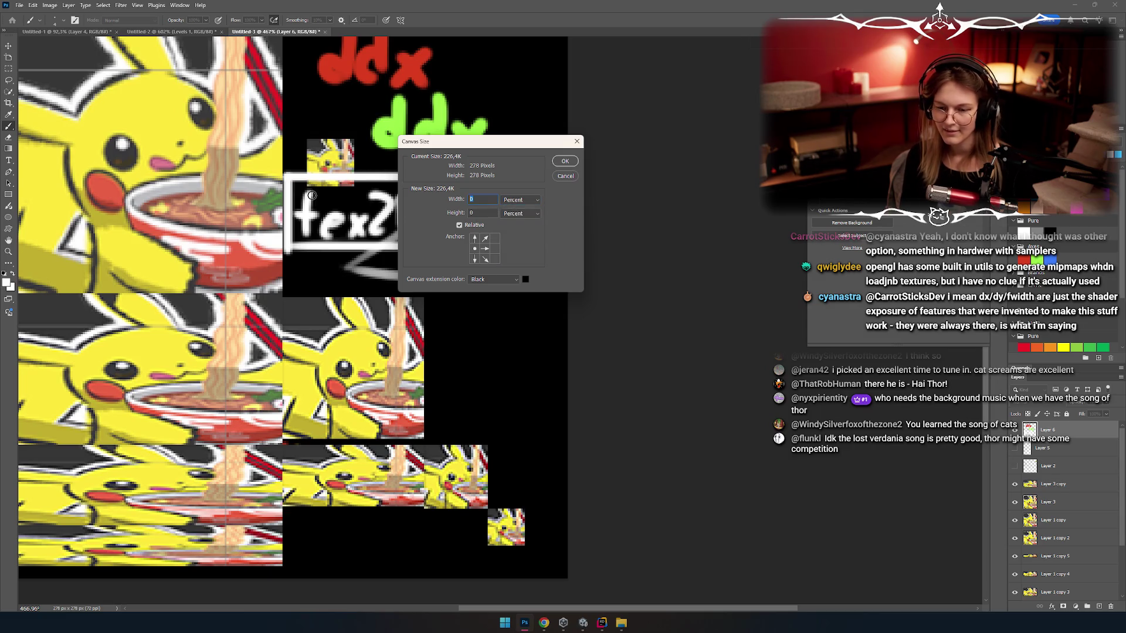
click(565, 161)
Step: Paint a new white t in the extended area, redrawing its crossbar
mouse_move(567, 191)
mouse_down()
mouse_move(334, 319)
mouse_move(364, 269)
mouse_move(380, 153)
mouse_up()
mouse_move(380, 154)
mouse_down()
mouse_move(381, 213)
mouse_move(414, 176)
mouse_up()
key(ctrl+z)
scroll(304, 326, up, 5)
key(ctrl+z)
drag(170, 294, 266, 293)
click(316, 347)
Step: Paint the letters e, x, 2 and a D after the t, then undo the D
mouse_move(333, 347)
mouse_down()
mouse_move(377, 352)
mouse_move(364, 399)
mouse_up()
drag(445, 351, 305, 287)
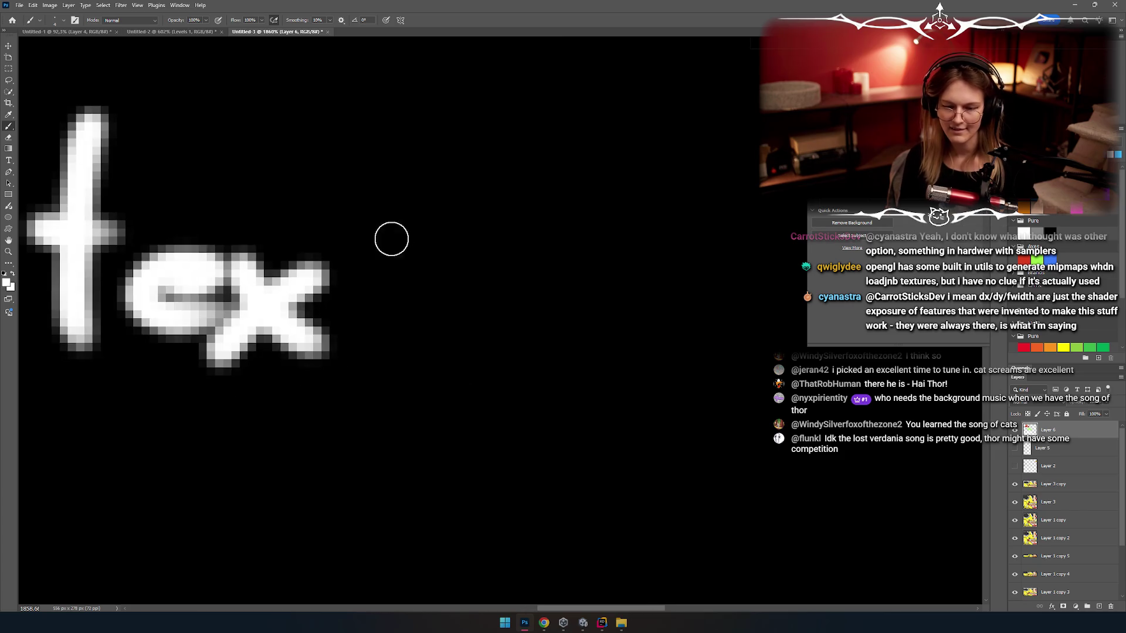
drag(345, 187, 440, 357)
drag(510, 193, 505, 393)
drag(499, 235, 528, 375)
drag(471, 342, 236, 295)
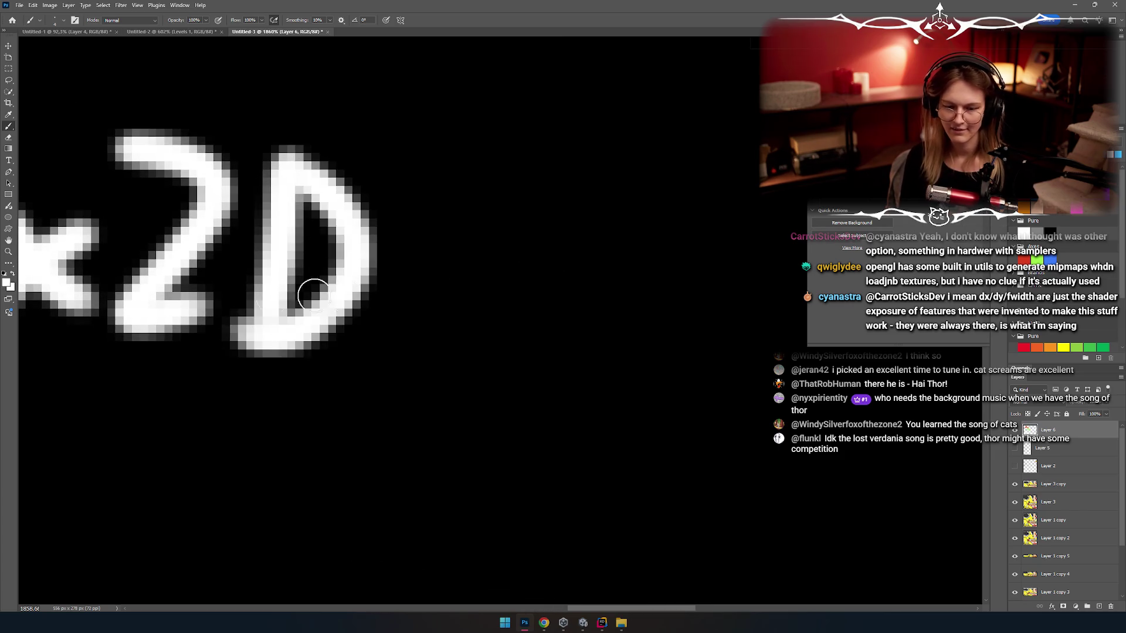
key(ctrl+z)
Step: Try a lowercase d after 'x2', then undo it
click(328, 157)
drag(327, 157, 327, 325)
drag(322, 247, 325, 328)
scroll(347, 284, right, 2)
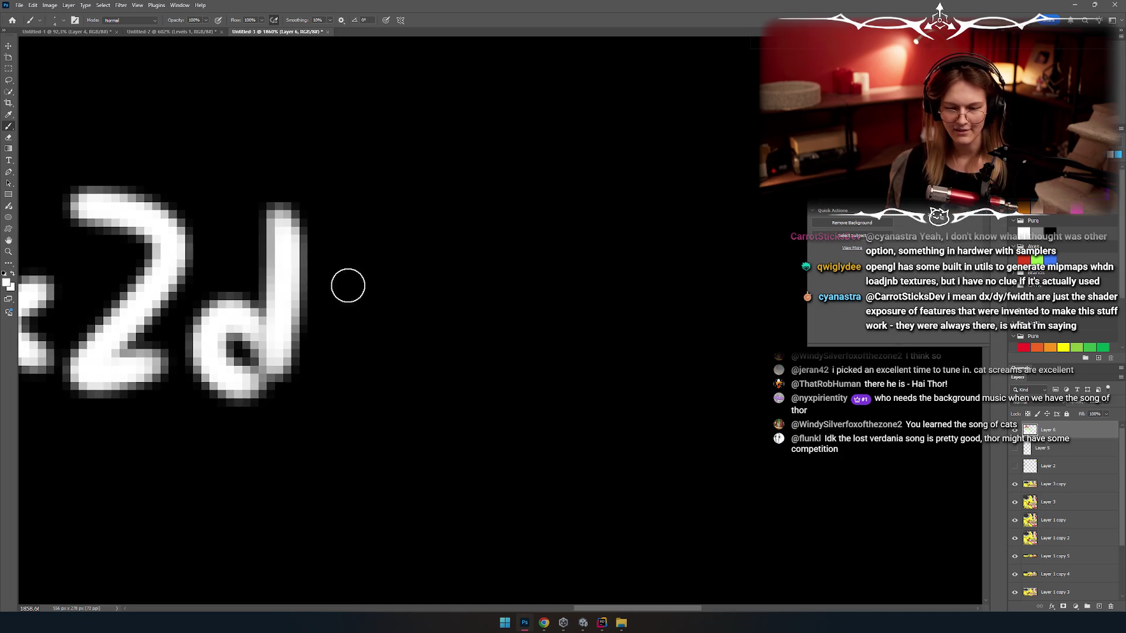
key(ctrl+z)
scroll(252, 272, right, 4)
scroll(252, 273, left, 3)
Step: Repaint the capital D and add the letters o and d of 'Lod'
drag(229, 211, 240, 399)
key(ctrl+z)
drag(369, 211, 463, 357)
drag(555, 290, 551, 296)
drag(649, 209, 678, 381)
Step: Paint the opening parenthesis of the tex2DLod label in white
scroll(587, 352, right, 4)
drag(520, 176, 510, 387)
scroll(580, 356, down, 5)
scroll(618, 267, up, 3)
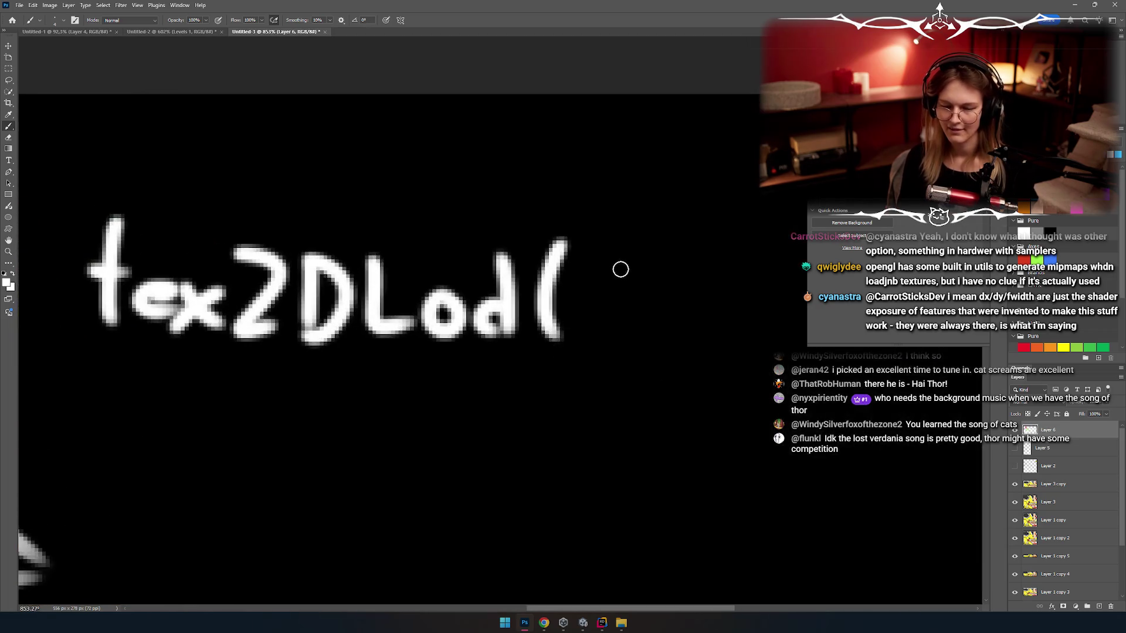
drag(639, 341, 557, 329)
scroll(531, 289, down, 3)
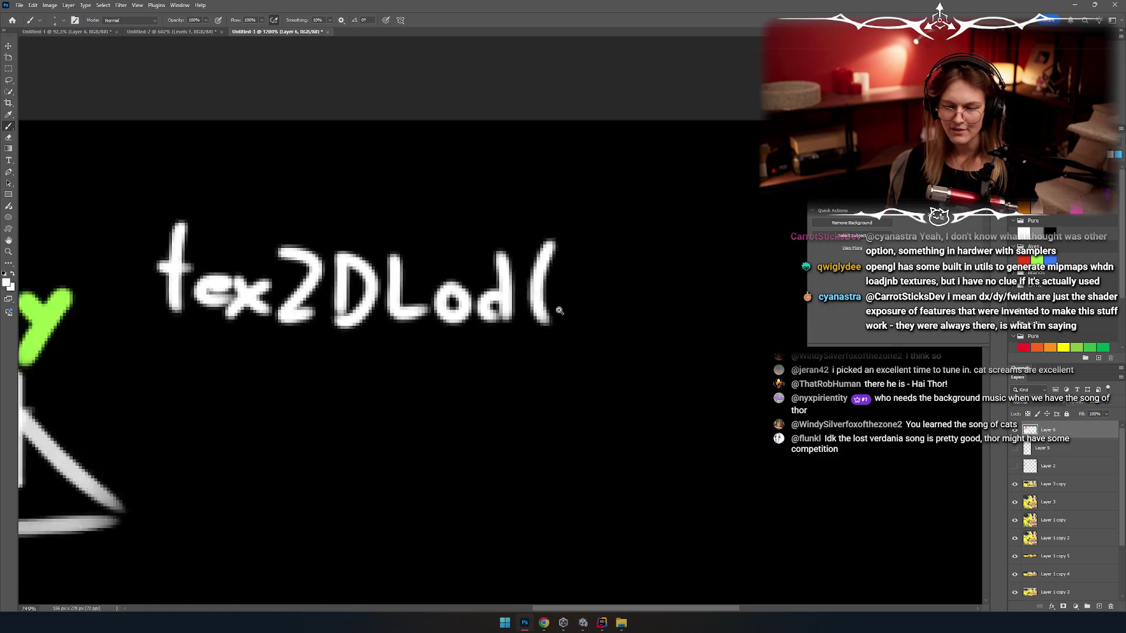
mouse_move(531, 288)
mouse_down()
mouse_move(517, 275)
mouse_move(433, 325)
mouse_move(510, 342)
mouse_up()
drag(469, 218, 204, 381)
key(ctrl+z)
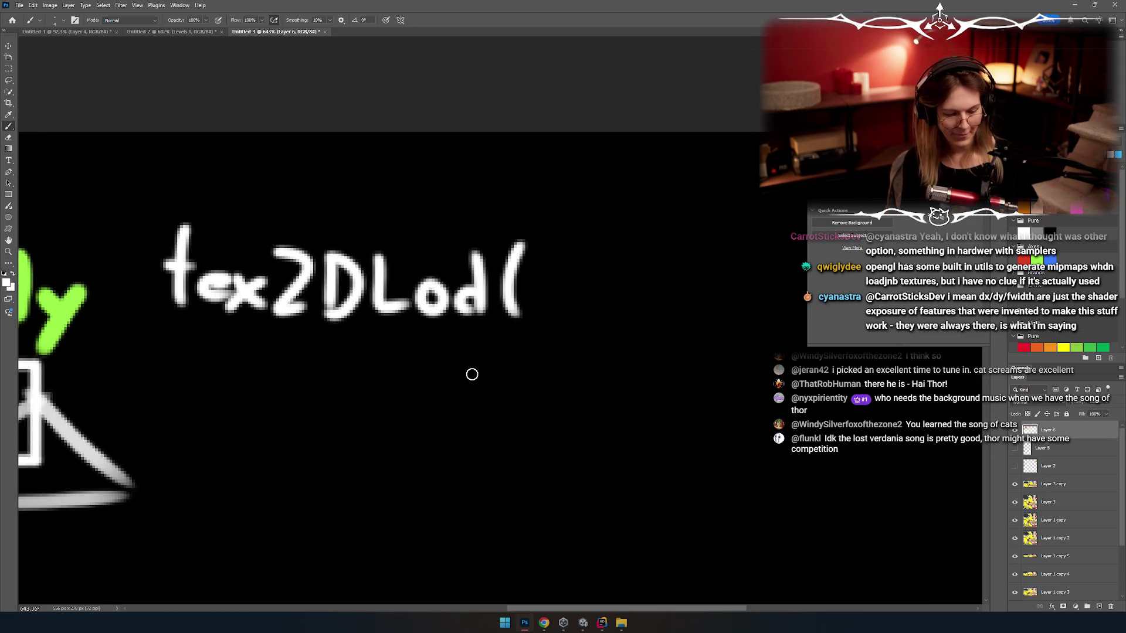
Step: Paint a red u followed by a white comma after 'tex2DLod('
key(x)
drag(501, 324, 439, 329)
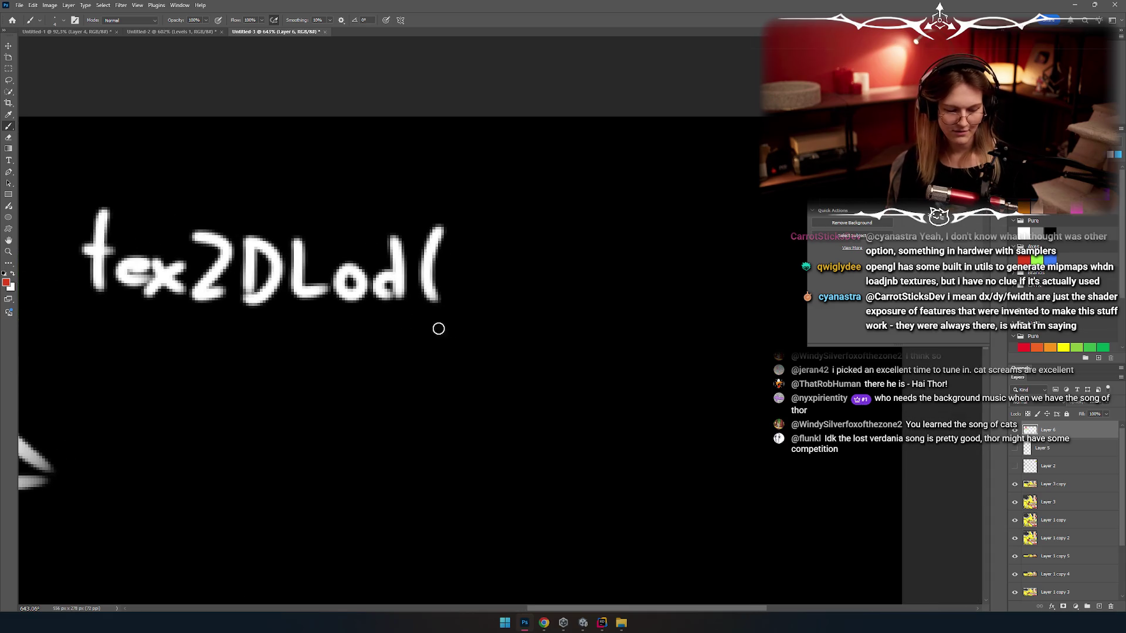
key(ctrl+z)
mouse_move(469, 252)
mouse_down()
mouse_move(519, 261)
mouse_move(381, 261)
mouse_up()
key(ctrl+z)
drag(435, 299, 418, 312)
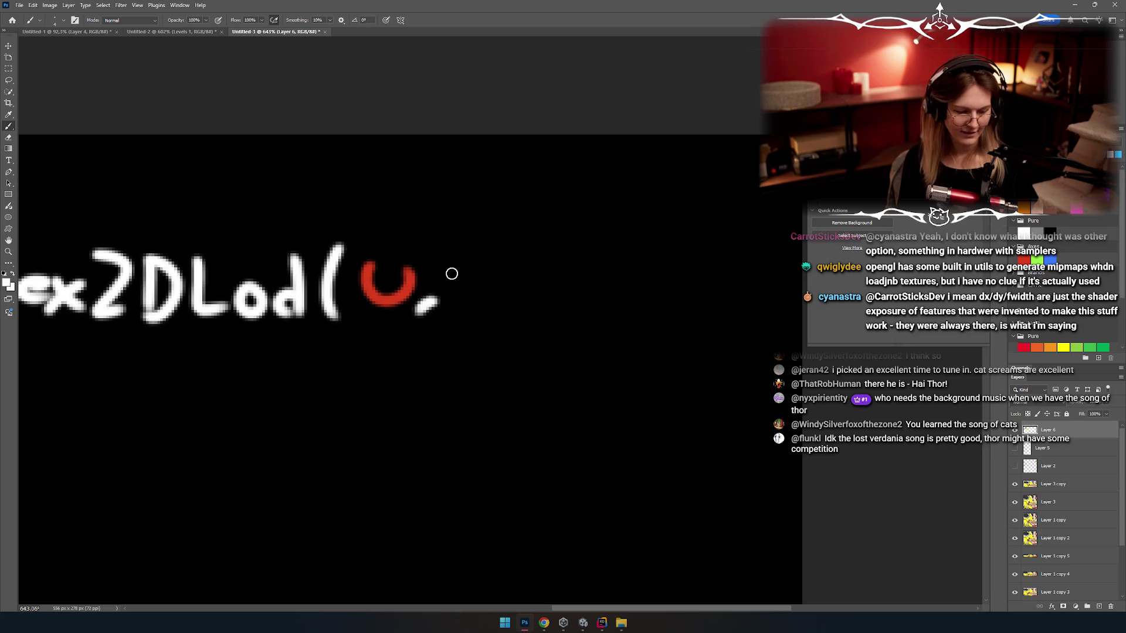
Step: Add a green v, a white comma, a red mu and the closing parenthesis
mouse_move(449, 272)
mouse_down()
mouse_move(489, 271)
mouse_move(499, 323)
mouse_up()
key(x)
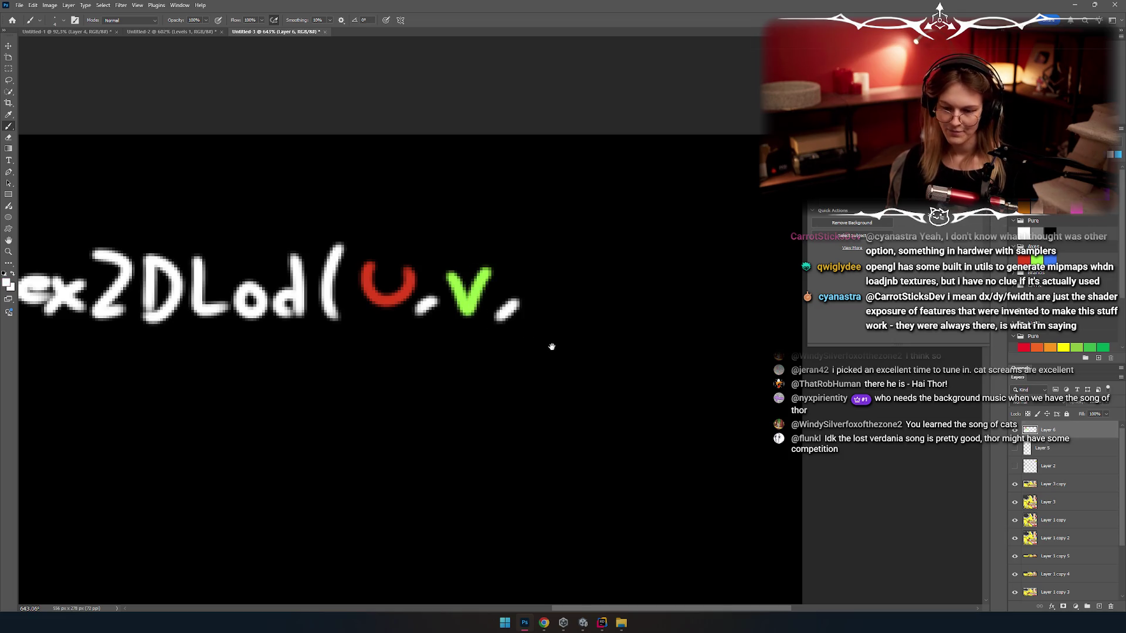
drag(566, 221, 437, 230)
key(x)
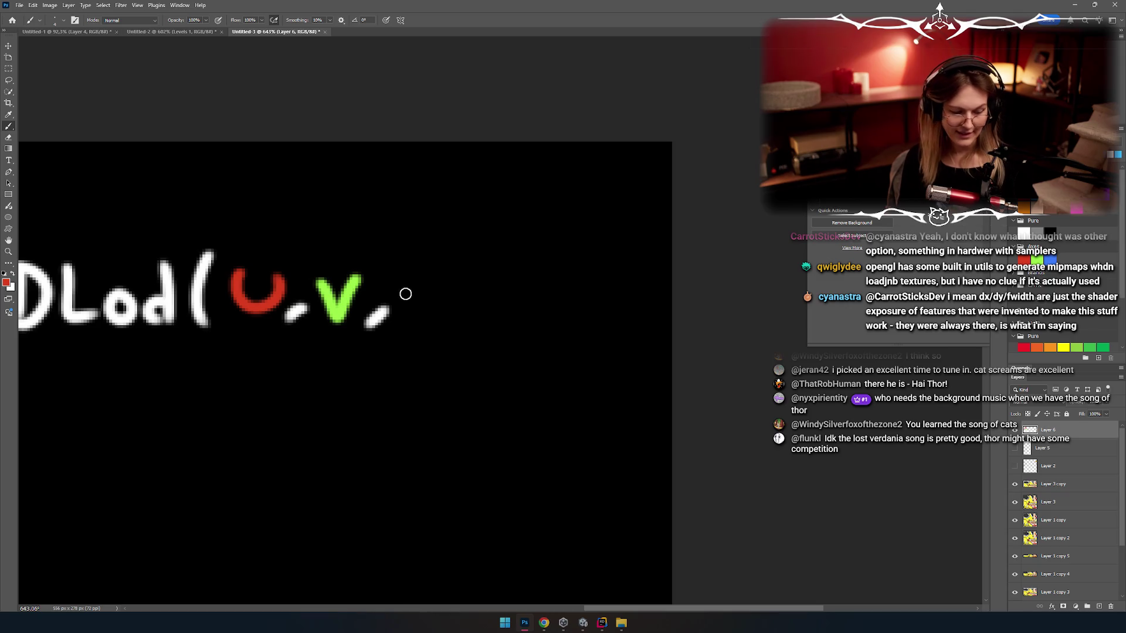
mouse_move(399, 316)
mouse_down()
mouse_move(420, 297)
mouse_move(448, 319)
mouse_move(485, 306)
mouse_move(494, 342)
mouse_move(573, 297)
mouse_move(595, 319)
mouse_move(551, 307)
mouse_move(581, 305)
mouse_up()
key(x)
key(x)
drag(582, 249, 591, 348)
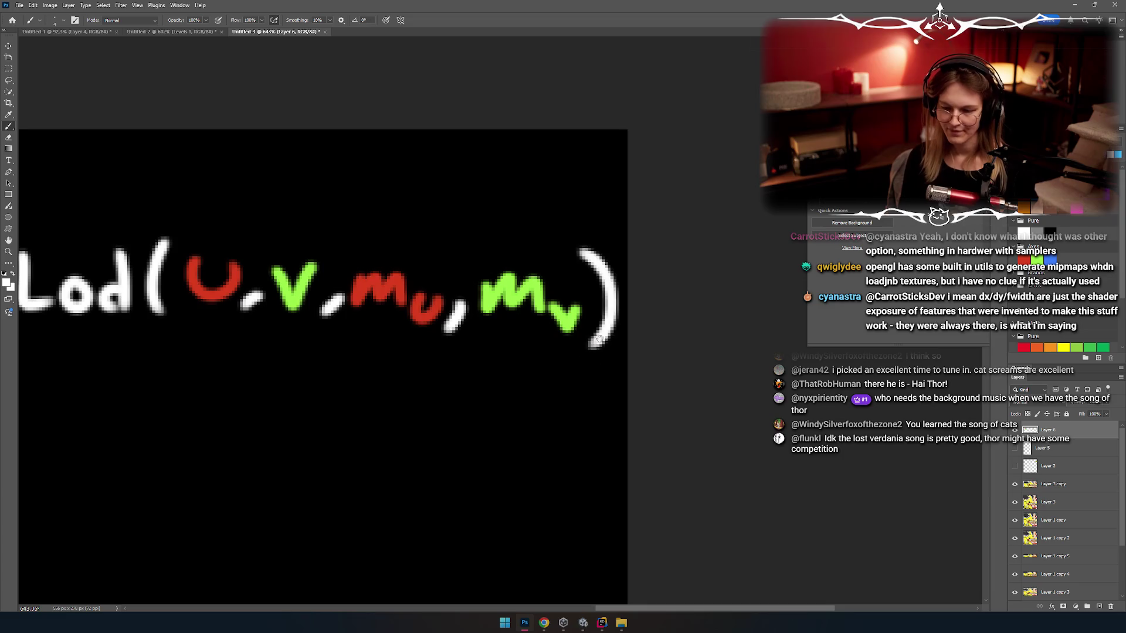
Step: Paint a red 0 beneath mu and a green 0 beneath mv
alt+click(519, 270)
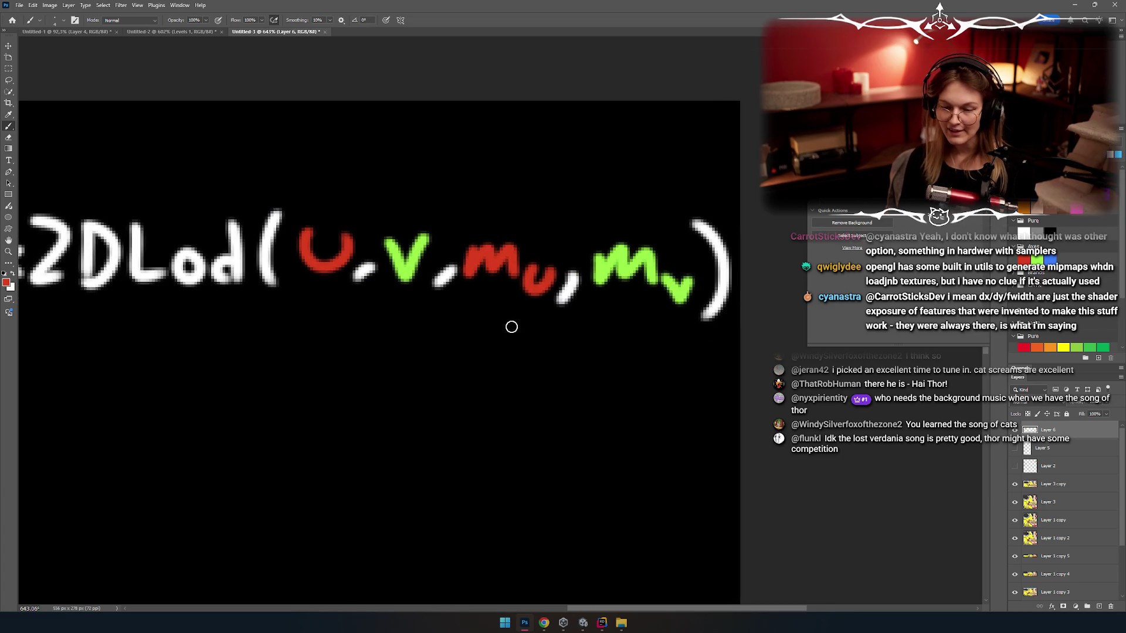
drag(511, 327, 508, 326)
alt+click(678, 287)
mouse_move(631, 329)
mouse_down()
mouse_move(633, 342)
mouse_move(628, 328)
mouse_up()
mouse_move(451, 237)
mouse_down()
mouse_move(515, 253)
mouse_move(484, 248)
mouse_up()
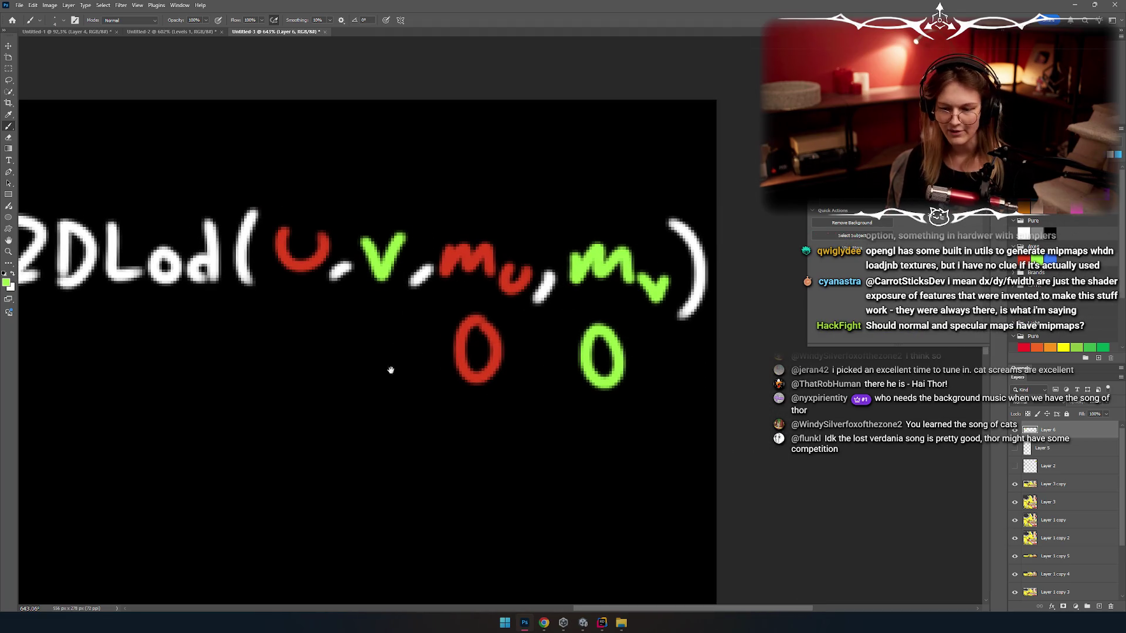
scroll(391, 369, down, 3)
scroll(280, 269, up, 3)
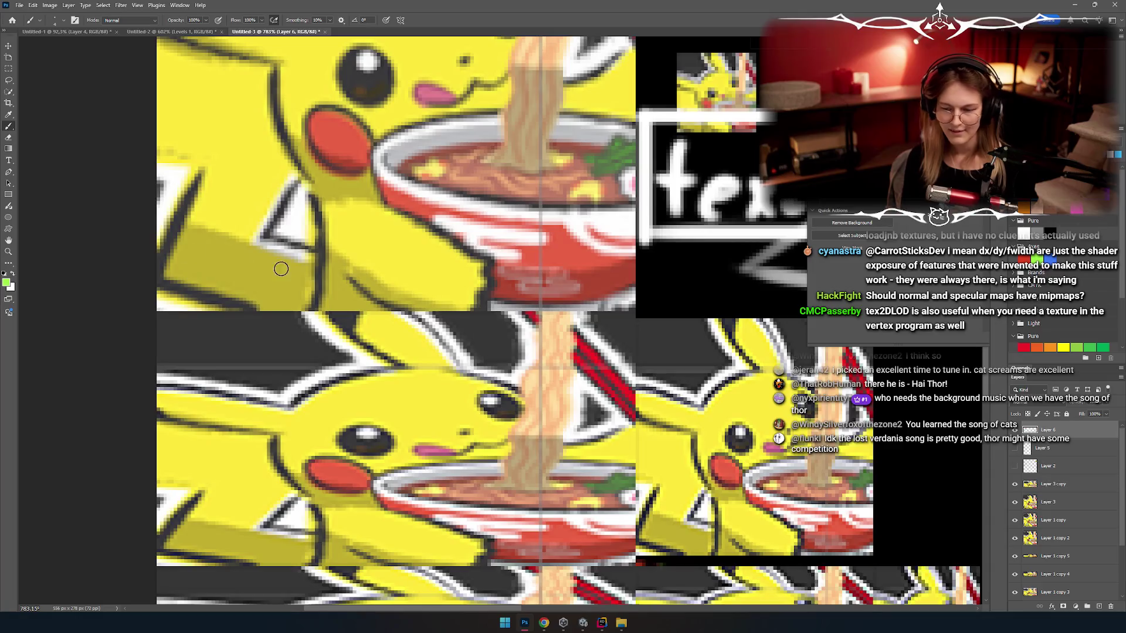
Step: Add a new label layer with a black outline Stroke layer style
click(1100, 607)
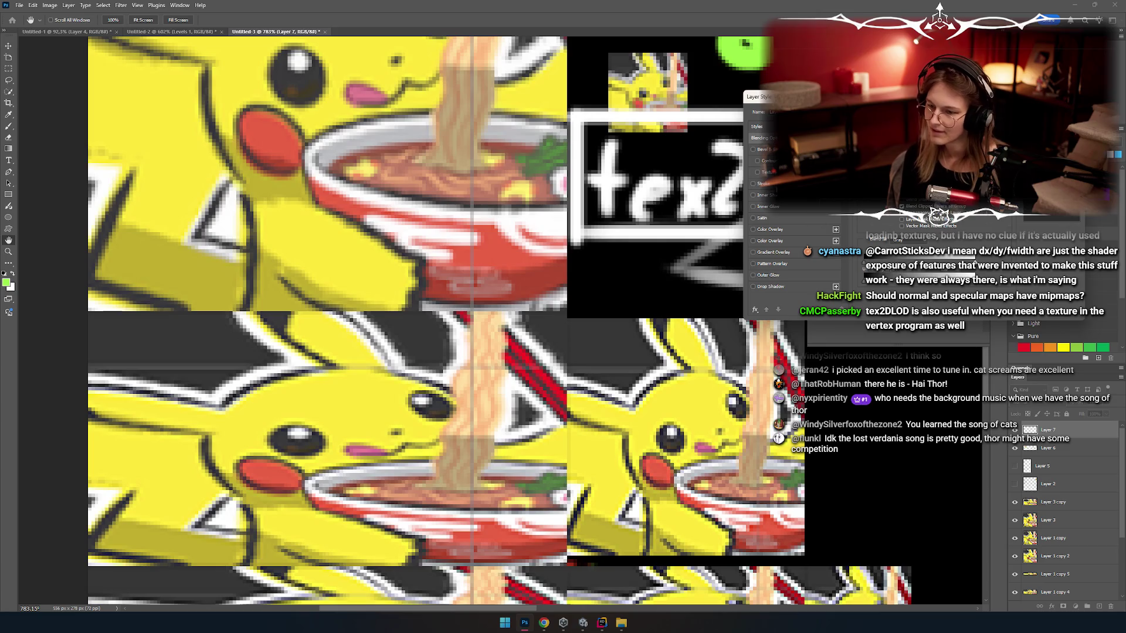
click(772, 228)
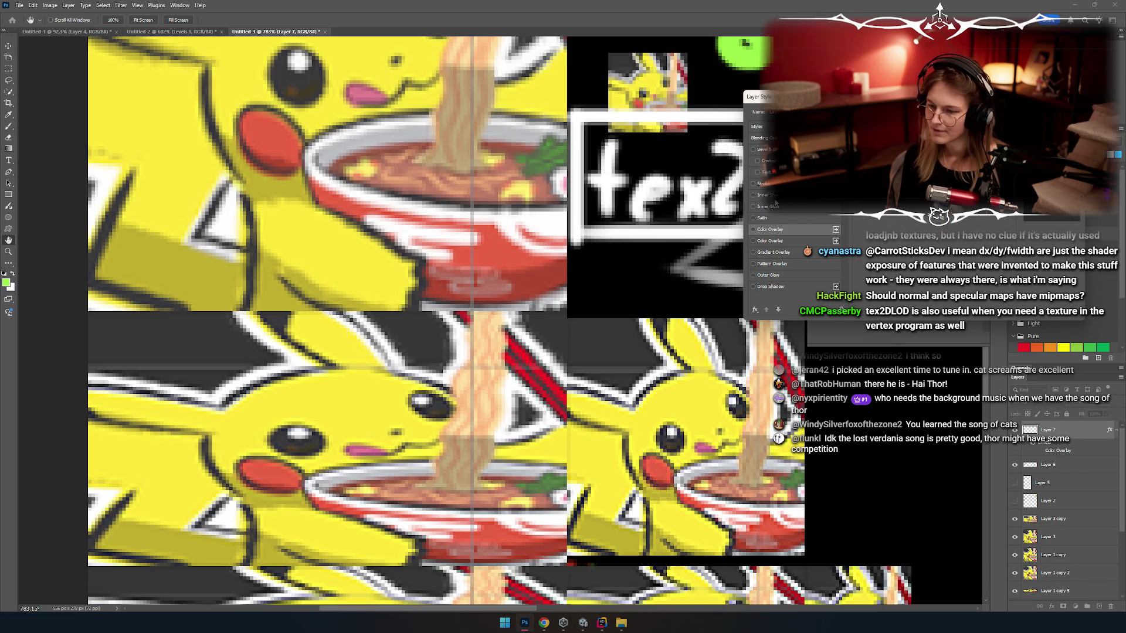
click(763, 184)
click(879, 214)
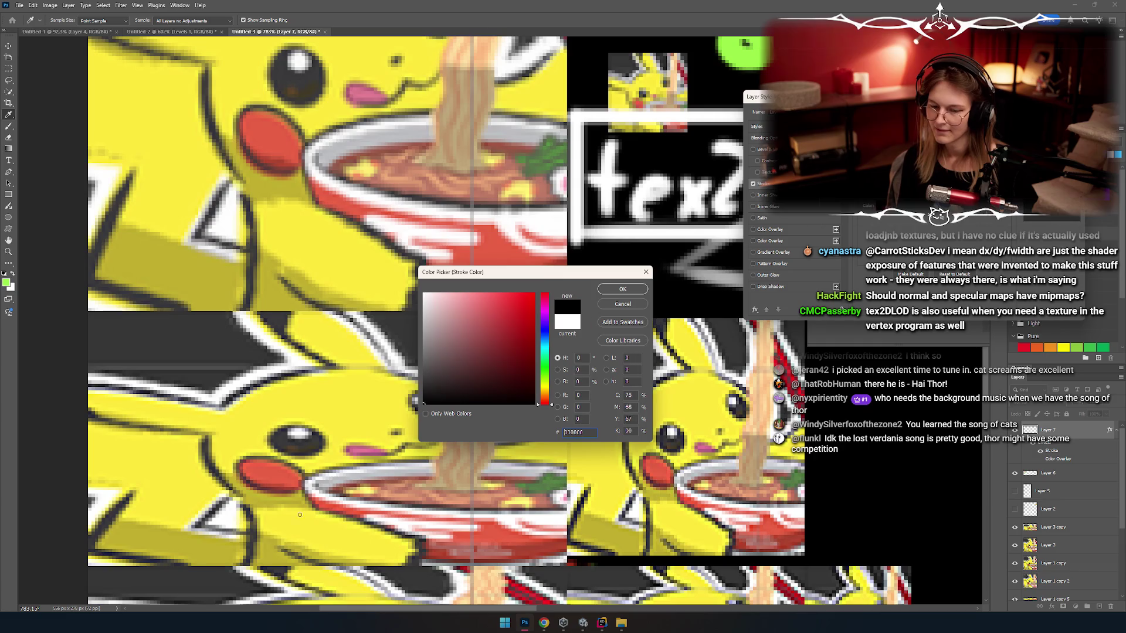
click(633, 291)
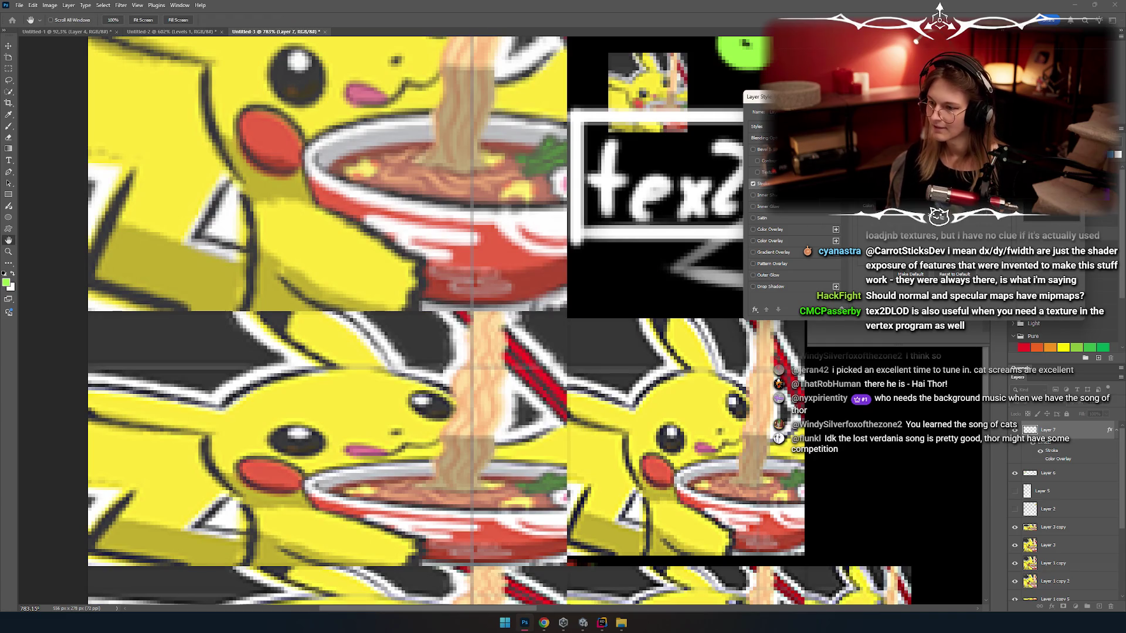
key(Return)
Step: Paint a green 0 on the lower-left corner of the full-size Pikachu tile
key(b)
scroll(410, 293, left, 5)
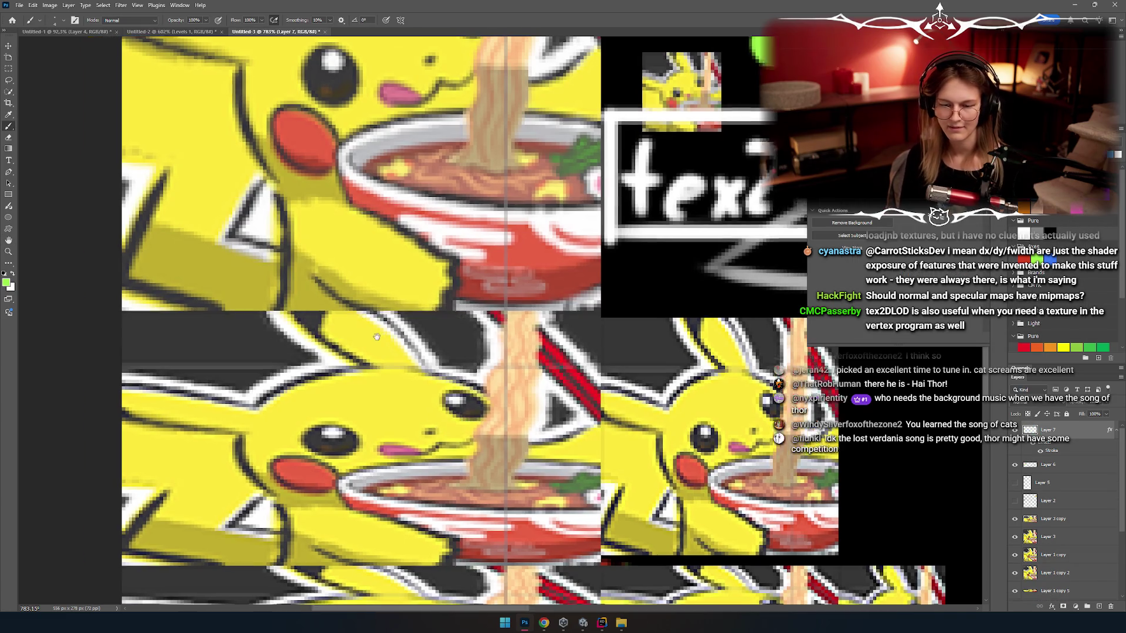
drag(281, 238, 287, 242)
key(ctrl+z)
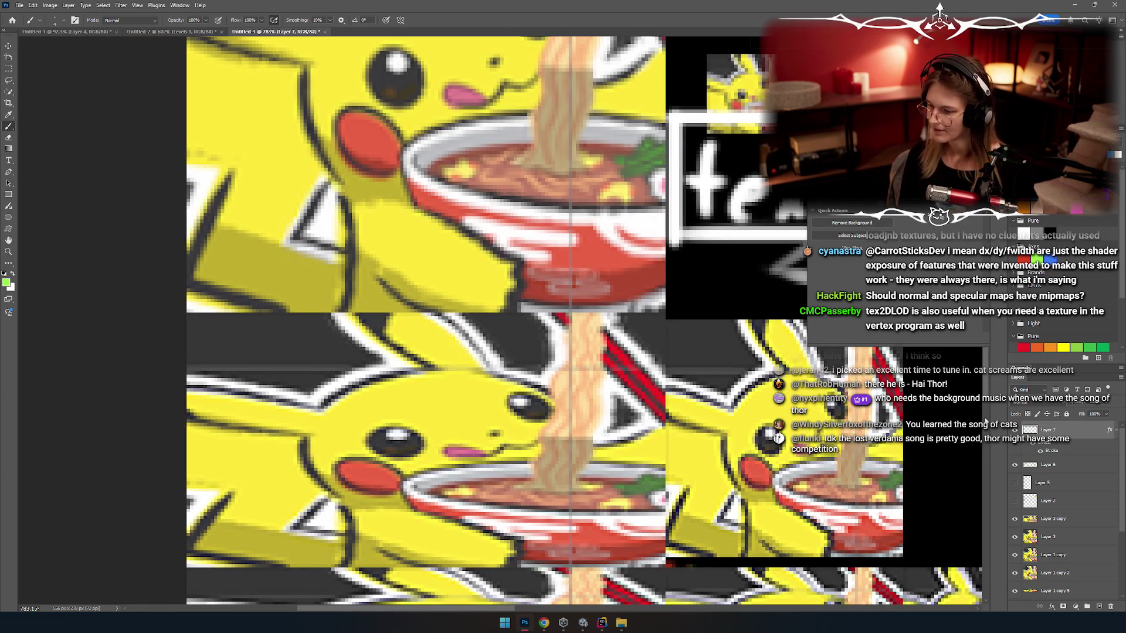
double_click(1061, 430)
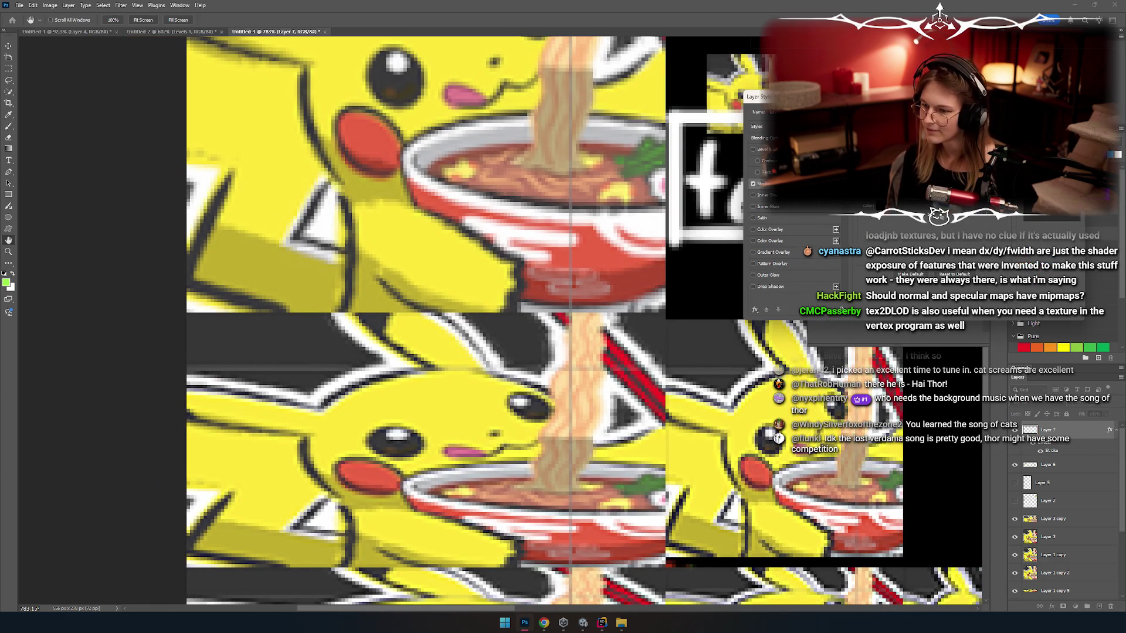
key(Return)
key(b)
mouse_move(276, 203)
mouse_down()
mouse_move(302, 267)
mouse_move(251, 326)
mouse_move(213, 315)
mouse_move(247, 328)
mouse_move(265, 312)
mouse_up()
key(ctrl+z)
scroll(284, 348, down, 6)
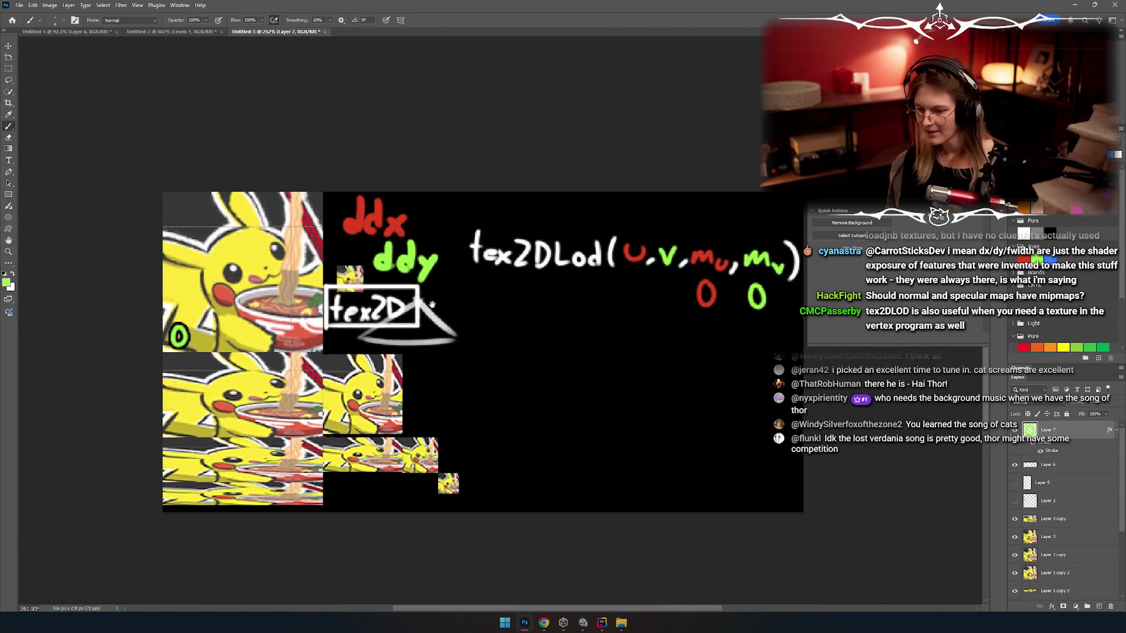
Step: Paint green 1–3 on the lower left-column tiles and shift them right
scroll(299, 310, up, 5)
scroll(280, 279, down, 2)
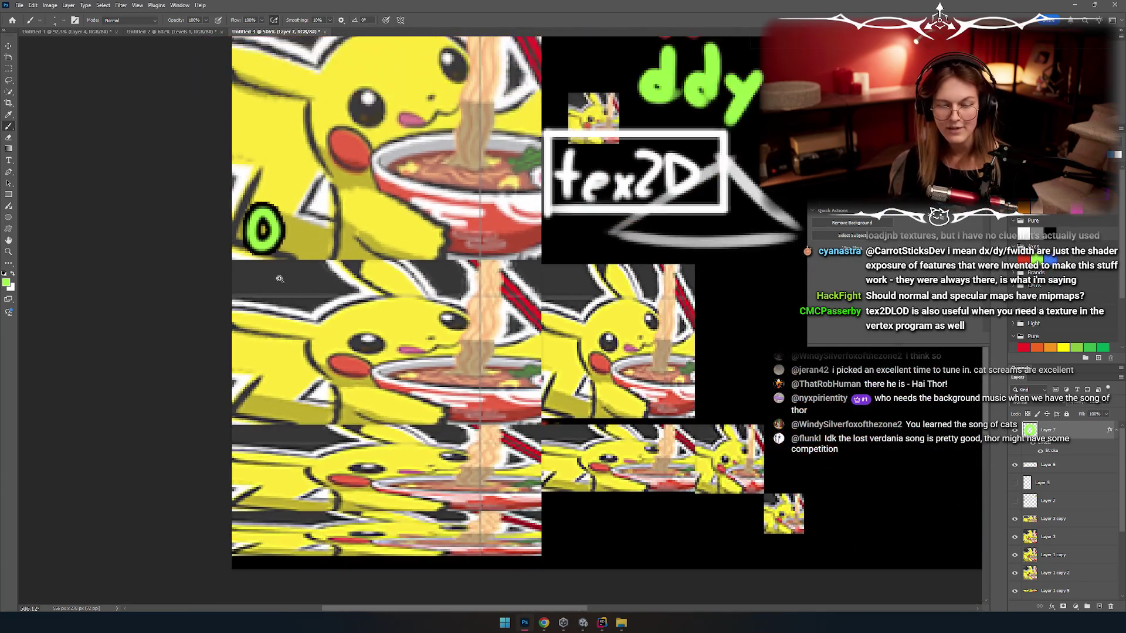
mouse_move(261, 381)
mouse_down()
mouse_move(273, 482)
mouse_move(251, 527)
mouse_up()
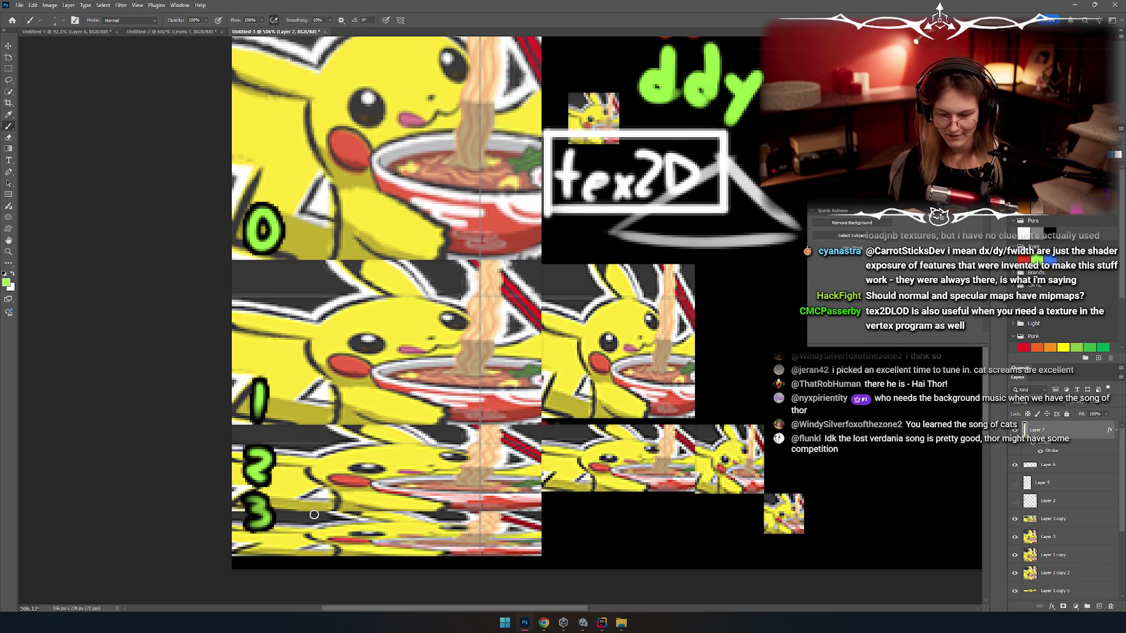
mouse_move(347, 305)
mouse_down()
mouse_move(236, 340)
mouse_move(270, 340)
mouse_move(279, 325)
mouse_up()
key(v)
key(ctrl+d)
key(b)
Step: Paint red 0s beside the green digits to form labels 00–03
drag(192, 235, 179, 286)
key(ctrl+z)
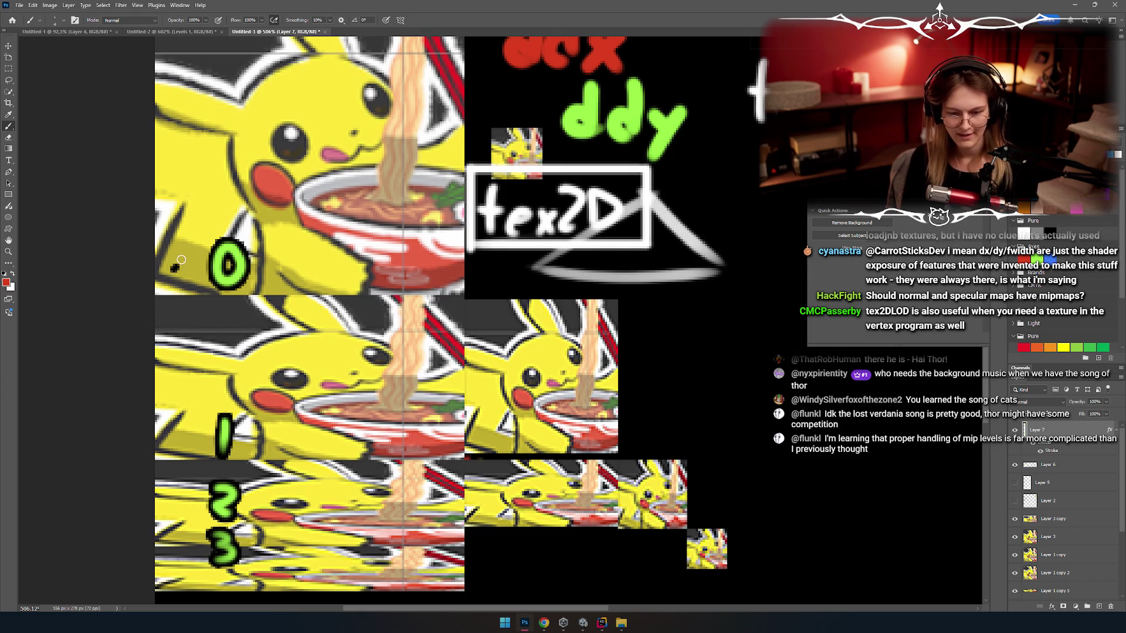
drag(186, 237, 184, 241)
key(ctrl+z)
scroll(193, 252, down, 1)
drag(184, 352, 182, 354)
drag(186, 441, 183, 443)
key(ctrl+z)
drag(183, 491, 182, 494)
Step: Label the second-column tiles with a red 1 and green level digits (11, 12)
drag(360, 268, 258, 364)
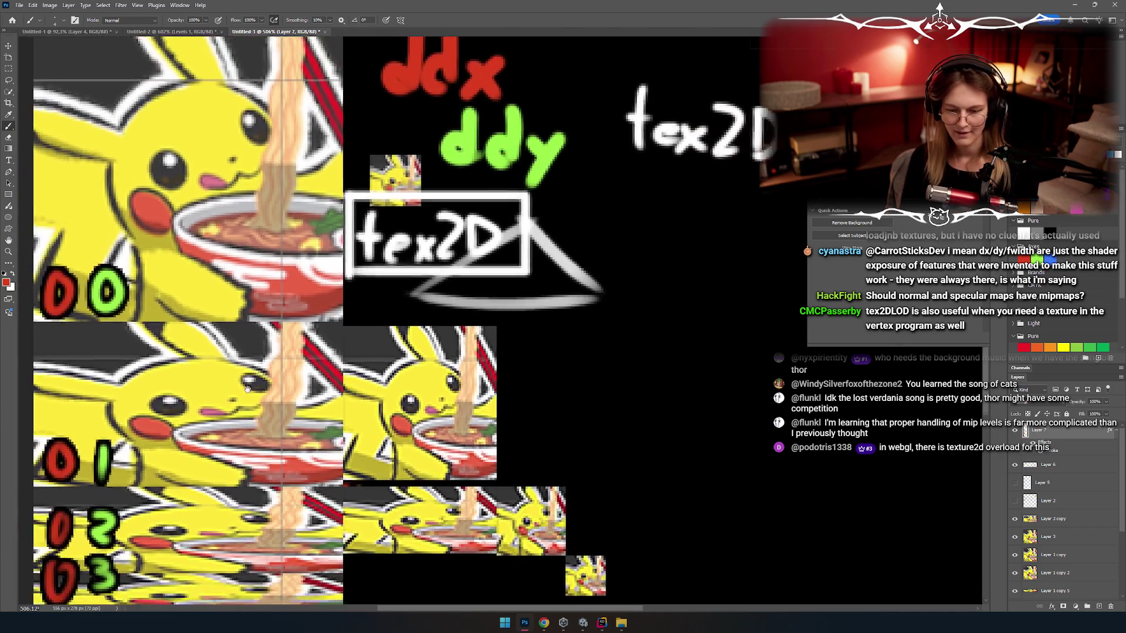
scroll(273, 415, down, 1)
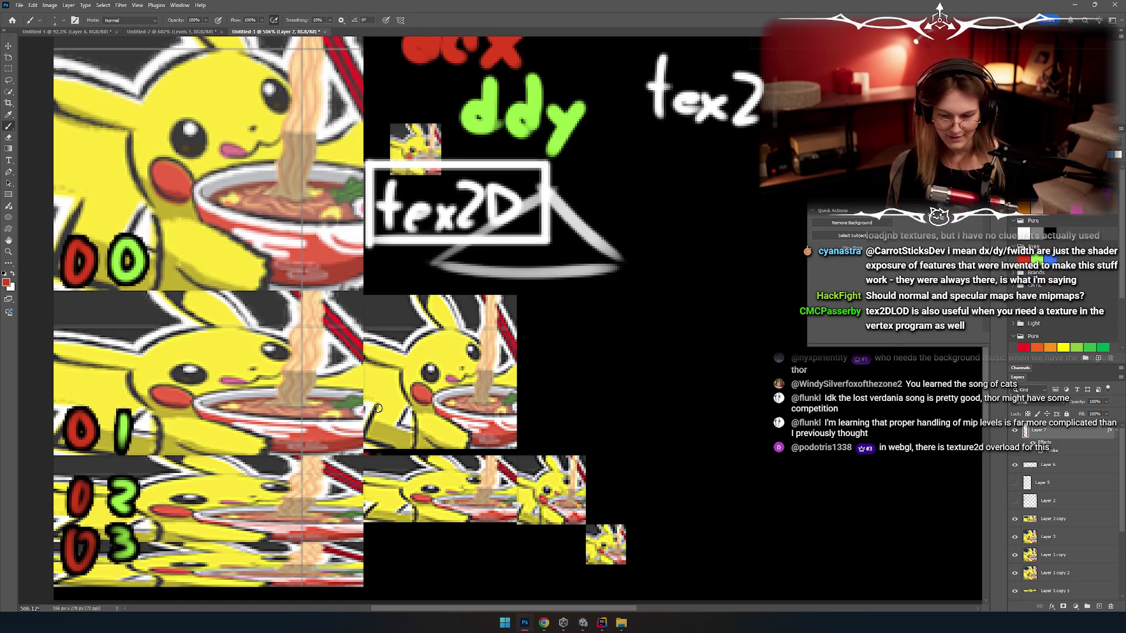
mouse_move(382, 414)
mouse_down()
mouse_move(387, 406)
mouse_move(415, 448)
mouse_move(385, 520)
mouse_up()
key(x)
drag(401, 476, 444, 516)
Step: Paint a red 1 and green 0 (label 10) below the tex2D box
drag(379, 280, 399, 355)
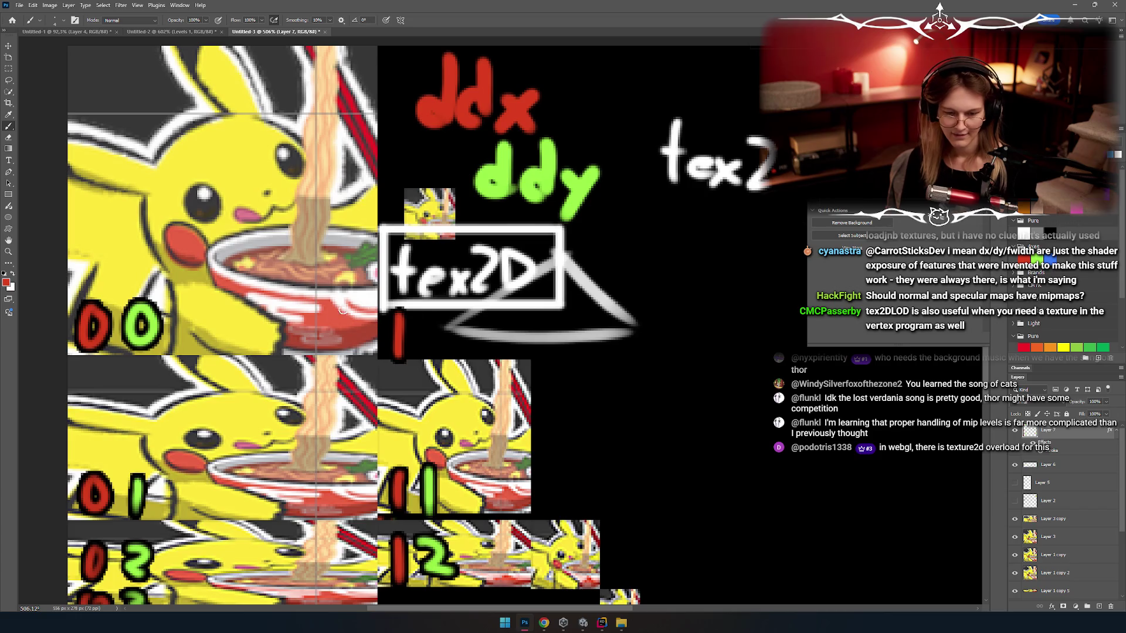
key(ctrl+z)
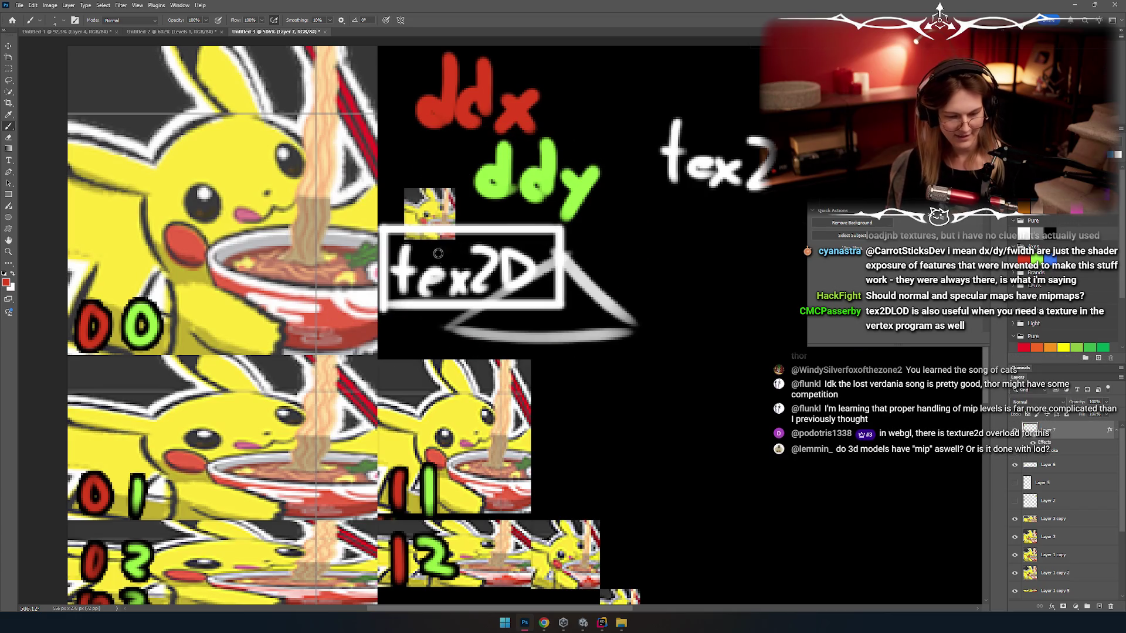
drag(400, 300, 402, 352)
key(x)
drag(441, 300, 440, 302)
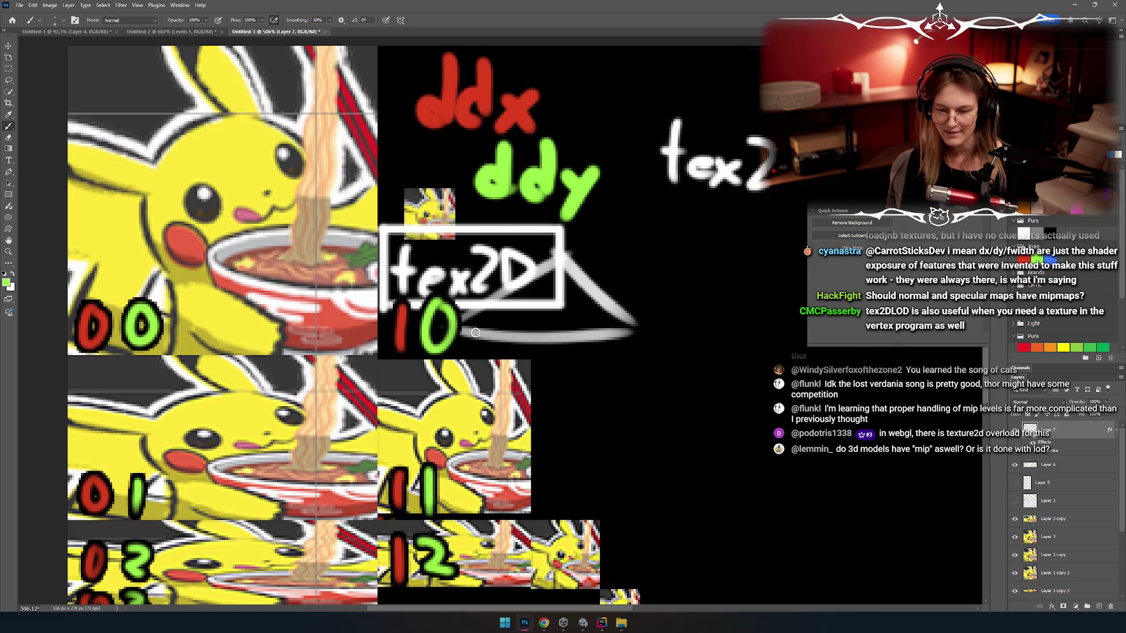
scroll(464, 328, down, 3)
scroll(462, 329, down, 2)
scroll(463, 330, down, 3)
drag(465, 343, 365, 324)
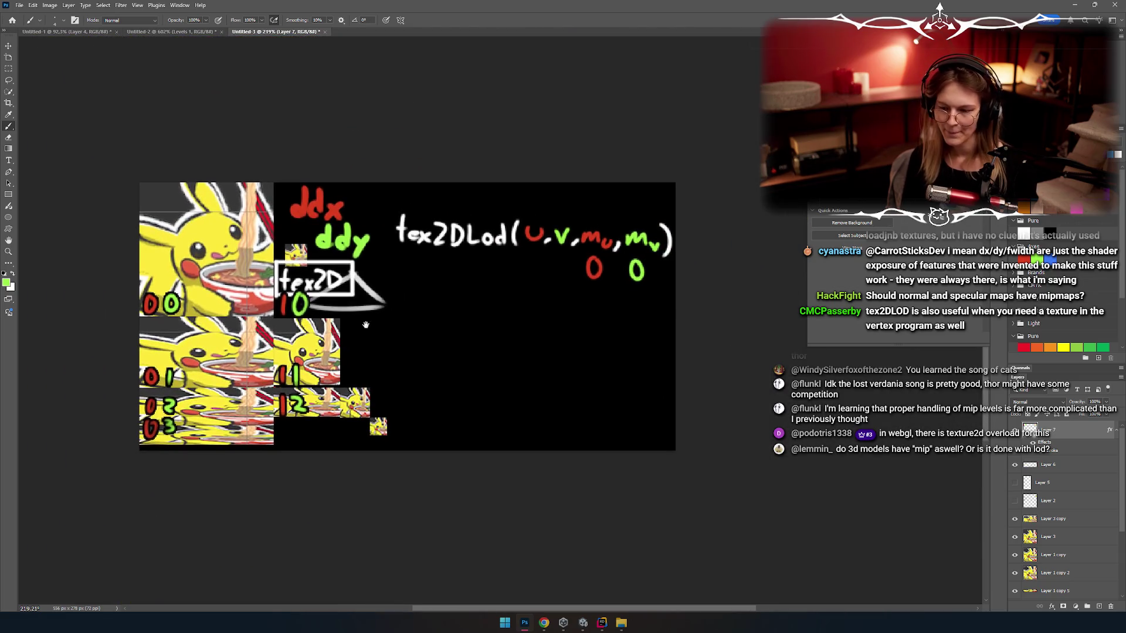
Step: Draw red and green curves from the two 0s leftward, adding an arrowhead to the red one
drag(572, 269, 431, 311)
drag(604, 300, 464, 334)
key(ctrl+z)
key(ctrl+z)
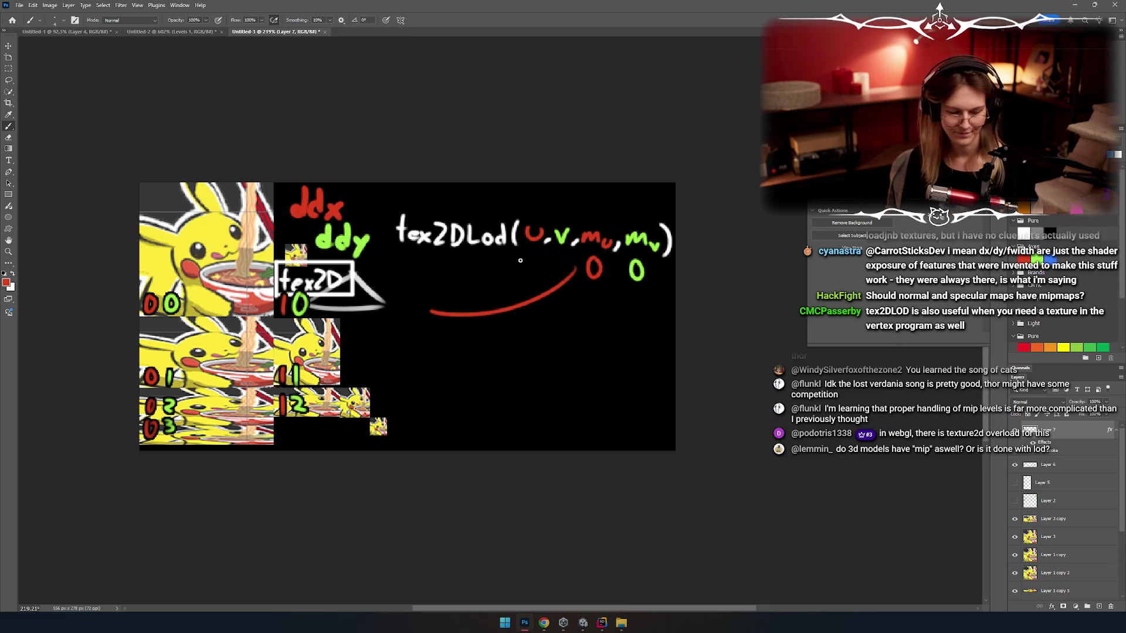
drag(622, 321, 430, 332)
scroll(419, 293, up, 5)
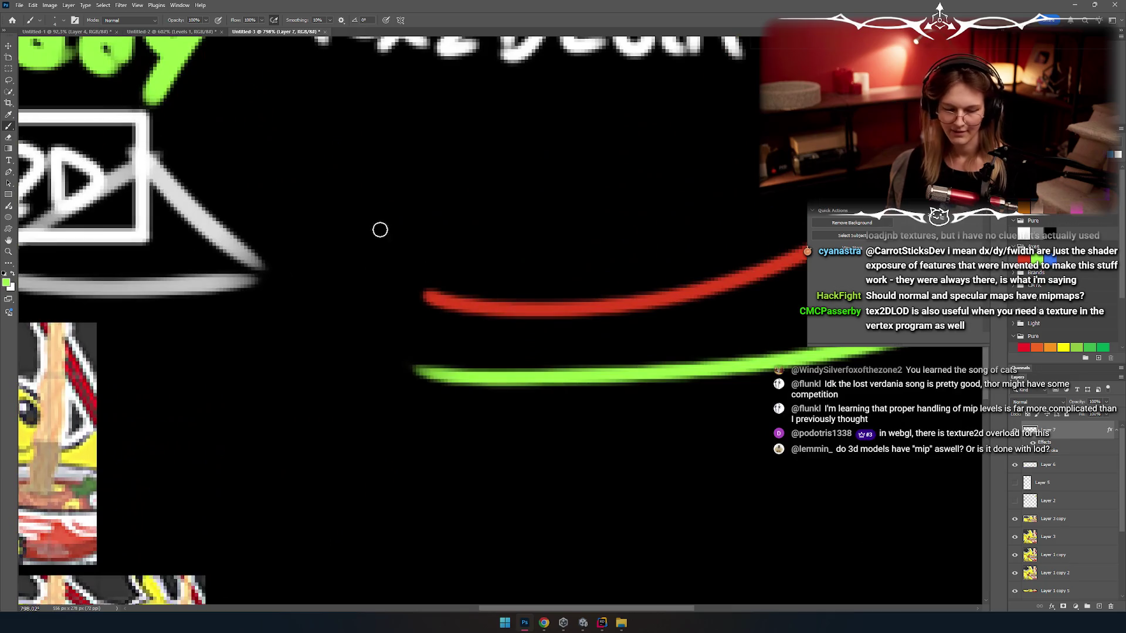
key(x)
drag(473, 258, 419, 394)
key(x)
scroll(445, 419, down, 6)
scroll(440, 359, up, 3)
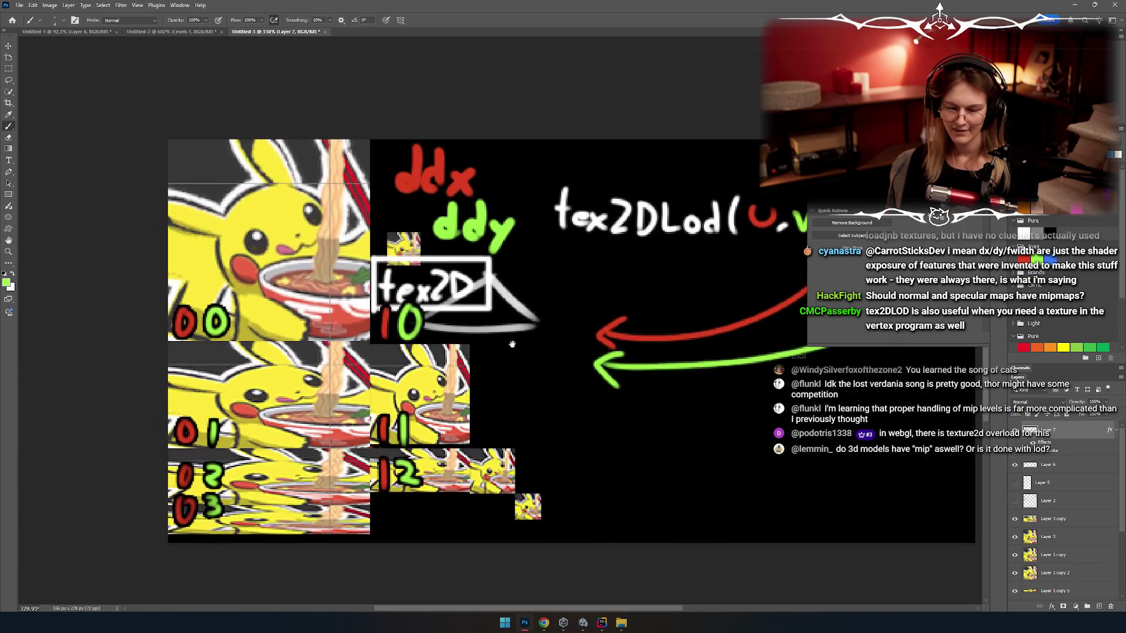
scroll(445, 331, up, 3)
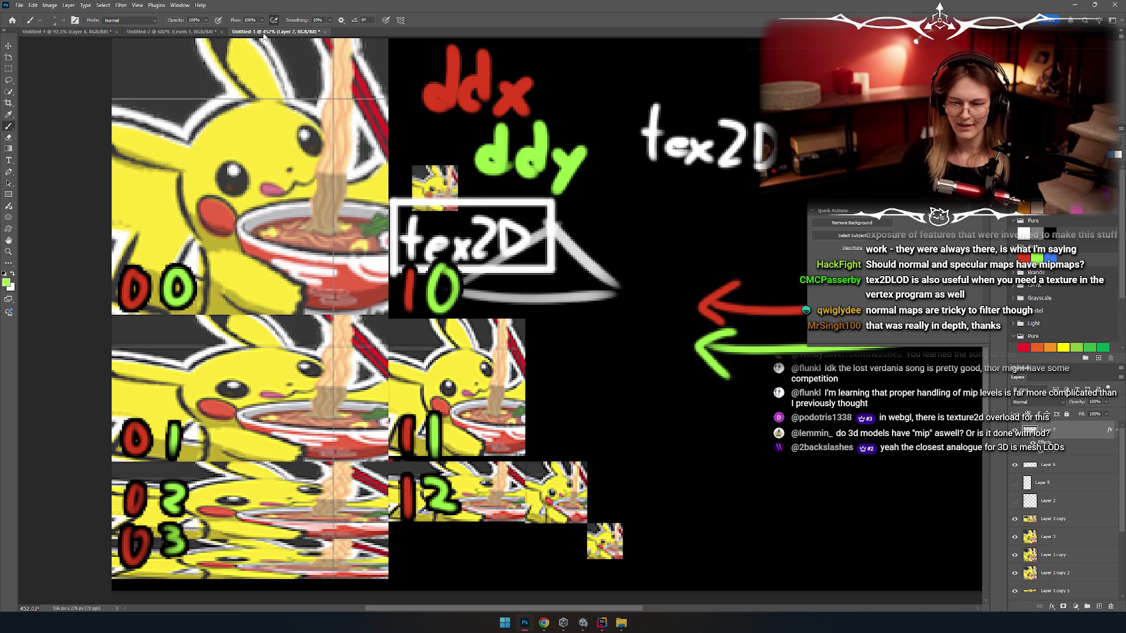
scroll(629, 293, down, 2)
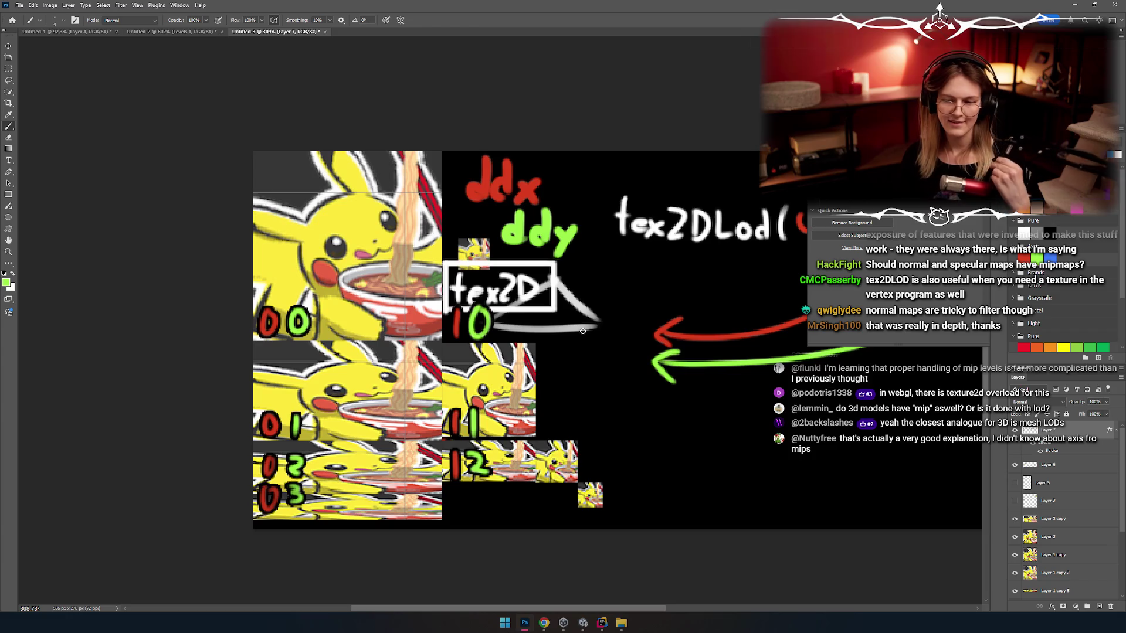
scroll(583, 331, down, 1)
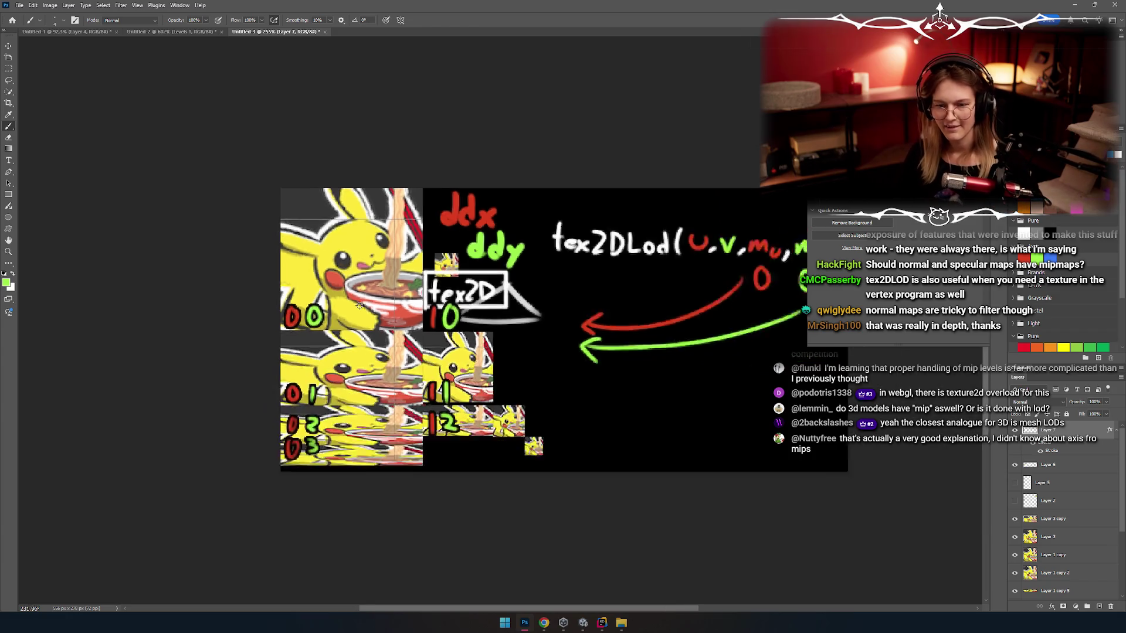
scroll(330, 284, up, 2)
scroll(390, 314, down, 1)
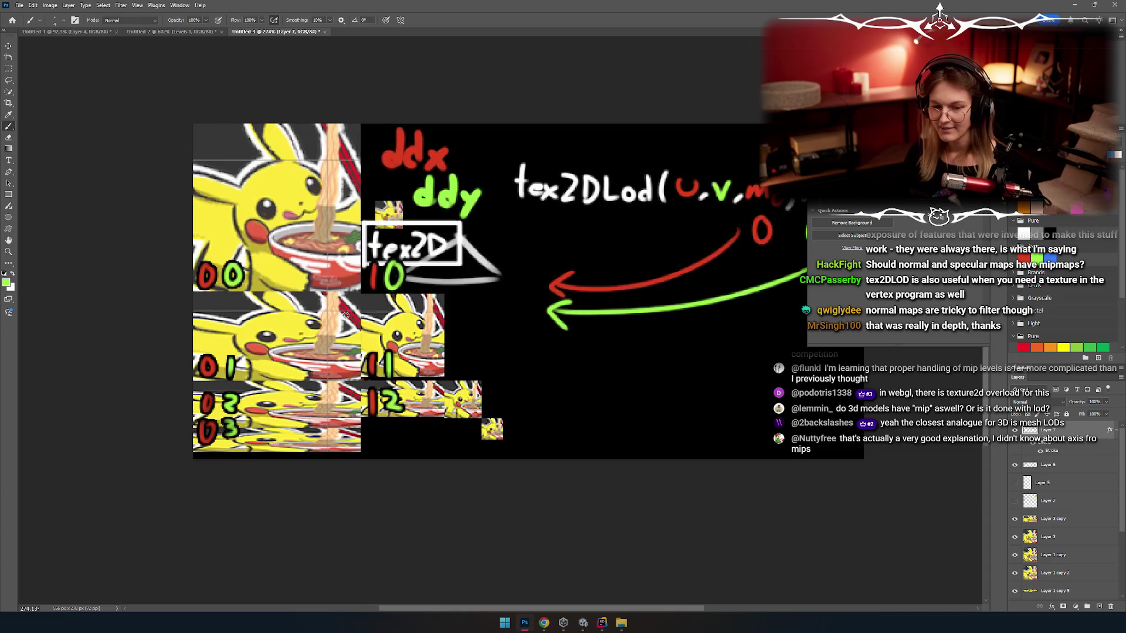
scroll(396, 305, up, 2)
drag(394, 331, 380, 338)
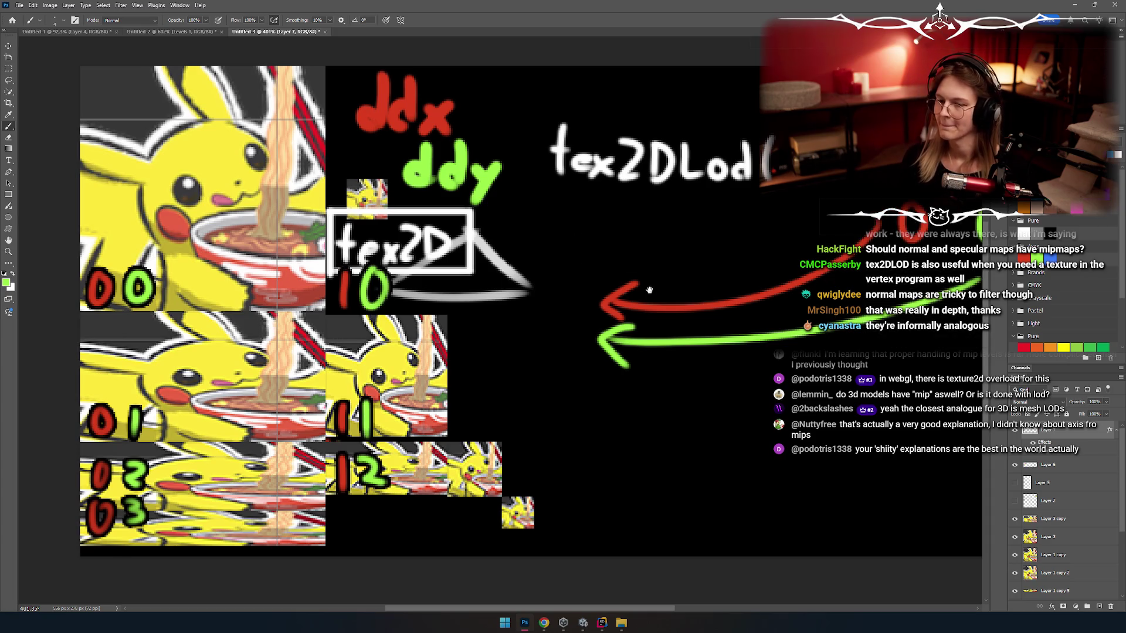
scroll(649, 290, down, 5)
scroll(604, 284, up, 4)
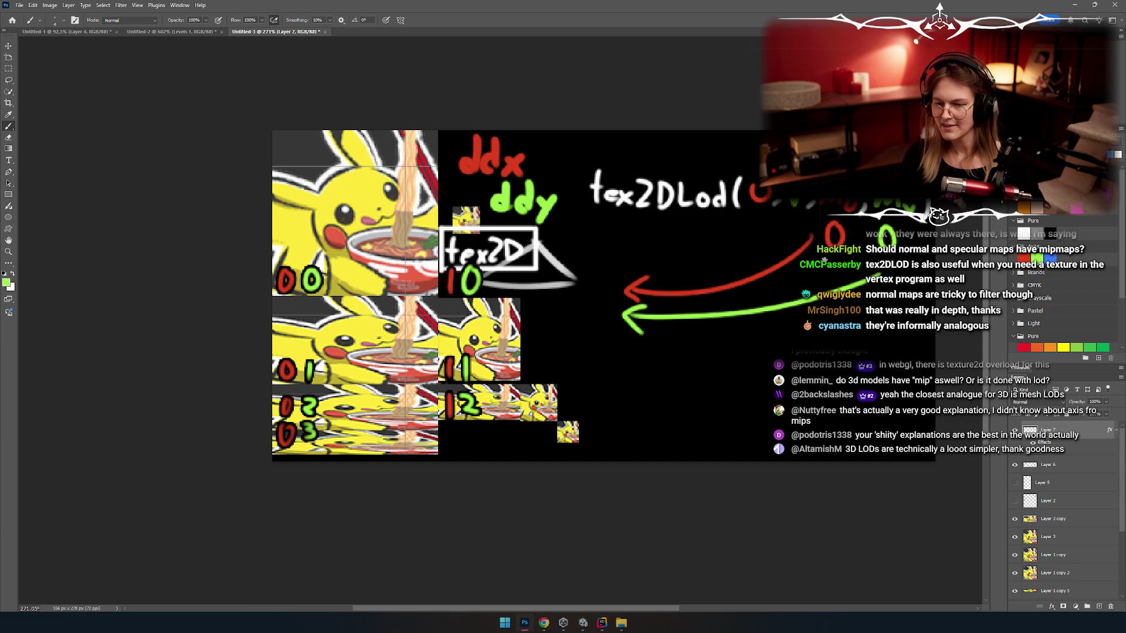
scroll(568, 323, up, 3)
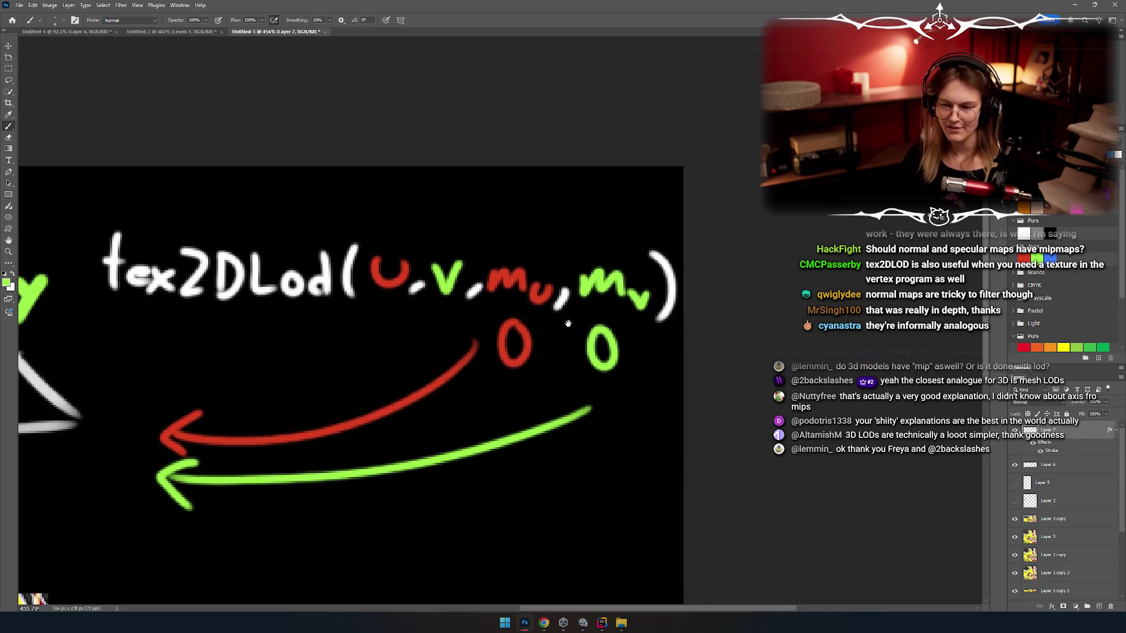
drag(568, 323, 516, 319)
key(ctrl+z)
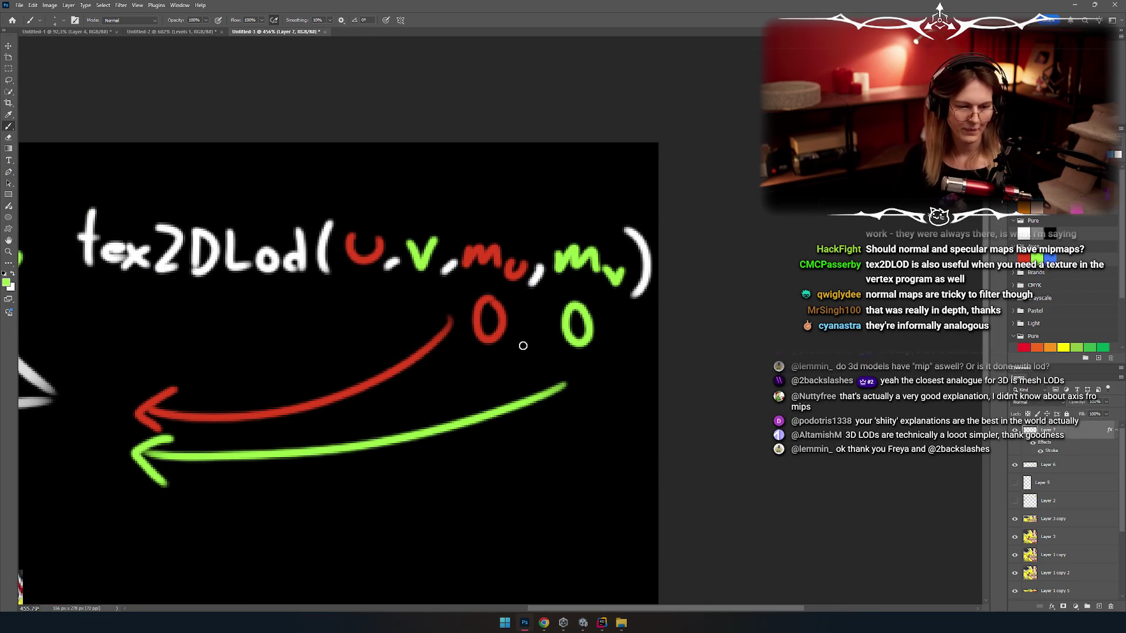
scroll(472, 290, down, 3)
drag(499, 238, 538, 233)
mouse_move(519, 316)
mouse_down()
mouse_move(540, 314)
mouse_move(521, 341)
mouse_move(513, 332)
mouse_up()
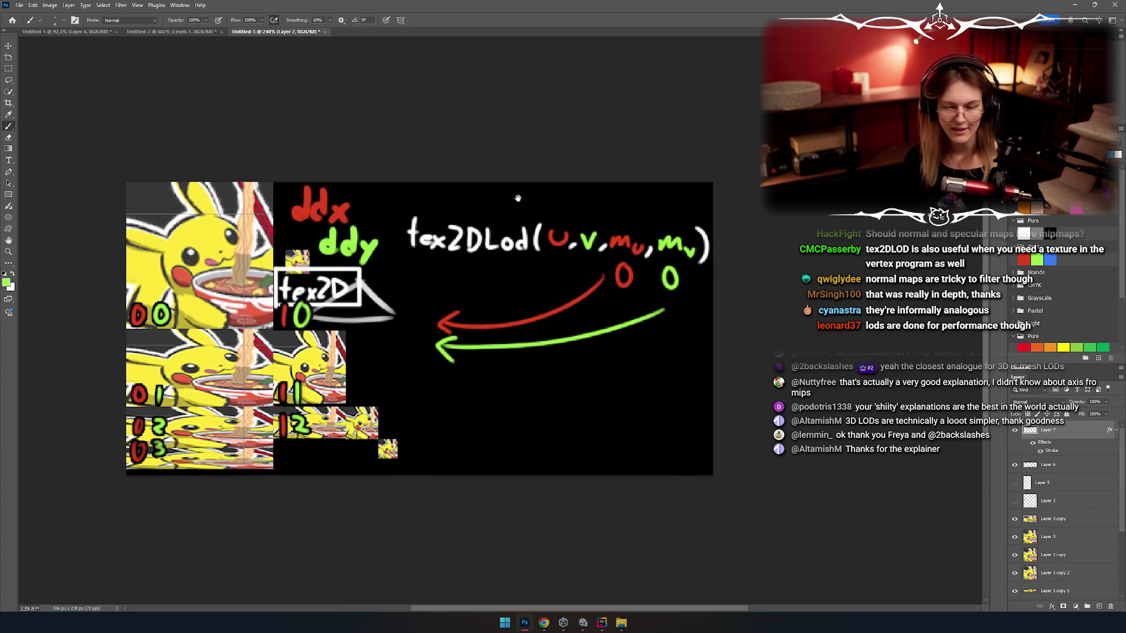
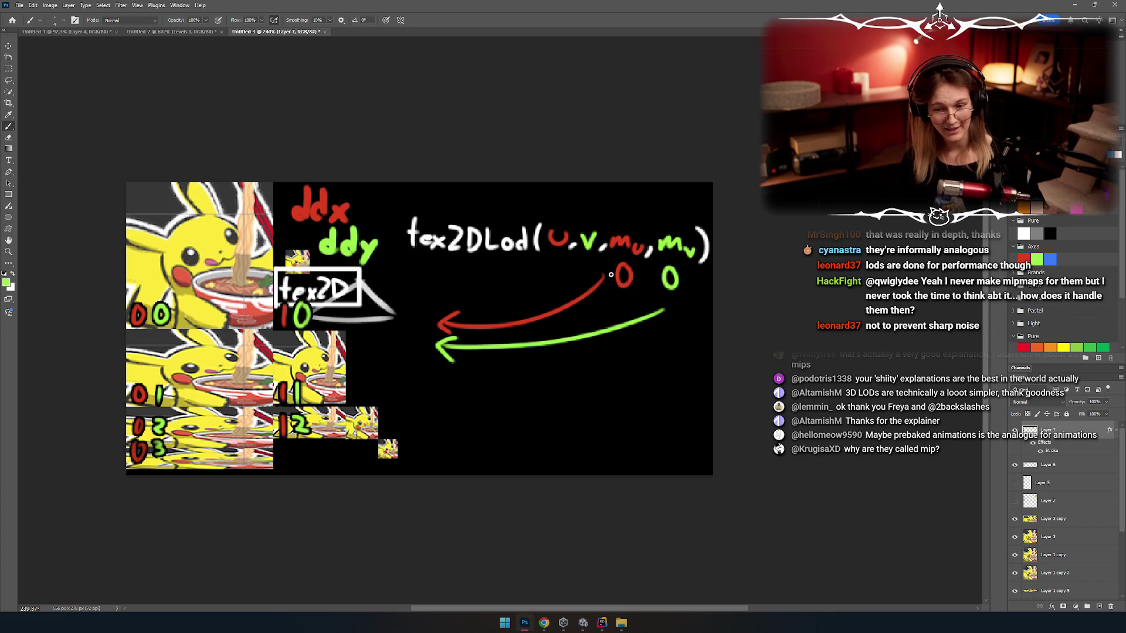
Step: Toggle the arrows/digit labels and ddx/ddy text layers to compare the diagram with and without them
scroll(569, 286, up, 3)
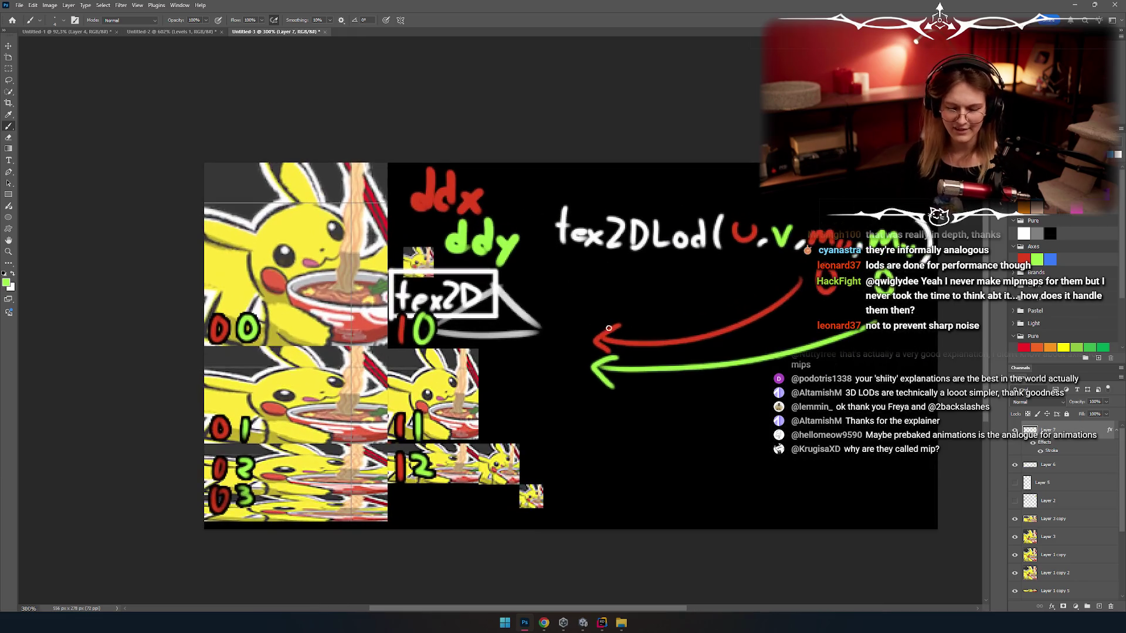
click(1016, 431)
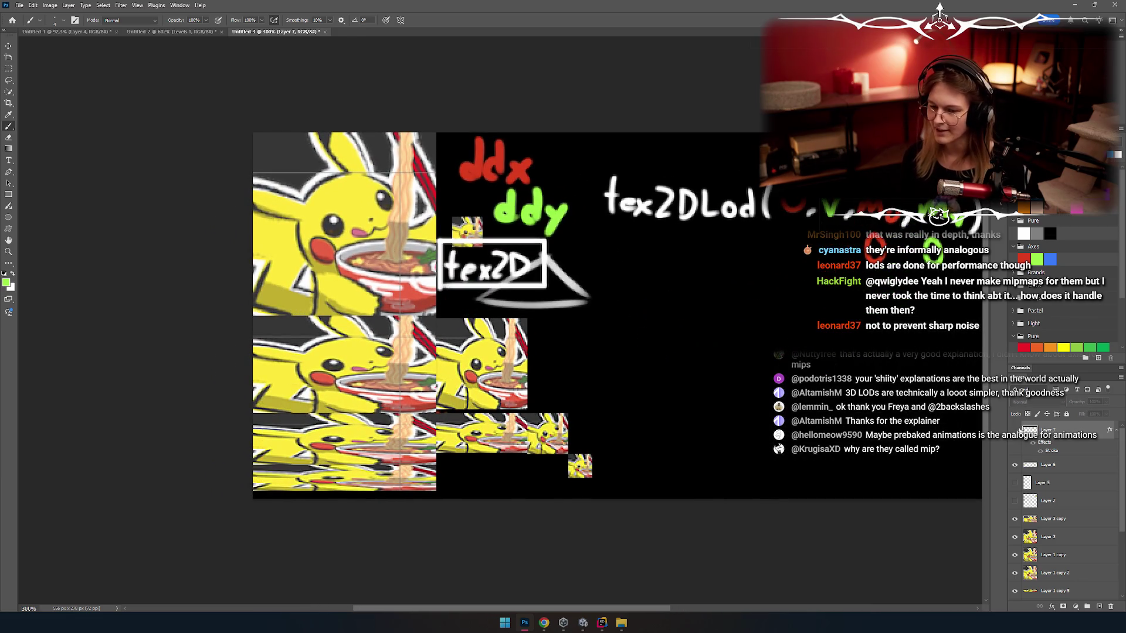
click(1015, 431)
click(1015, 465)
click(1015, 465)
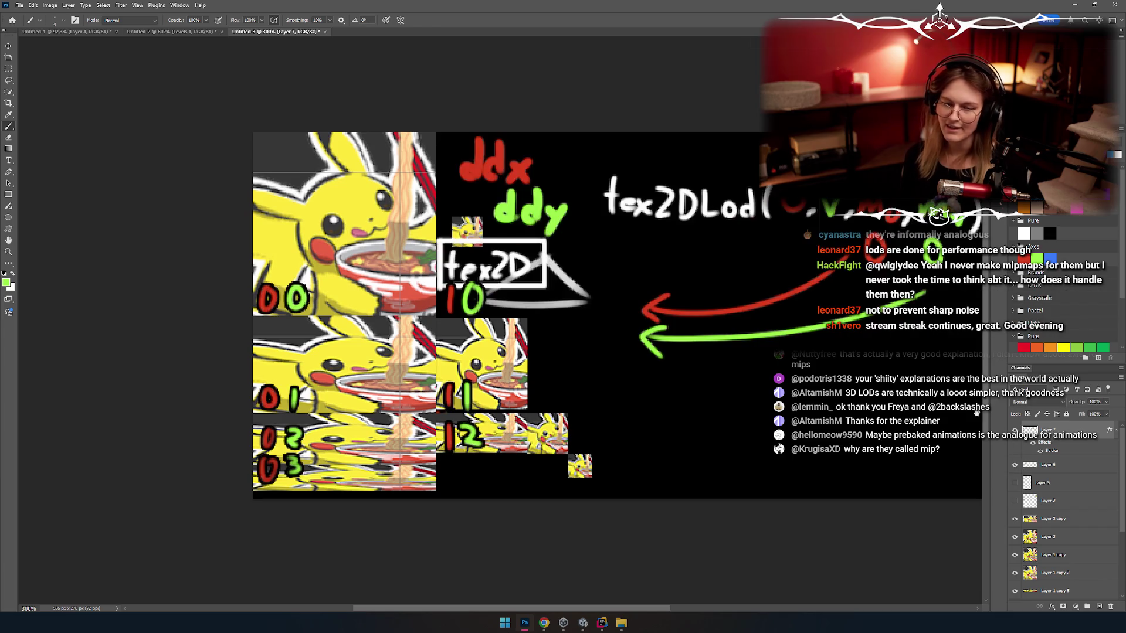
drag(992, 327, 926, 354)
click(1015, 430)
click(1015, 431)
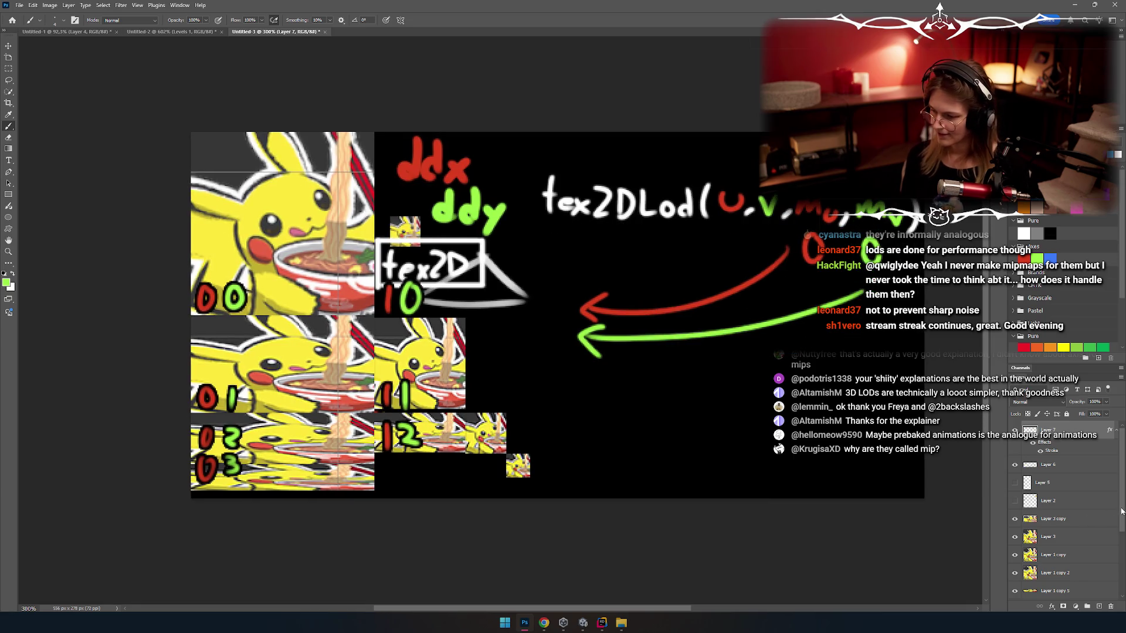
scroll(1049, 508, down, 3)
Step: Make Layer 4 active and re-check the arrow and tex2D annotation layers by toggling their visibility
click(1045, 576)
scroll(1046, 577, up, 3)
click(1015, 431)
click(1015, 431)
click(1015, 464)
click(1015, 465)
Step: Erase the tex2D box, its text and the bracket lines on the annotation layer
click(1035, 466)
key(e)
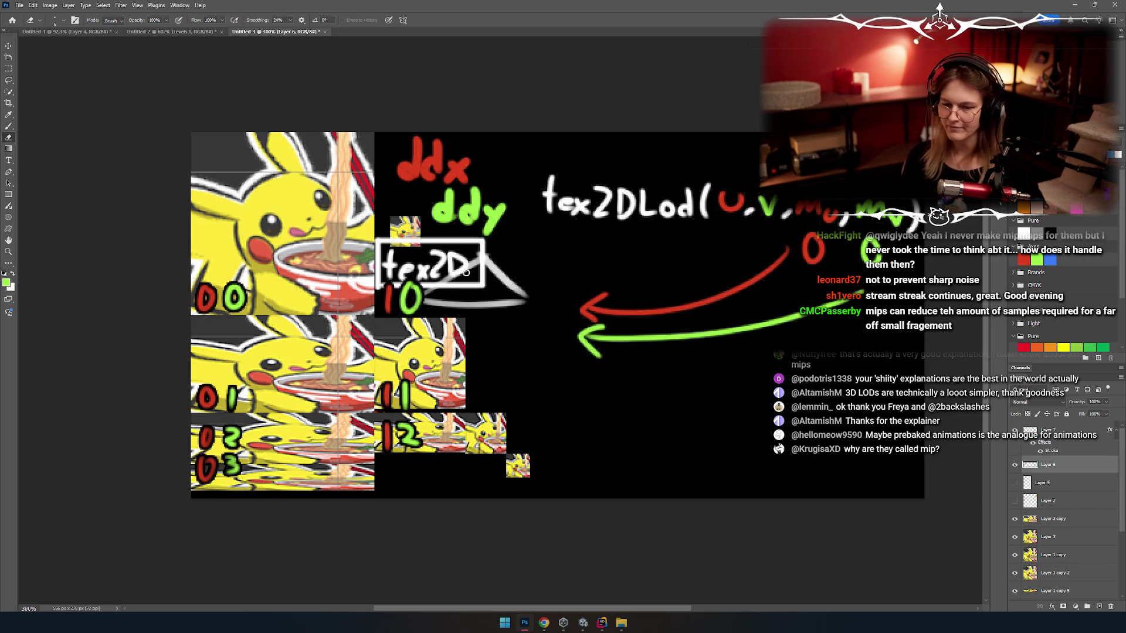
mouse_move(520, 307)
mouse_down()
mouse_move(440, 300)
mouse_move(578, 359)
mouse_move(581, 324)
mouse_move(563, 319)
mouse_move(616, 275)
mouse_up()
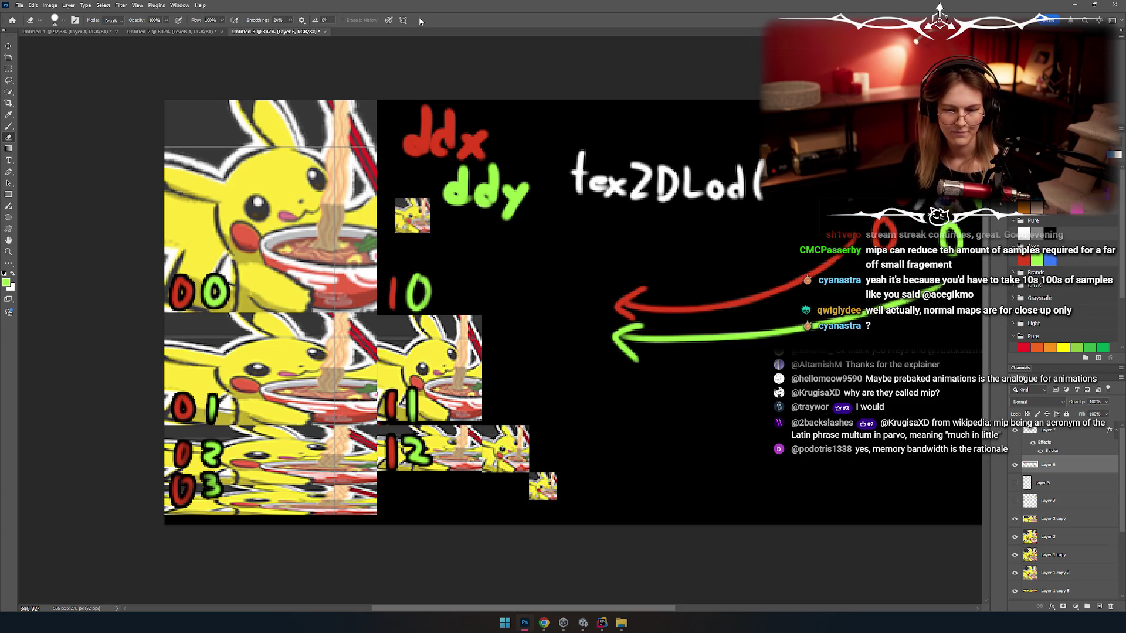
Step: Return to the brush and switch from Photoshop back to the Unity editor
key(b)
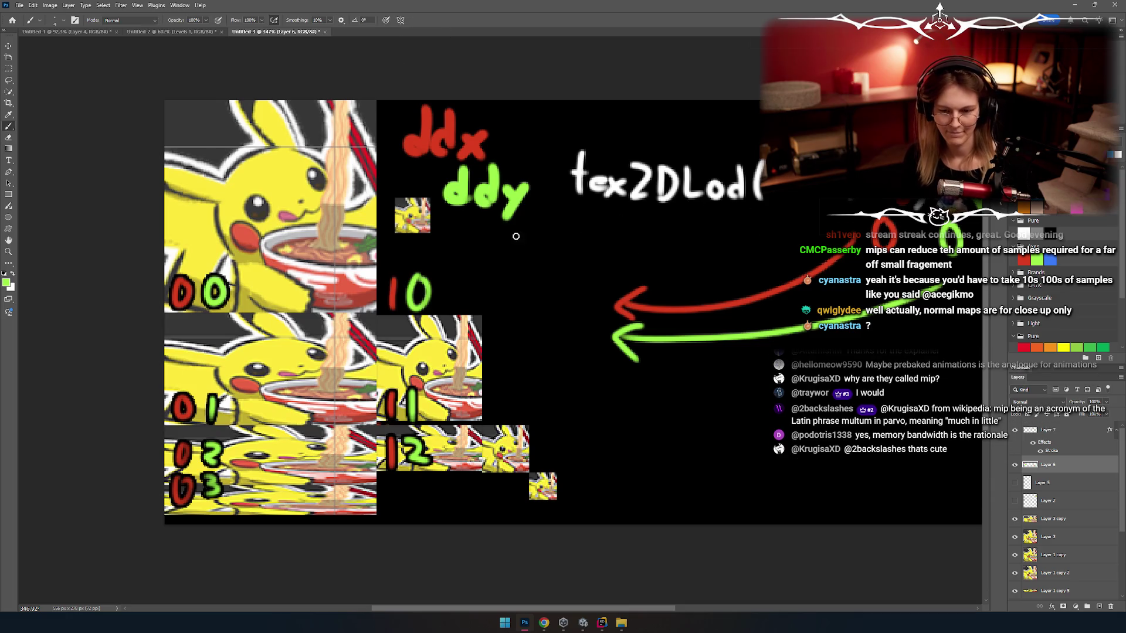
drag(449, 276, 583, 284)
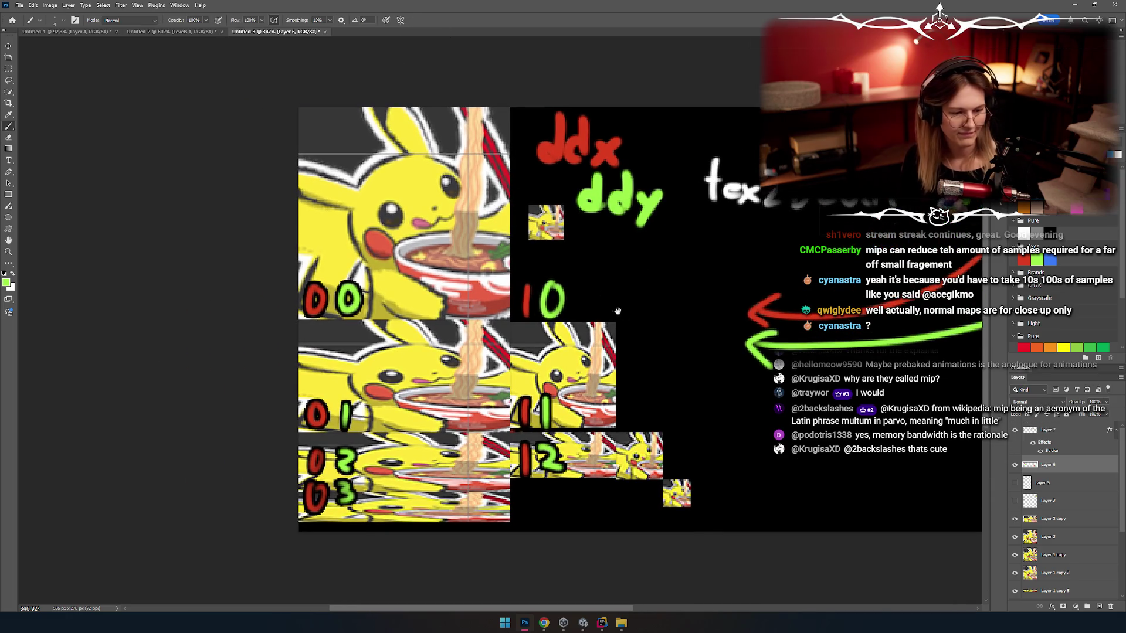
scroll(616, 311, right, 5)
key(alt+Tab)
key(Tab)
key(alt+shift+Tab)
key(alt+shift+Tab)
key(alt+Tab)
key(alt+Tab)
key(alt+shift+Tab)
key(alt+Tab)
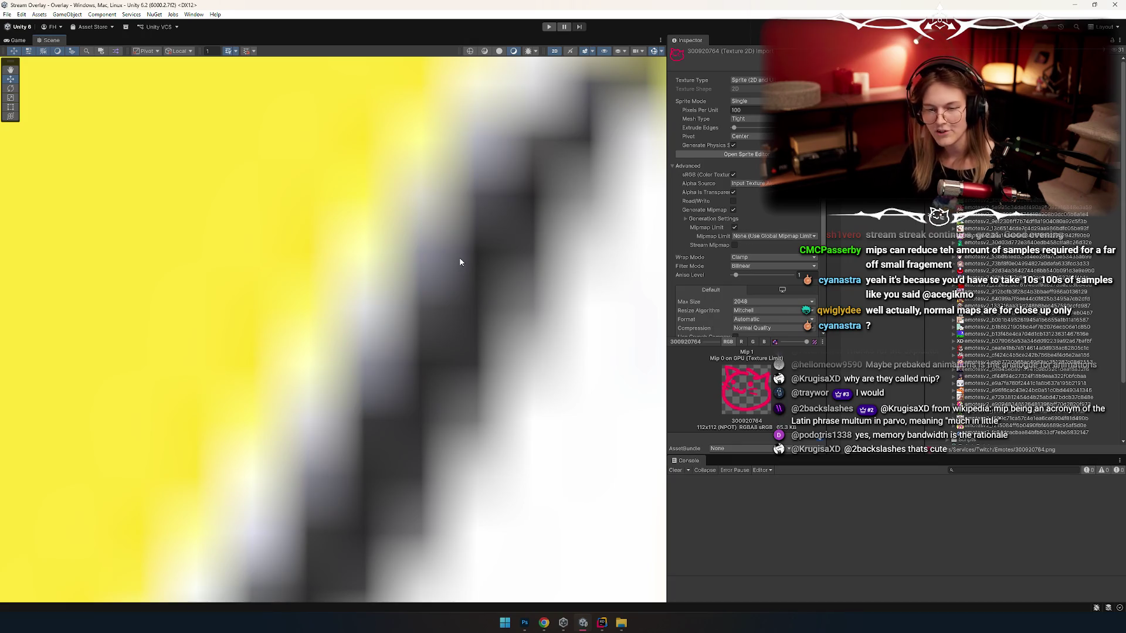
click(459, 257)
scroll(435, 263, down, 10)
scroll(434, 283, up, 3)
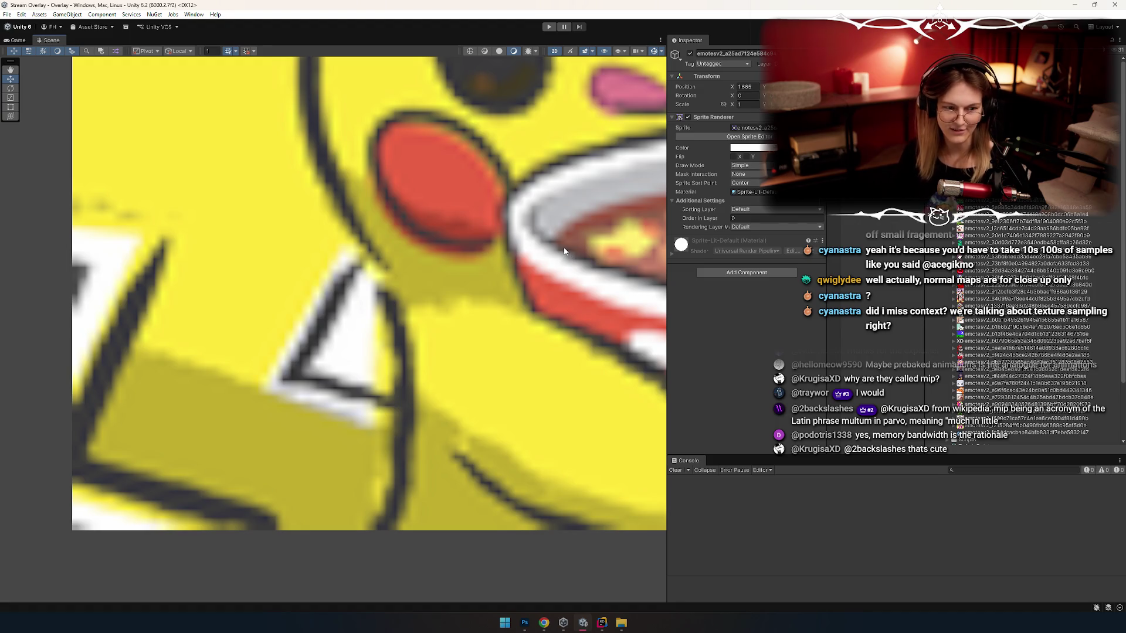
scroll(564, 247, down, 1)
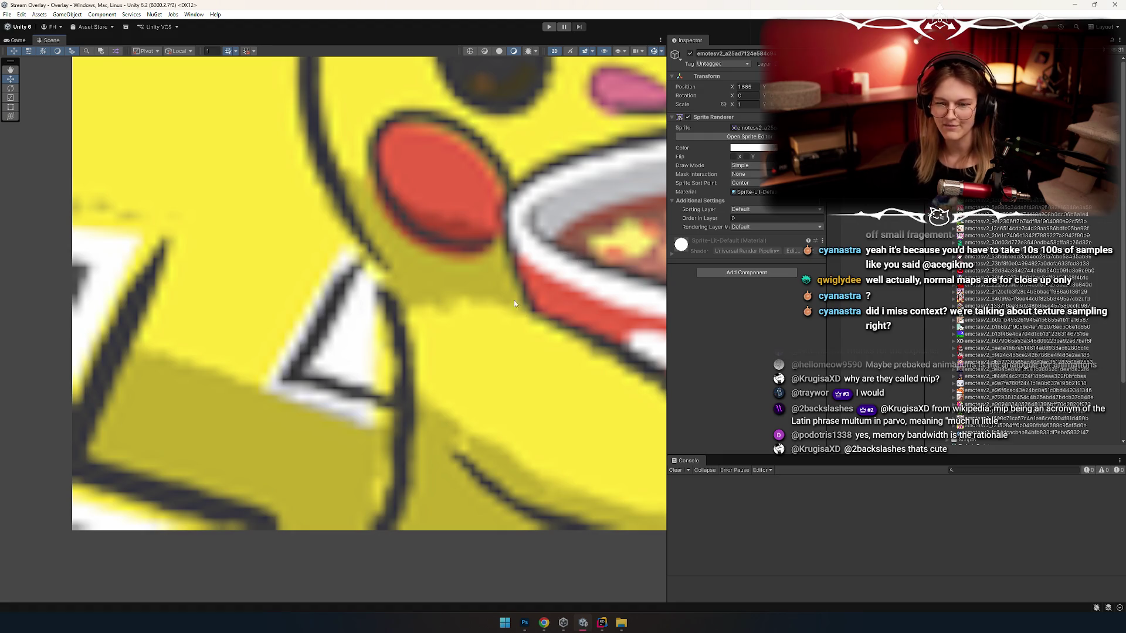
scroll(513, 300, down, 3)
scroll(382, 356, up, 2)
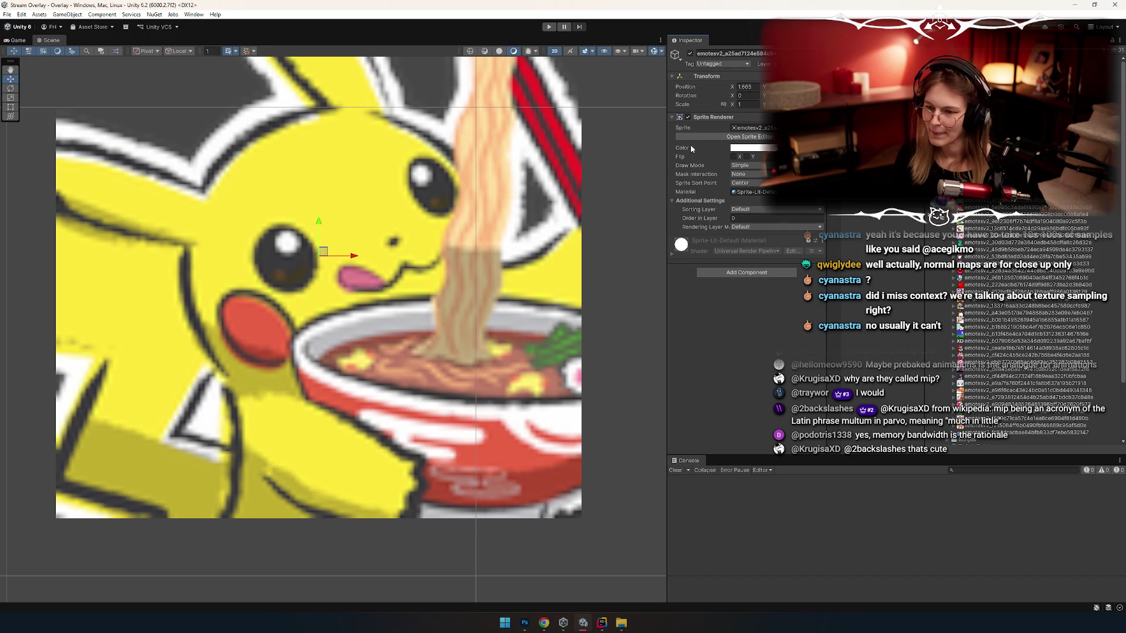
click(638, 311)
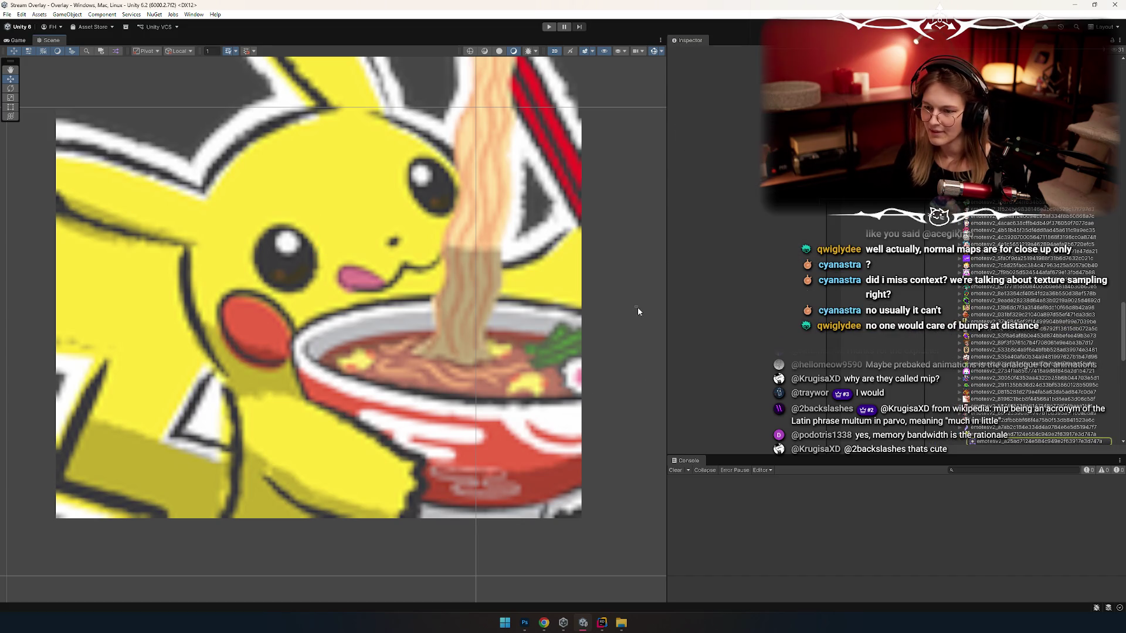
Step: Select the Pikachu ramen emote texture, enable Generate Mipmap and apply
scroll(996, 329, down, 5)
click(991, 257)
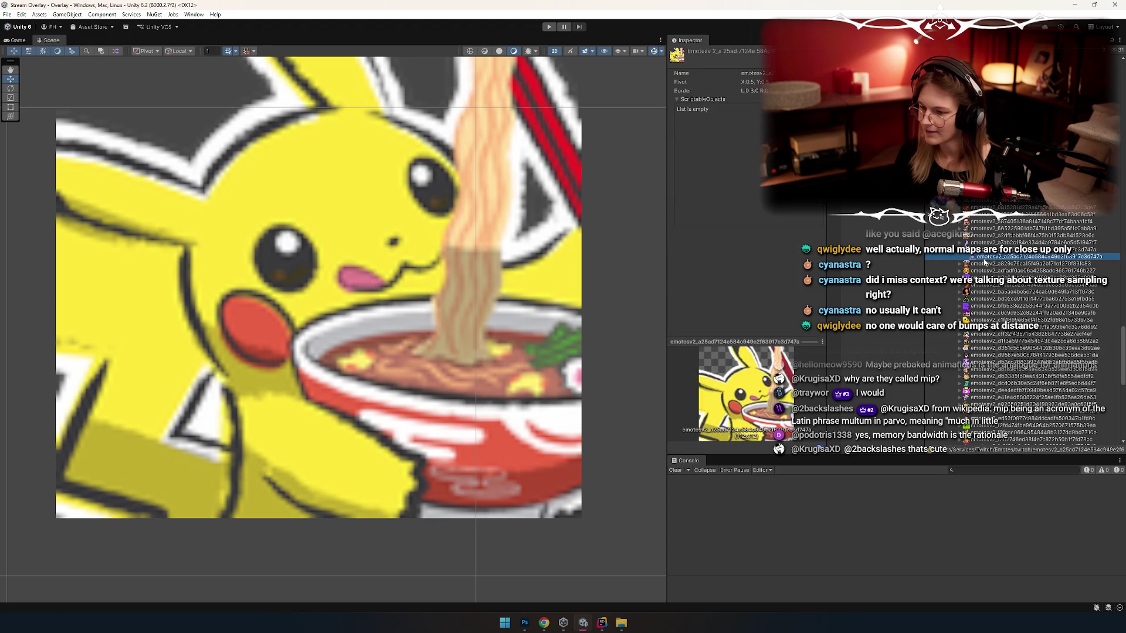
click(996, 250)
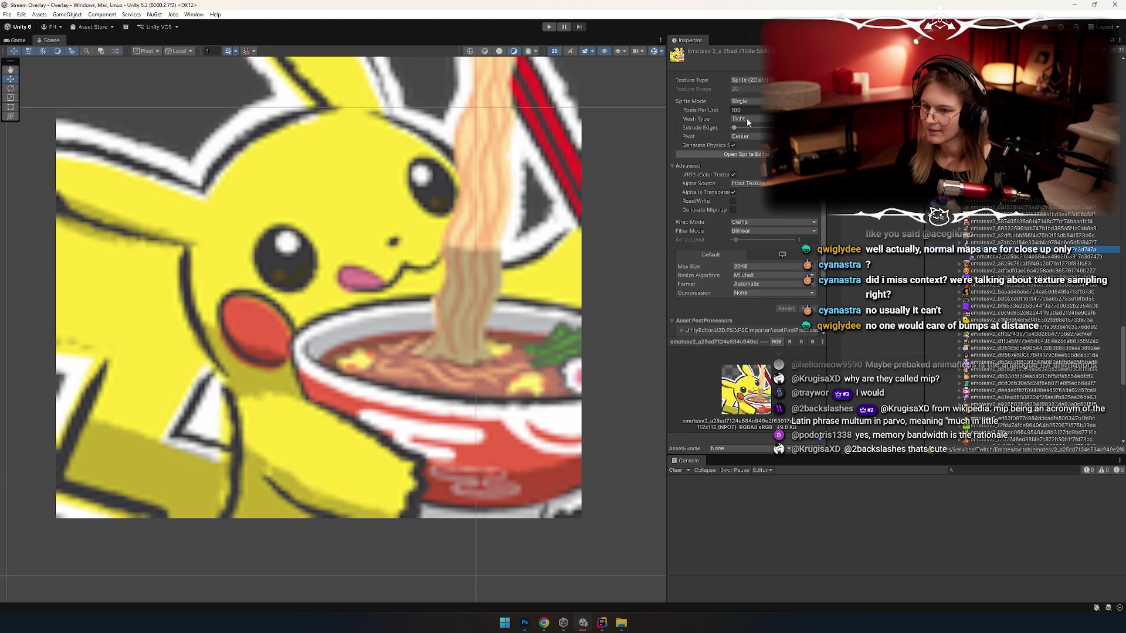
scroll(587, 196, up, 3)
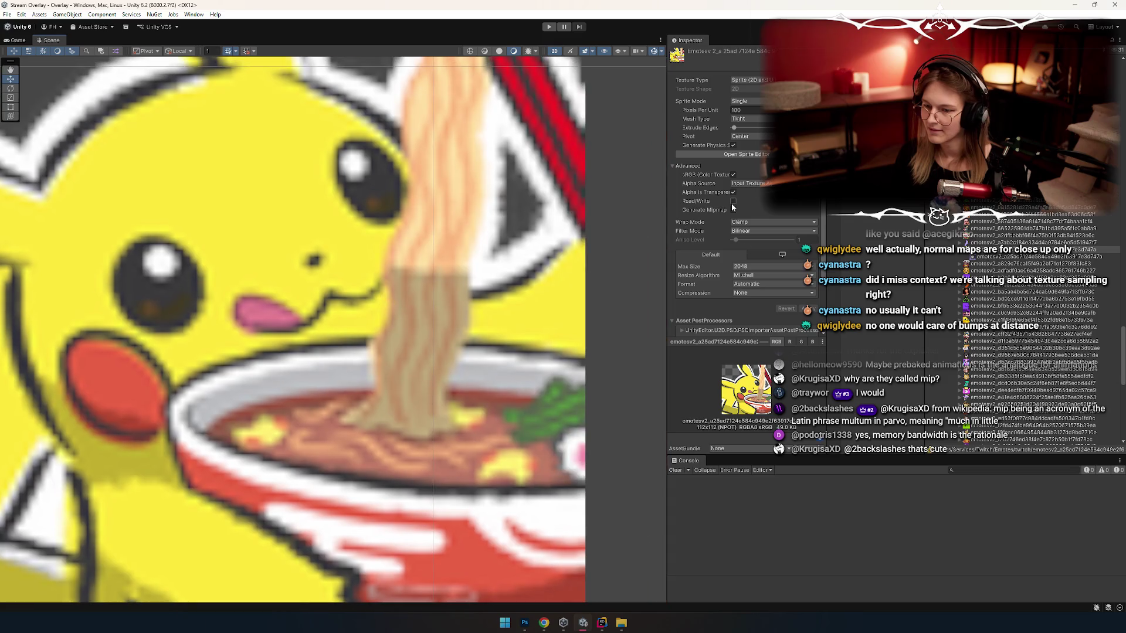
click(733, 210)
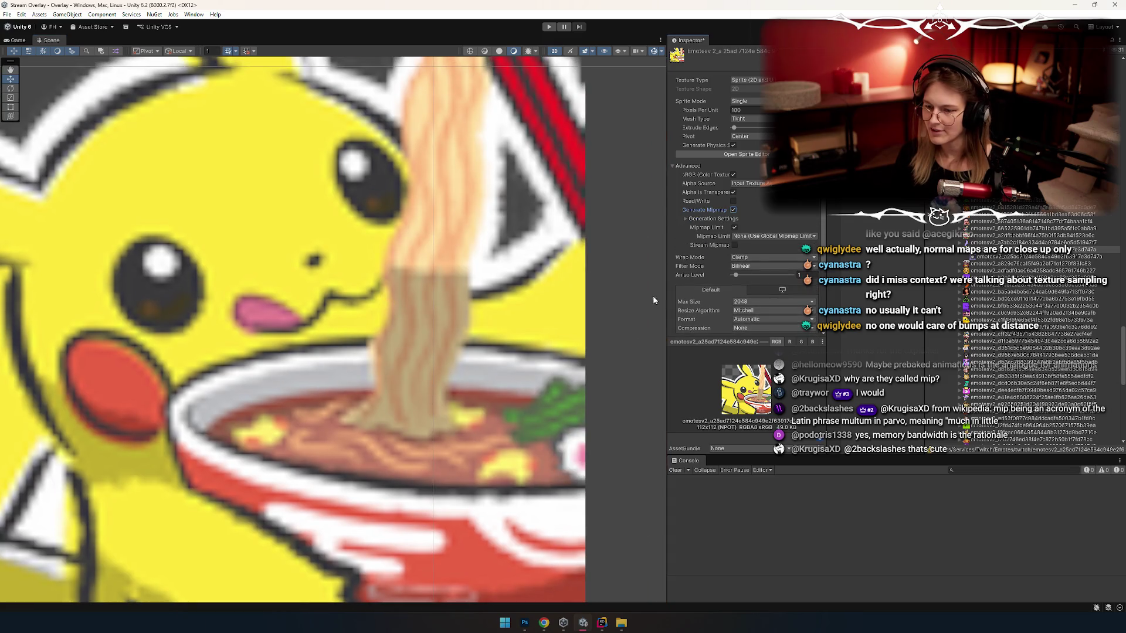
click(734, 227)
click(809, 335)
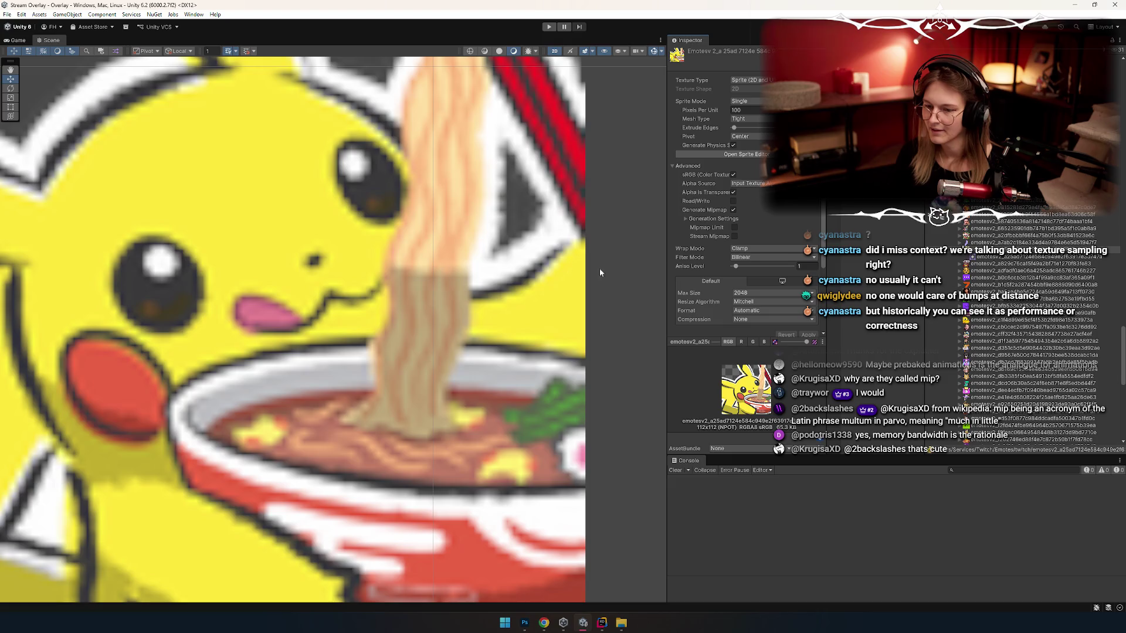
Step: Toggle Alpha Is Transparency off and back on
scroll(600, 268, down, 2)
scroll(547, 231, up, 2)
click(733, 192)
click(733, 192)
scroll(811, 288, down, 2)
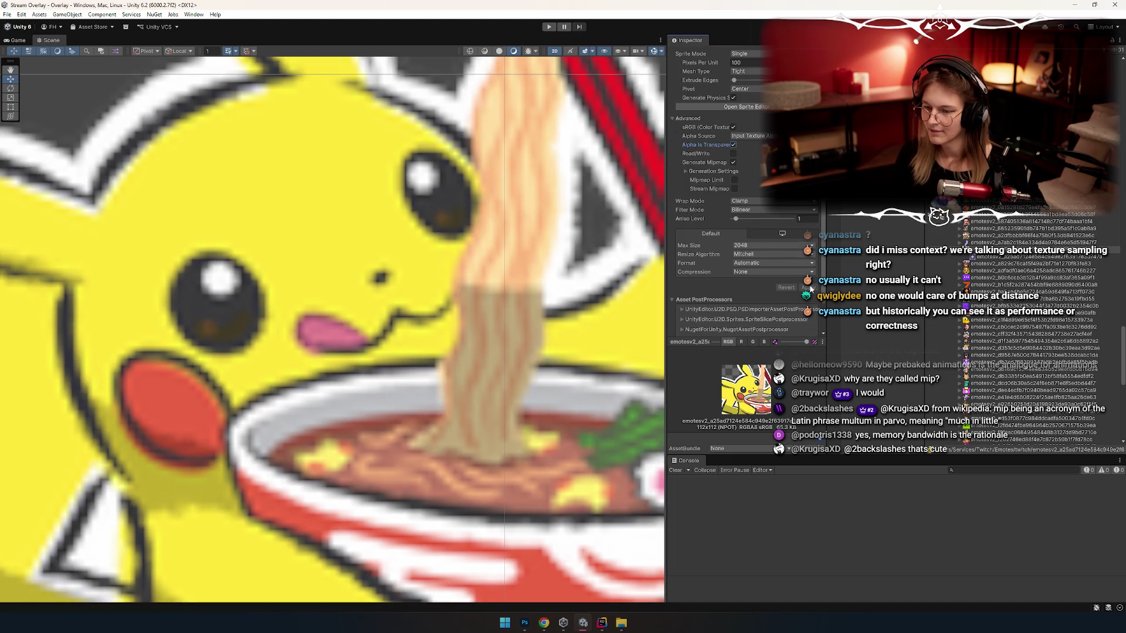
Step: Set Filter Mode to Point (no filter), turn off Generate Mipmap and apply
click(747, 211)
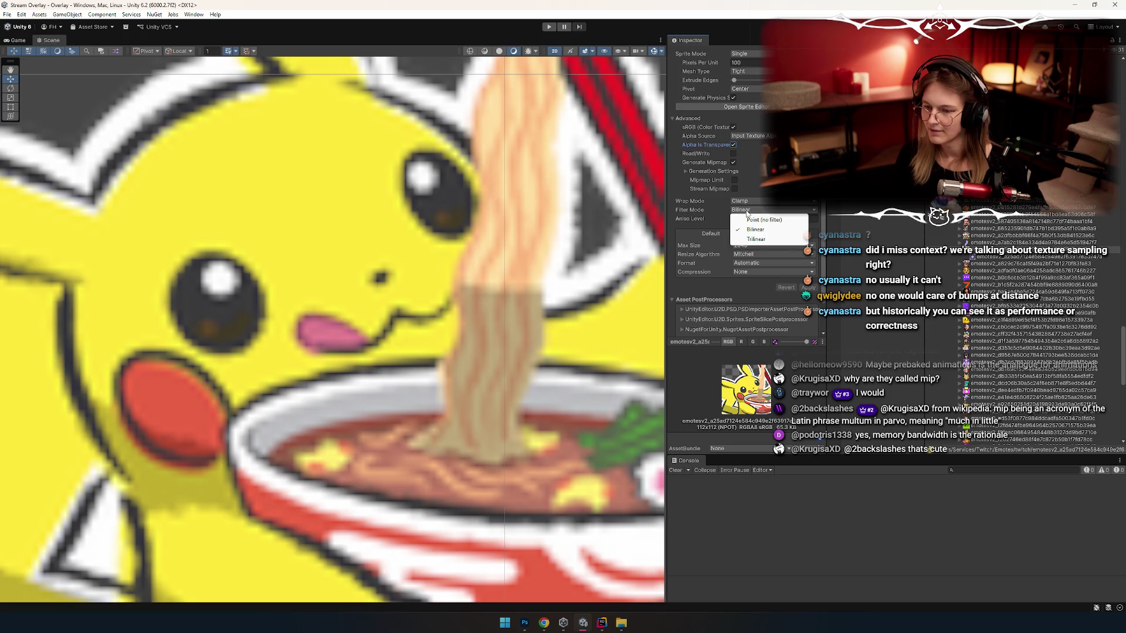
click(753, 220)
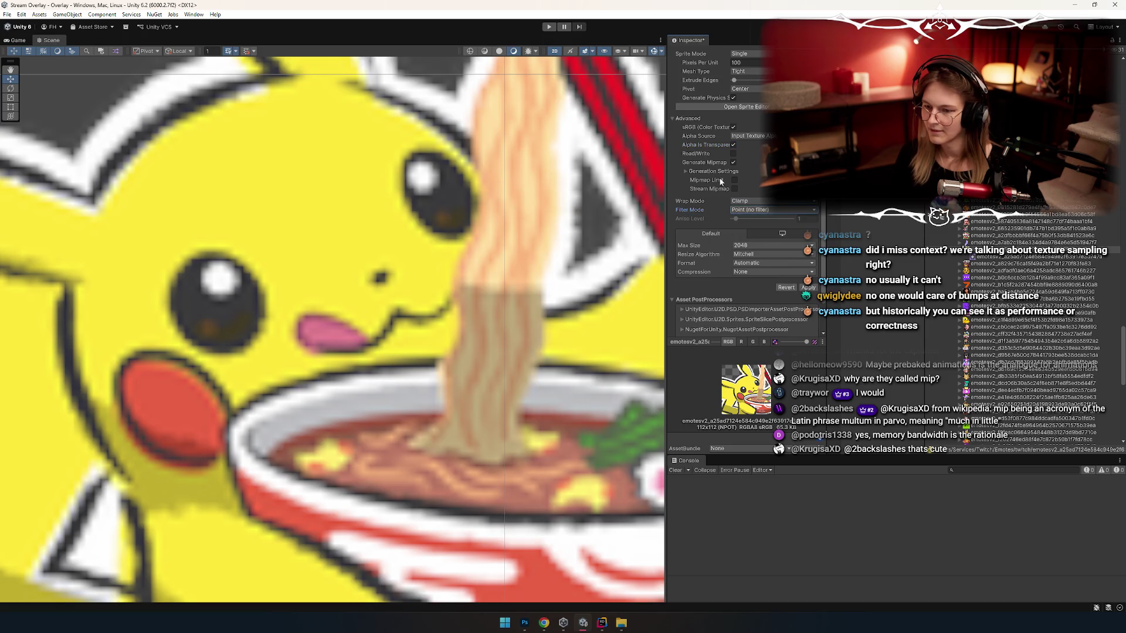
click(733, 162)
click(808, 261)
scroll(339, 299, up, 3)
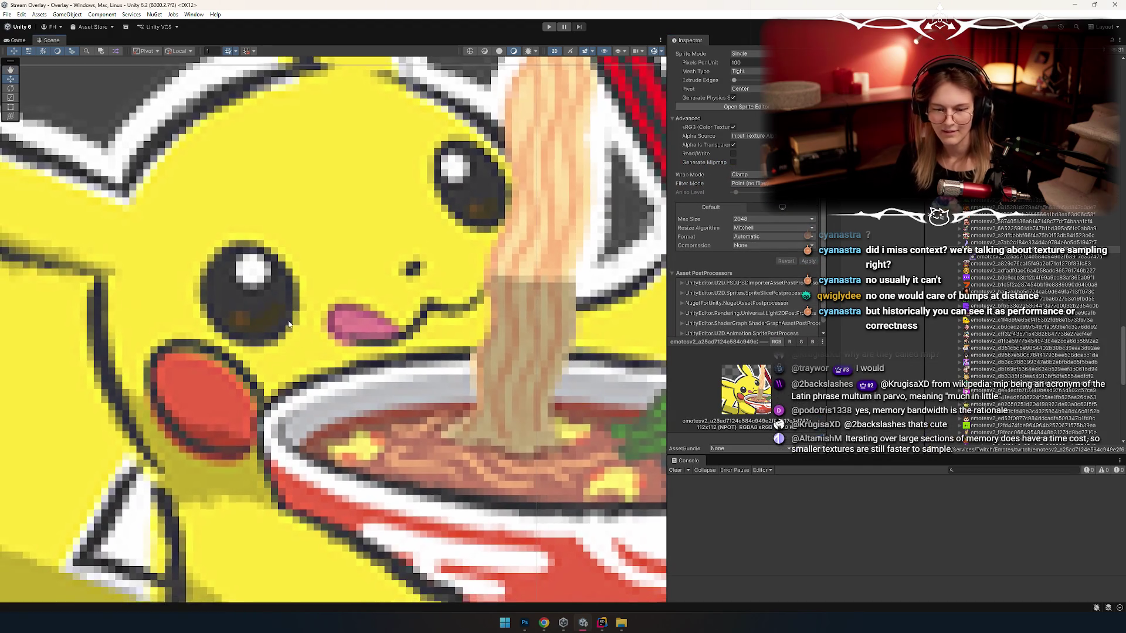
scroll(339, 299, down, 2)
scroll(245, 210, up, 3)
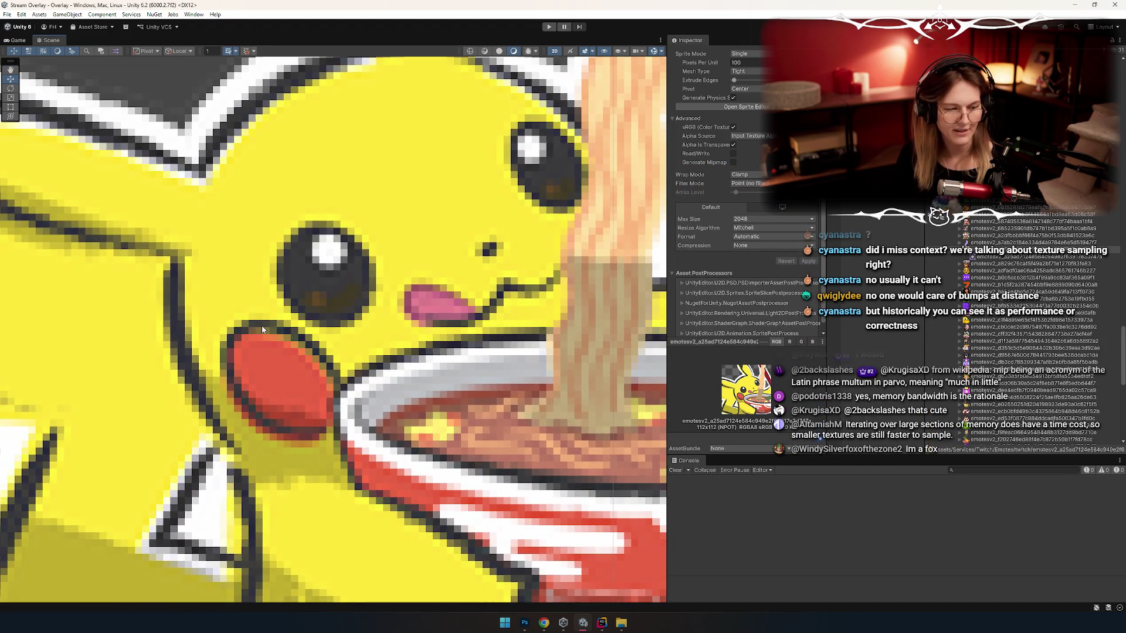
scroll(390, 372, down, 4)
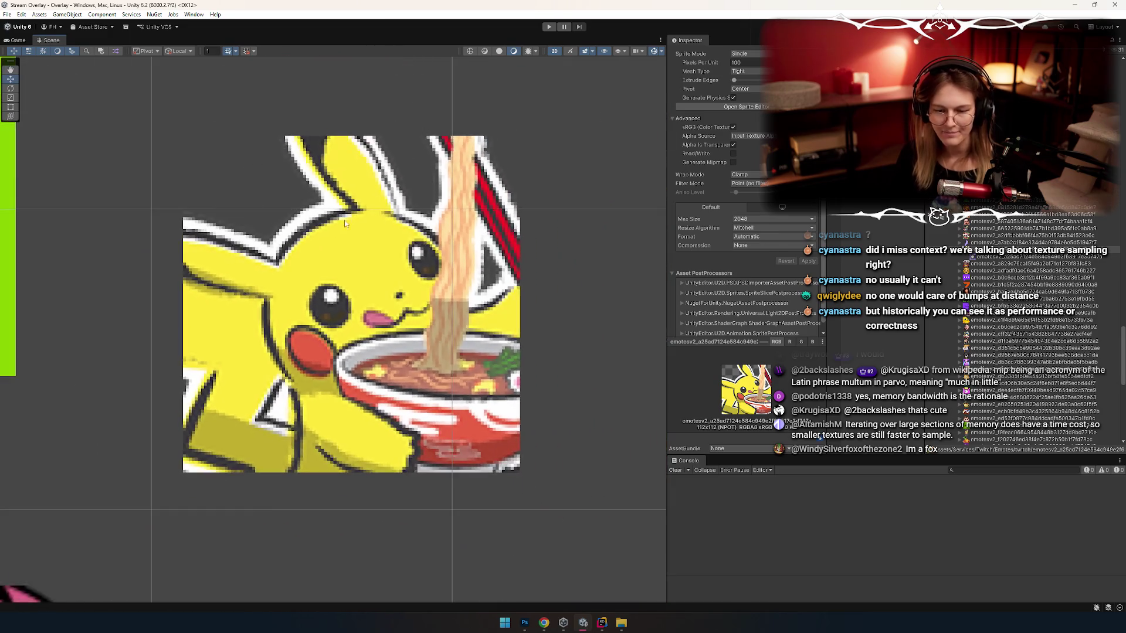
scroll(385, 516, up, 5)
scroll(407, 364, up, 3)
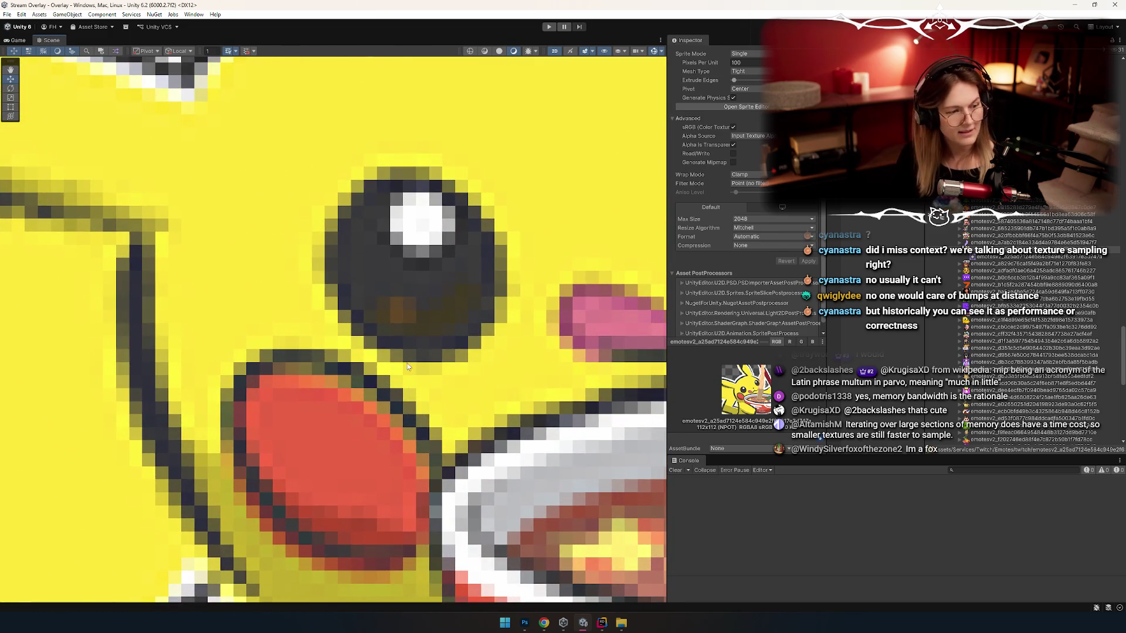
scroll(386, 346, down, 4)
scroll(406, 347, up, 2)
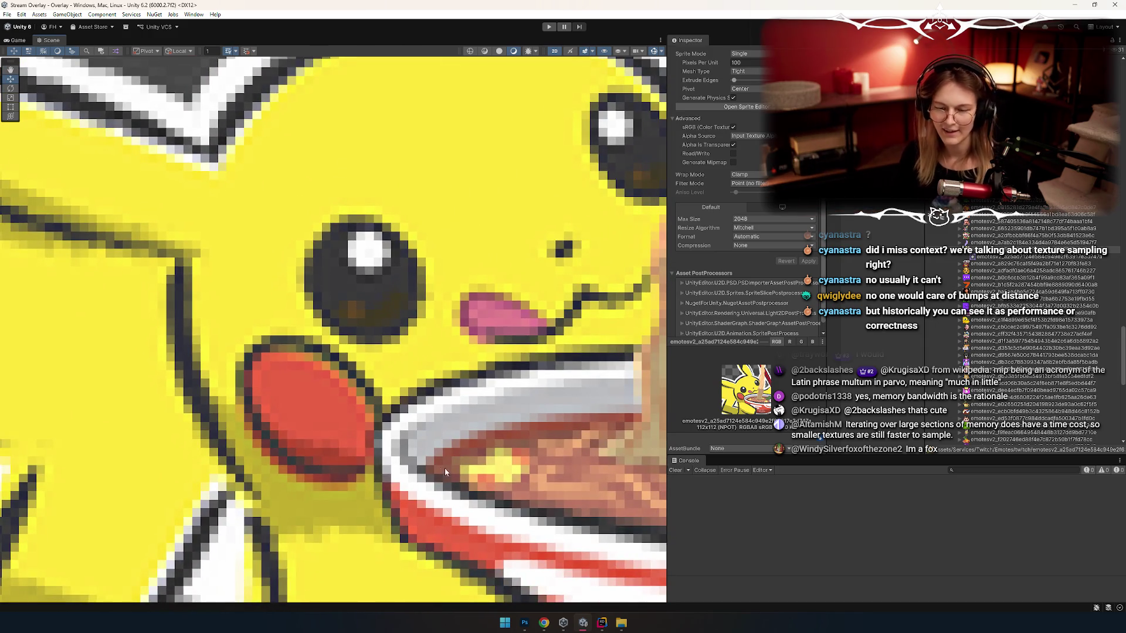
scroll(236, 261, down, 5)
scroll(236, 261, down, 6)
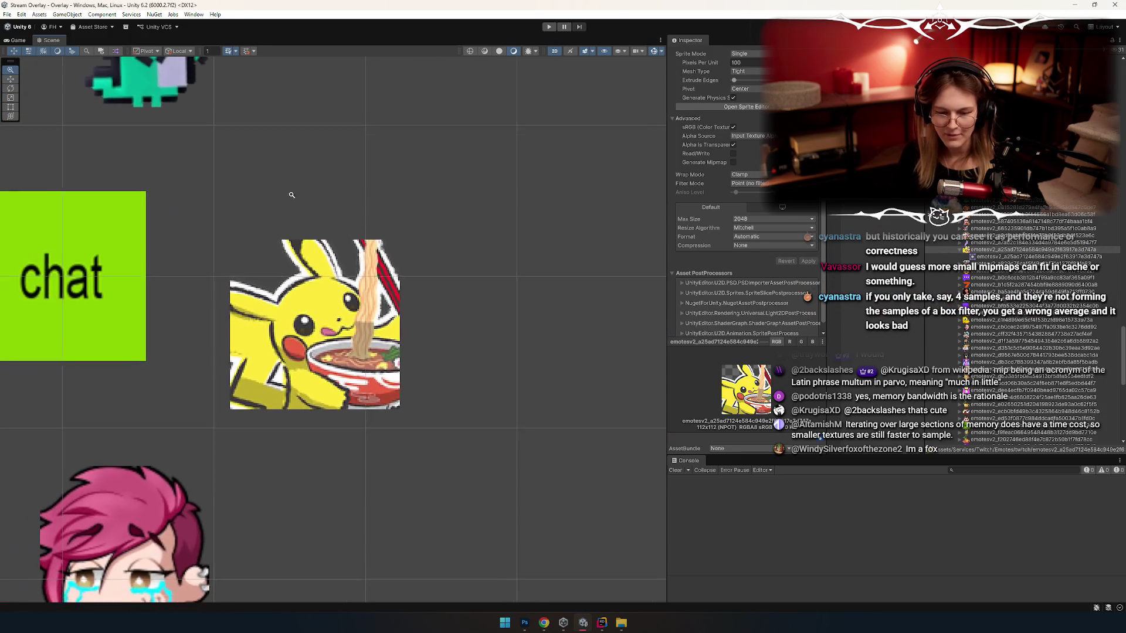
scroll(352, 328, up, 5)
Step: Duplicate the Pikachu sprite, place the copy beside the original and shrink it below half size
click(296, 298)
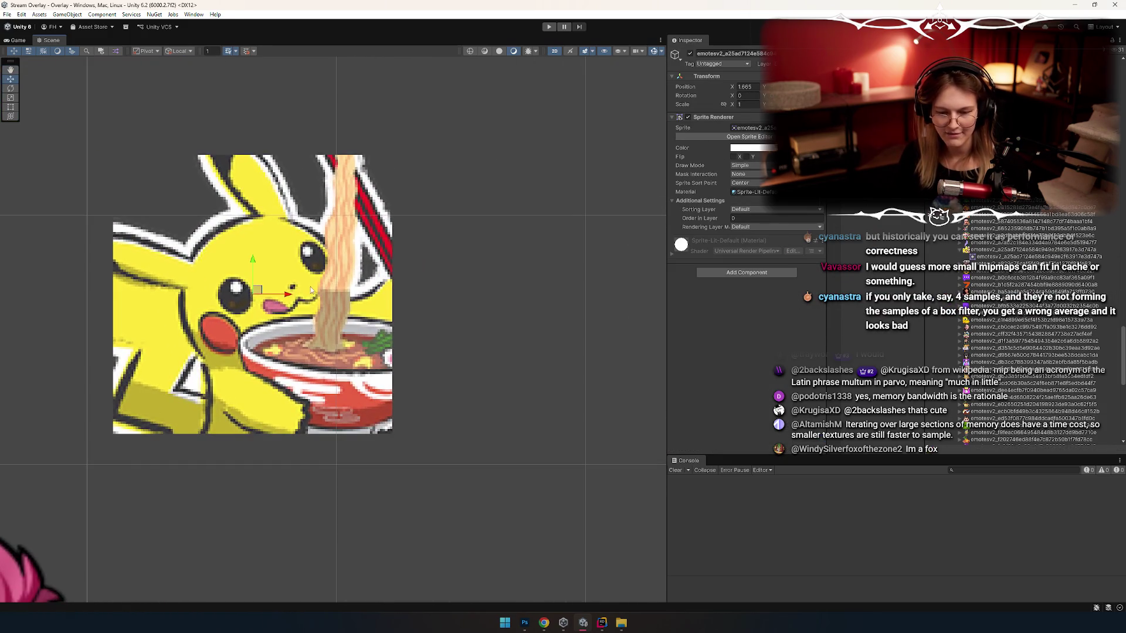
key(ctrl+d)
drag(359, 306, 641, 306)
drag(485, 335, 423, 327)
key(t)
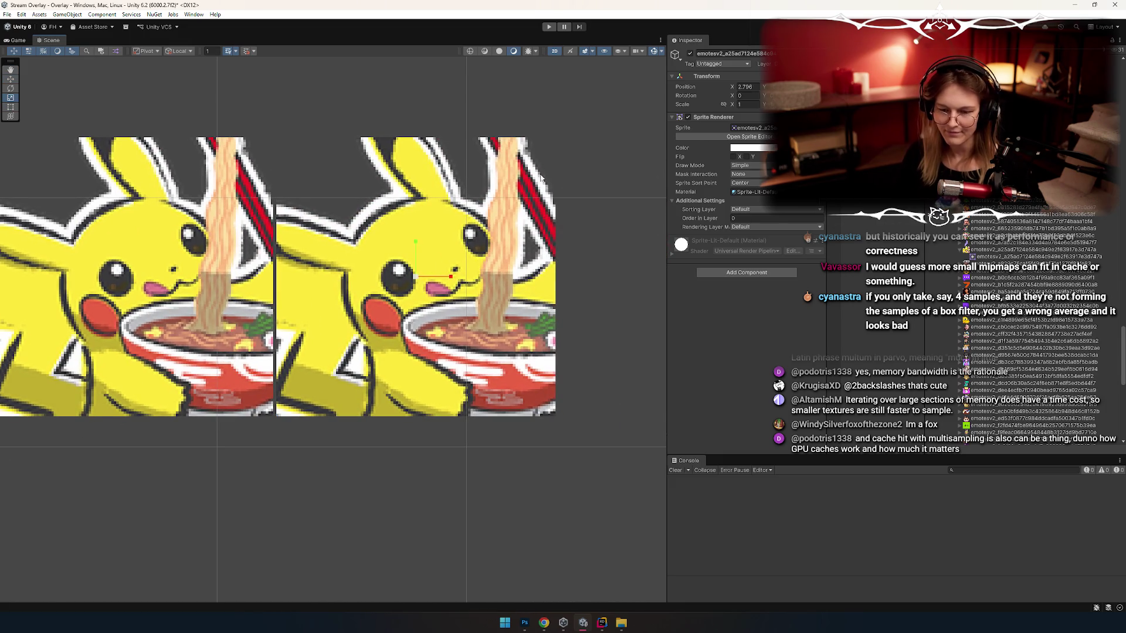
drag(553, 136, 401, 293)
key(w)
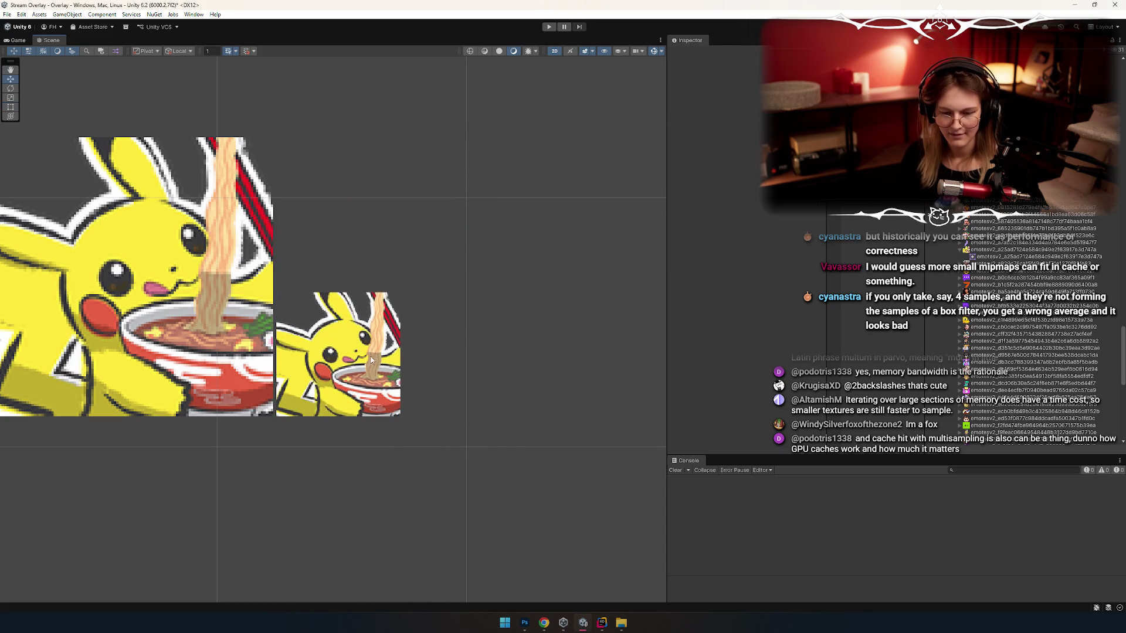
Step: Duplicate the small copy, move it above, and halve its size
key(ctrl+d)
drag(339, 323, 344, 197)
key(t)
mouse_move(401, 168)
mouse_down()
mouse_move(338, 228)
mouse_move(337, 194)
mouse_up()
key(w)
Step: Duplicate once more and halve the top copy again to finish the chain
key(ctrl+d)
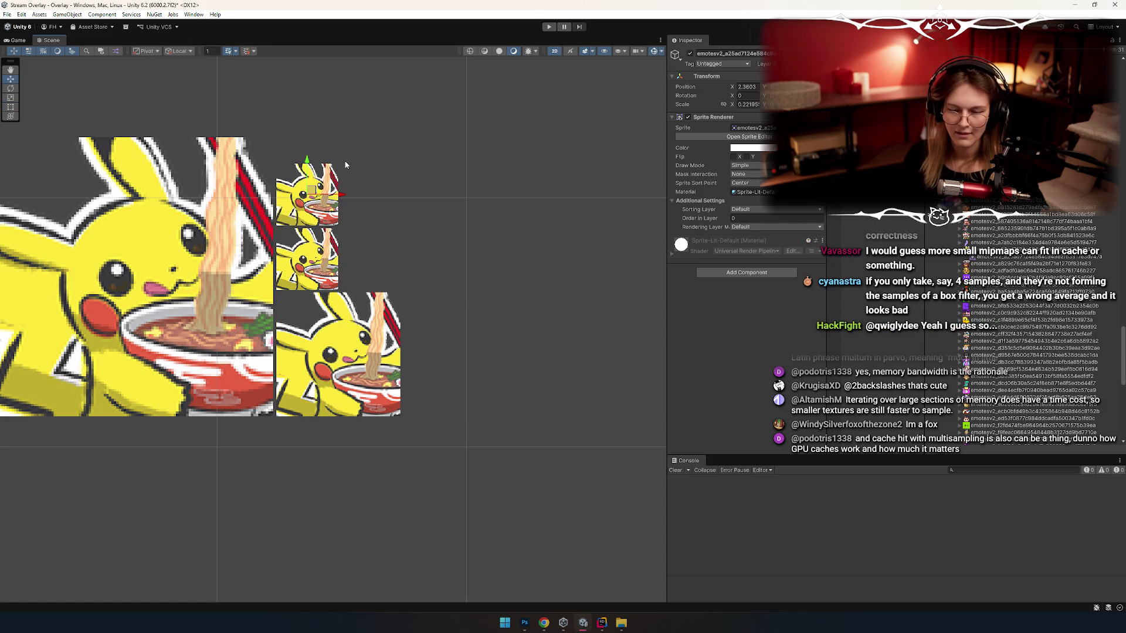
key(t)
drag(341, 164, 299, 185)
key(w)
key(2)
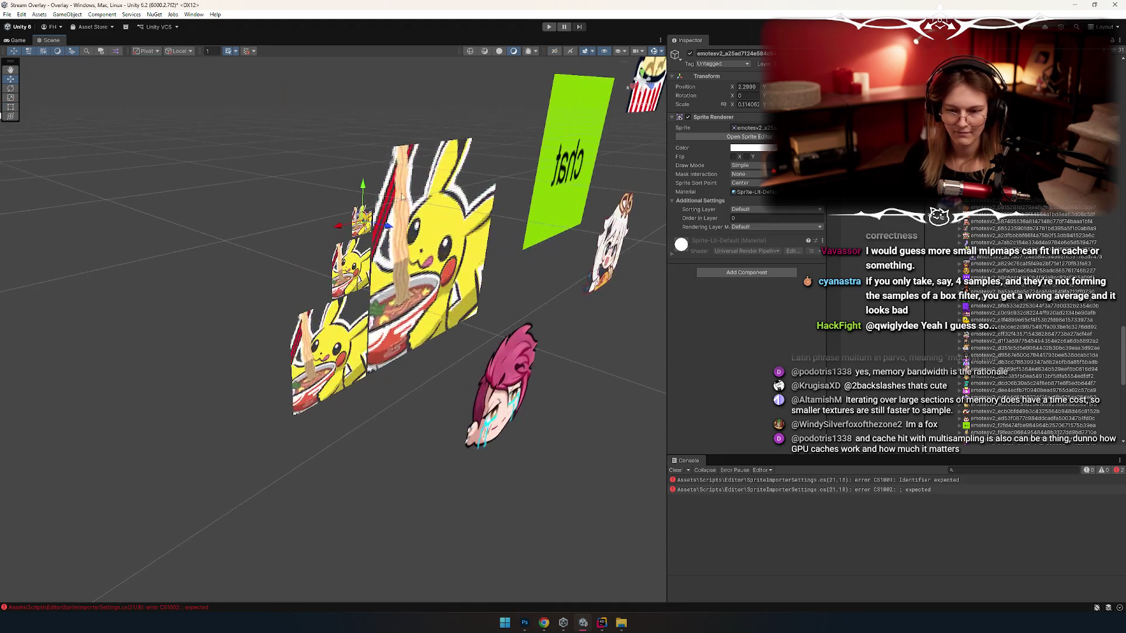
Step: Frame and orbit around the small Pikachu copy, then snap to the head-on Back view
key(f)
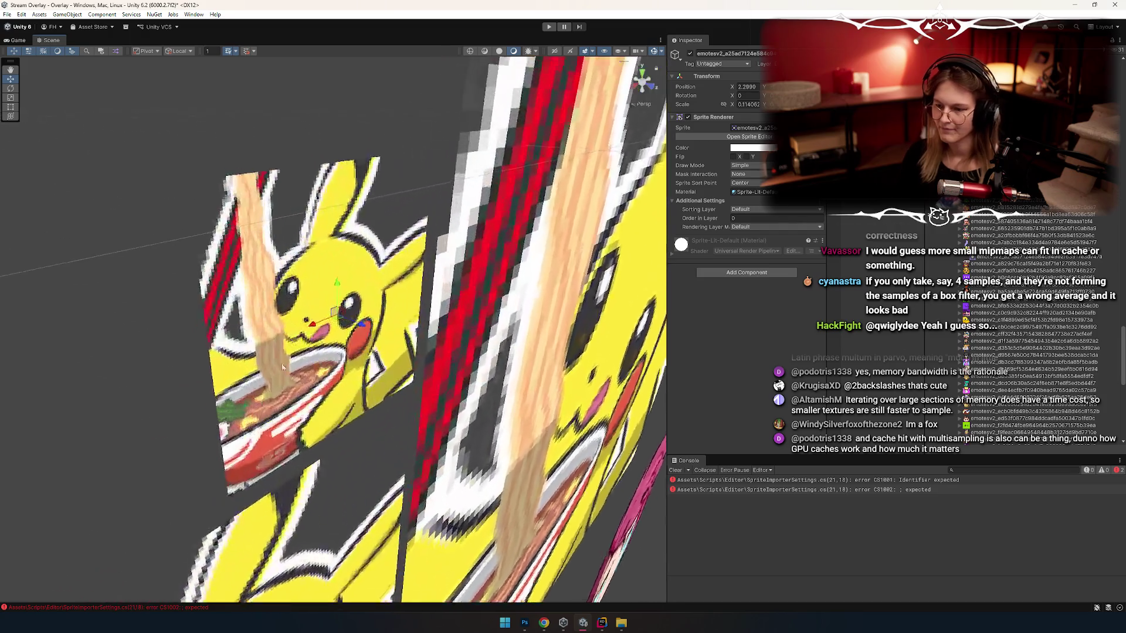
scroll(442, 287, down, 10)
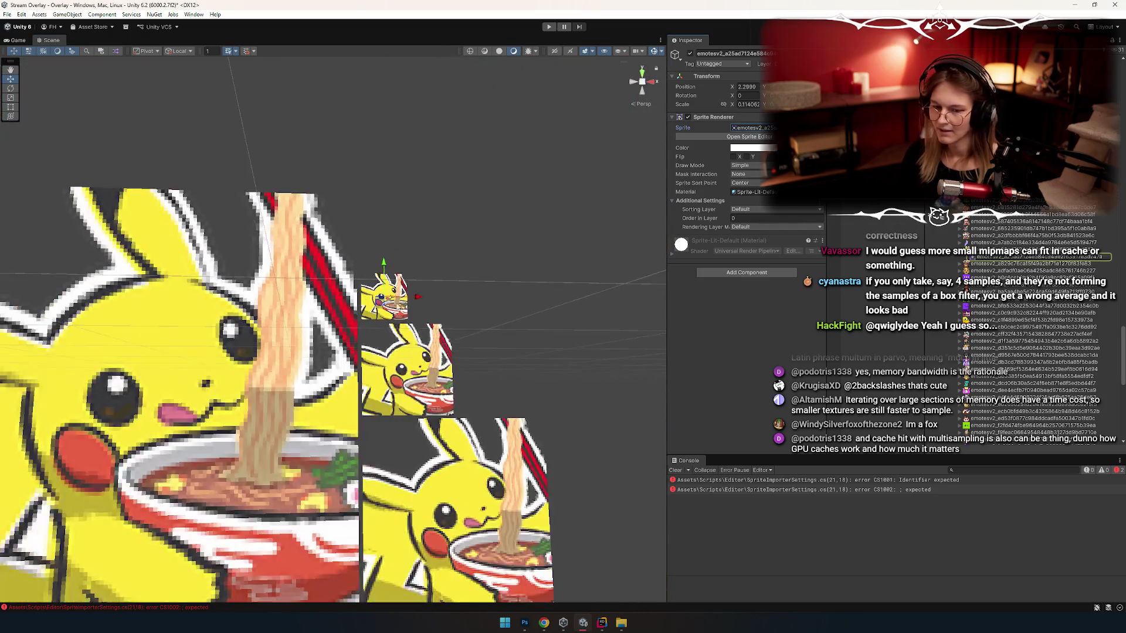
scroll(468, 302, down, 5)
mouse_move(468, 301)
mouse_down()
mouse_move(460, 322)
mouse_move(478, 329)
mouse_move(658, 134)
mouse_up()
click(651, 88)
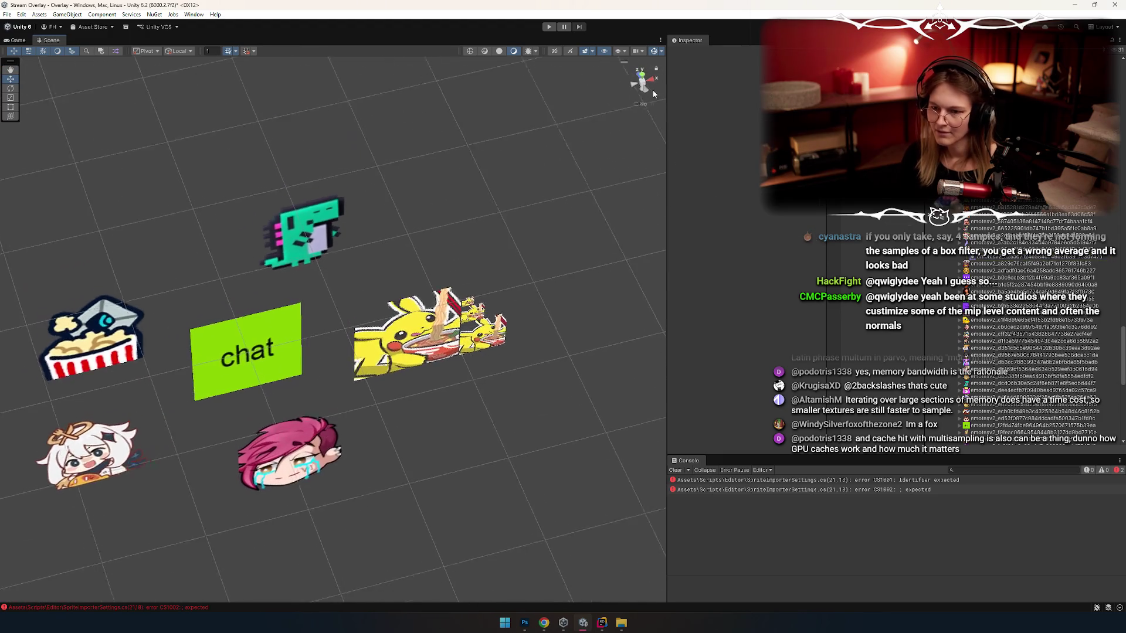
scroll(457, 312, up, 5)
Step: Select the tiny Pikachu sprite and inspect its emote texture's import settings
click(355, 290)
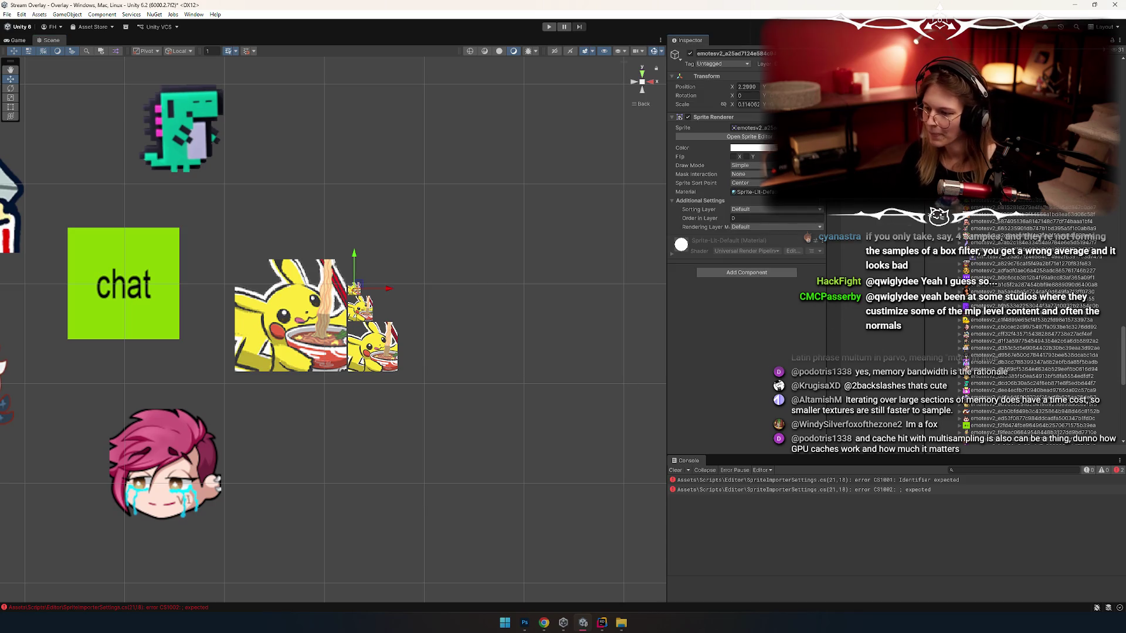
double_click(751, 128)
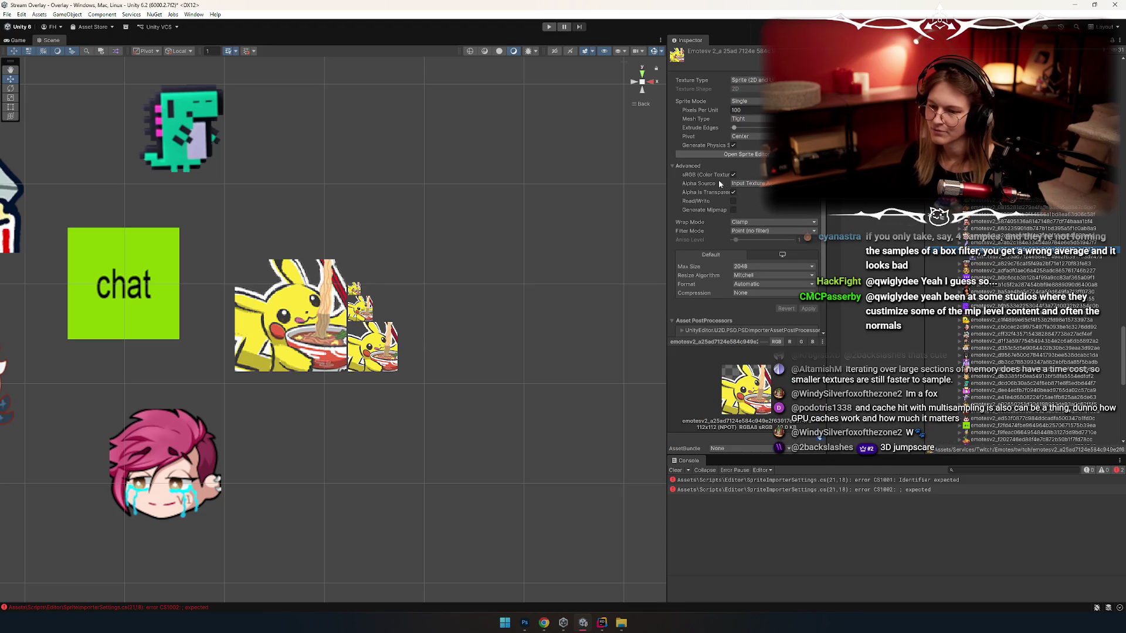
scroll(708, 177, down, 2)
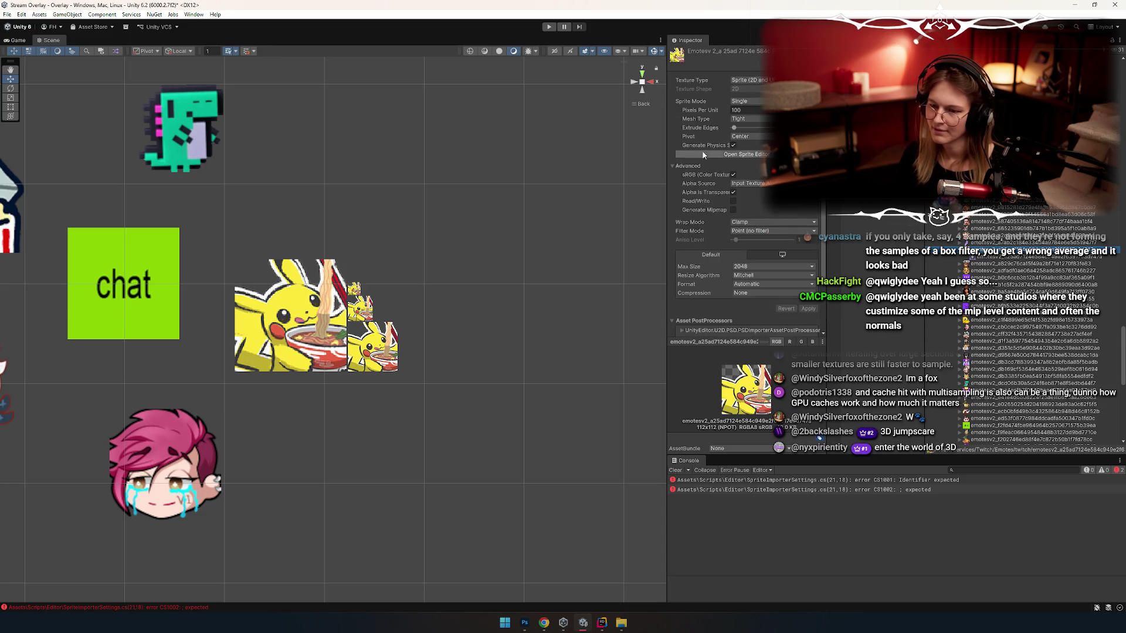
click(465, 346)
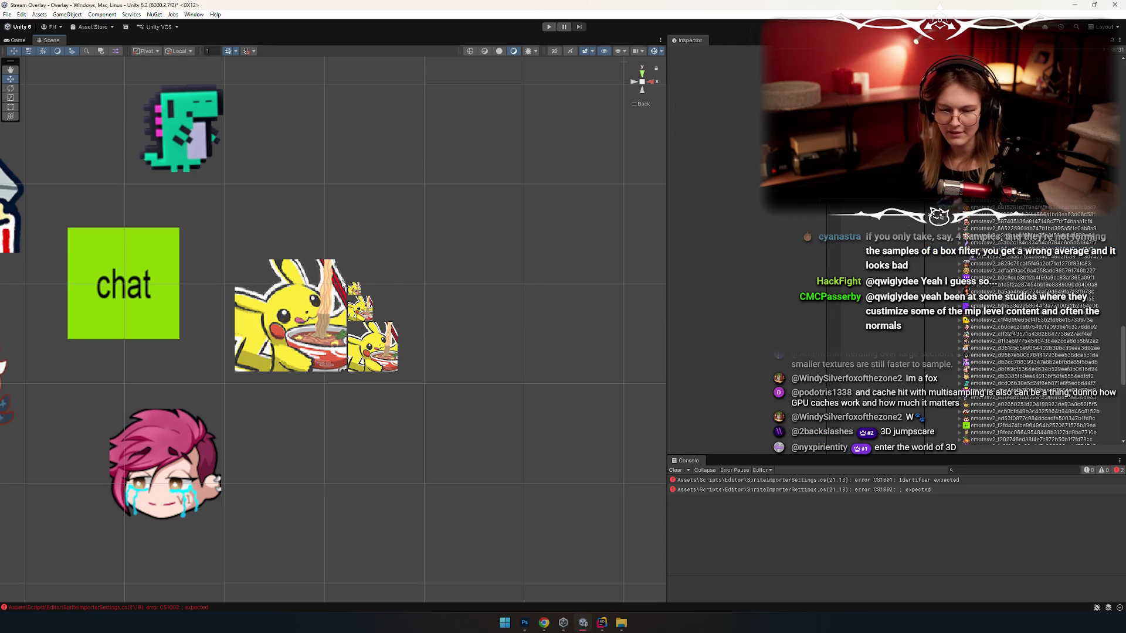
Step: Nudge the smallest Pikachu copy upward and recentre the scene view
click(355, 289)
mouse_move(354, 256)
mouse_down()
mouse_move(354, 241)
mouse_move(352, 270)
mouse_up()
key(e)
key(t)
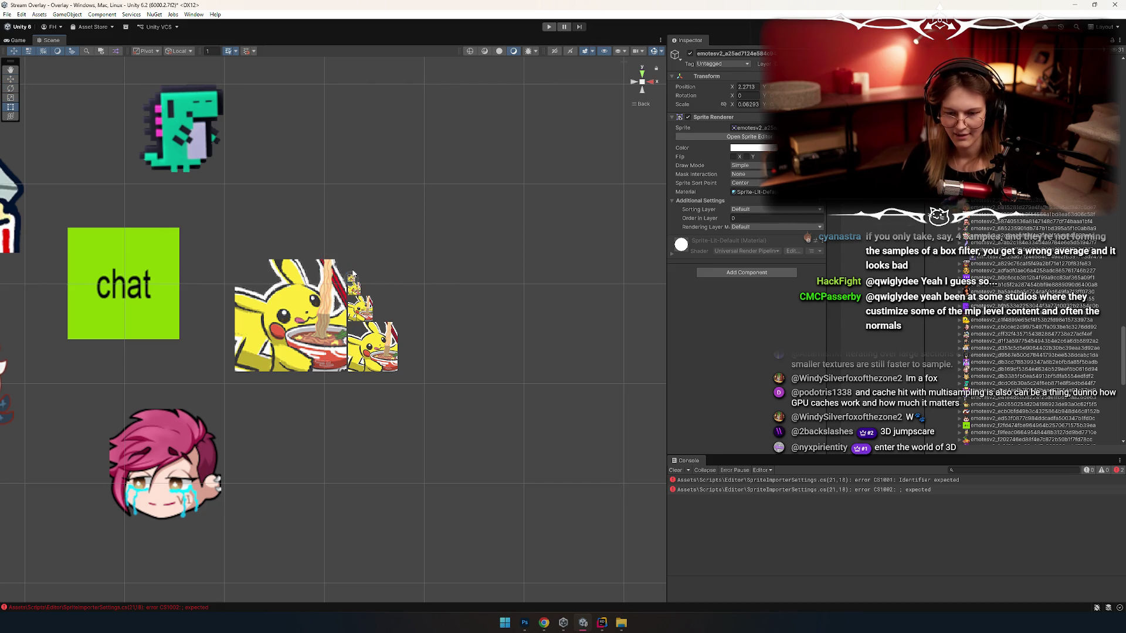
key(w)
click(480, 348)
drag(428, 407, 462, 382)
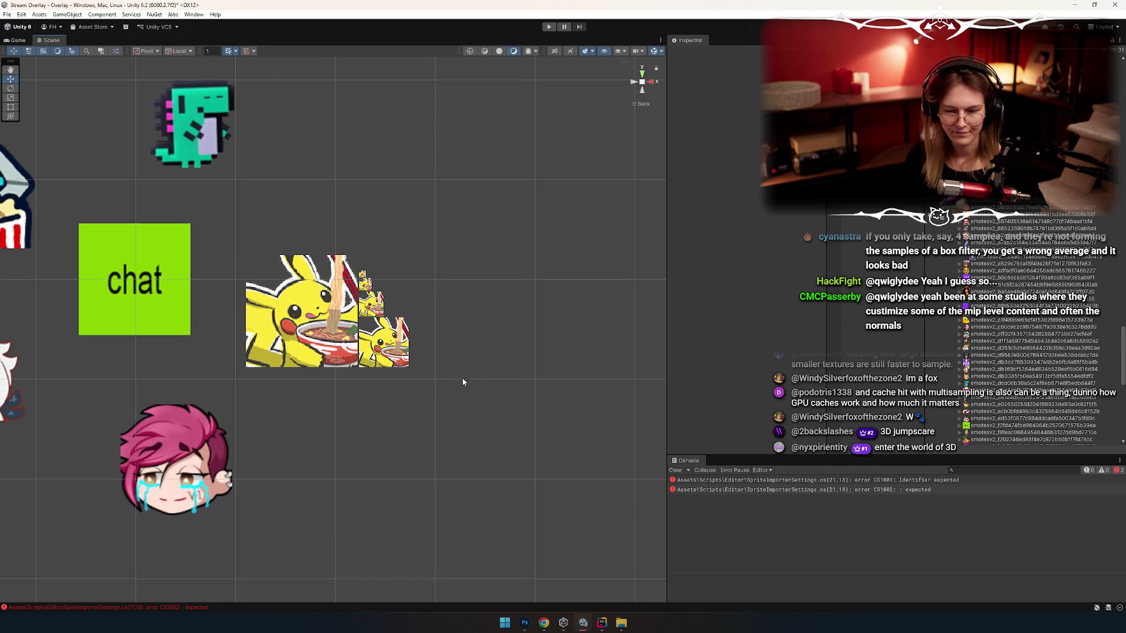
Step: Snip the row of Pikachu sprites and paste it into a new Photoshop document
key(super+shift+s)
mouse_move(235, 241)
mouse_down()
mouse_move(448, 383)
mouse_move(423, 382)
mouse_up()
click(525, 622)
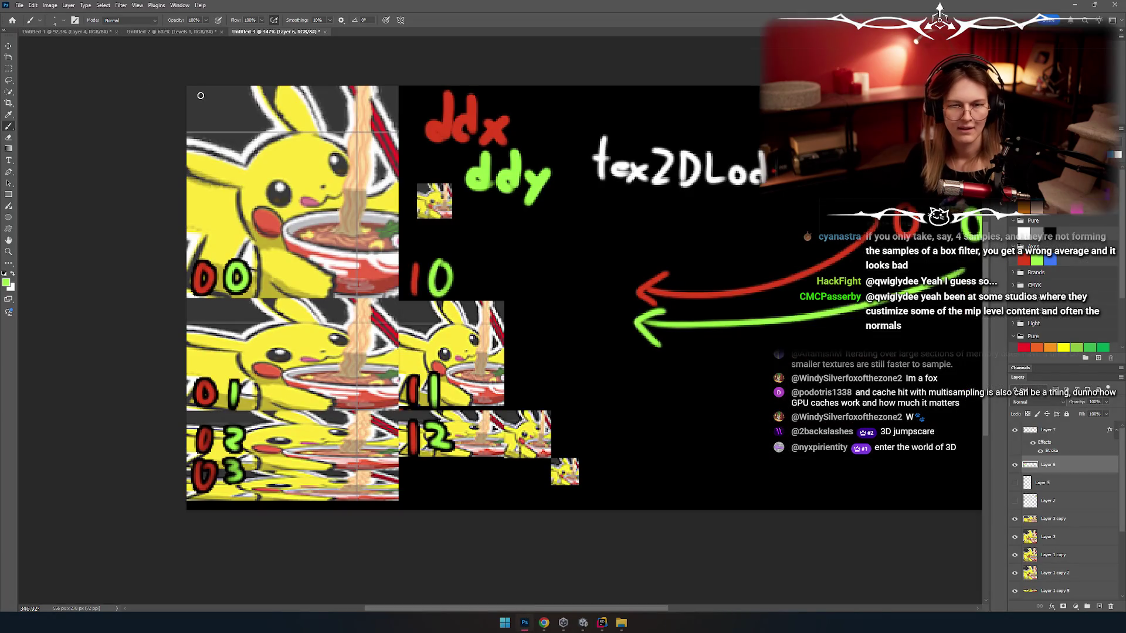
drag(524, 340, 435, 324)
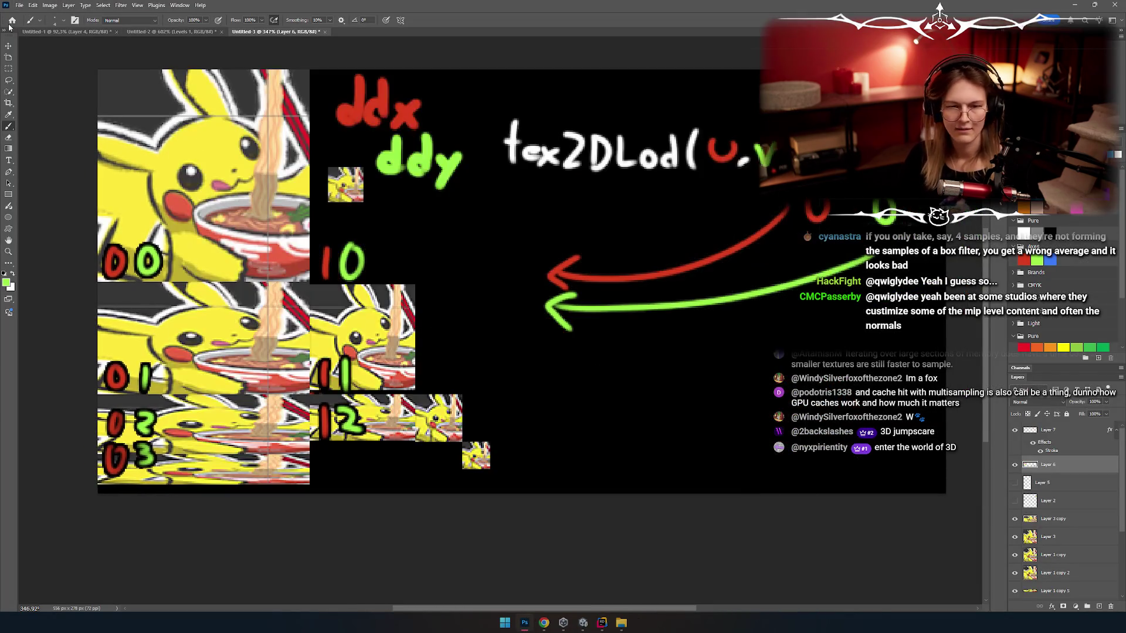
click(19, 4)
click(26, 18)
click(677, 433)
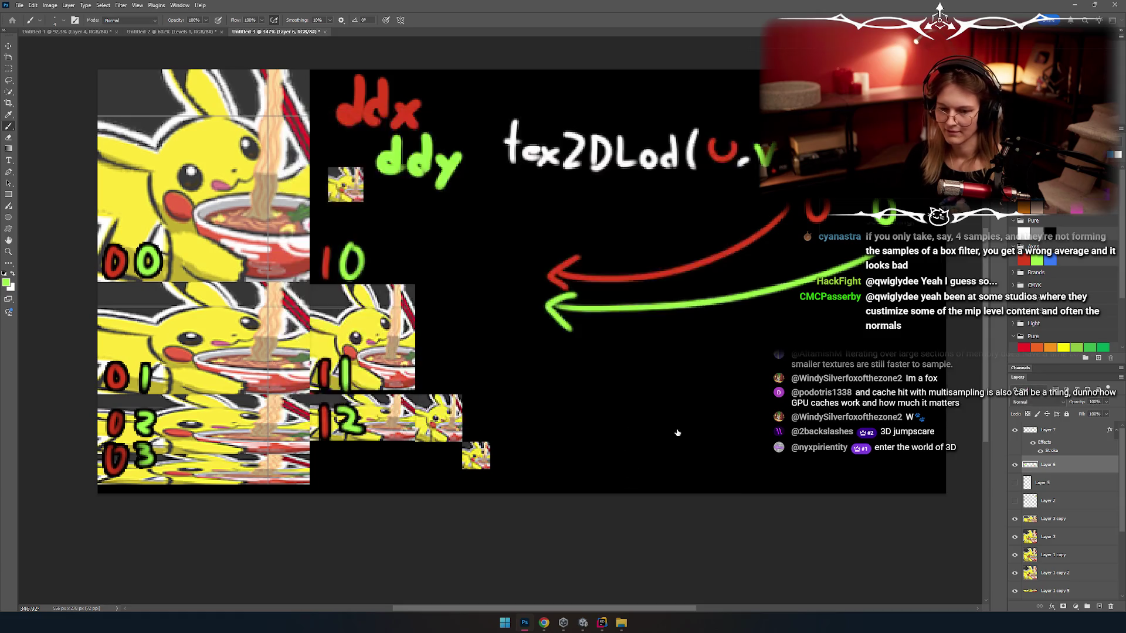
key(ctrl+v)
Step: Back in Unity, open the Pikachu emote texture's import settings
key(alt+Tab)
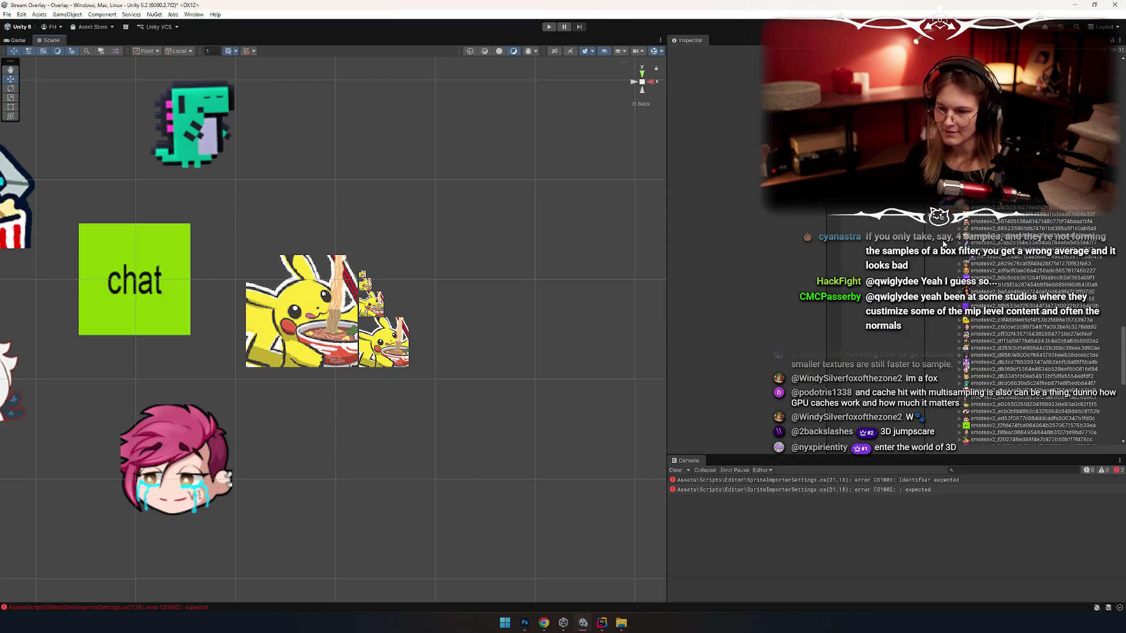
click(999, 257)
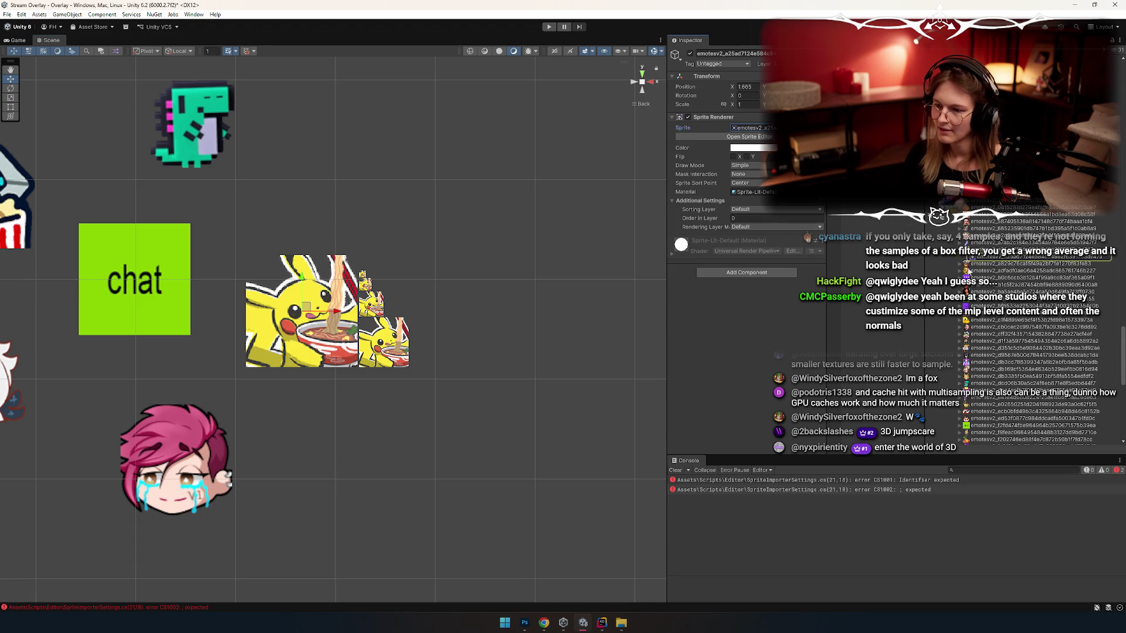
click(1000, 252)
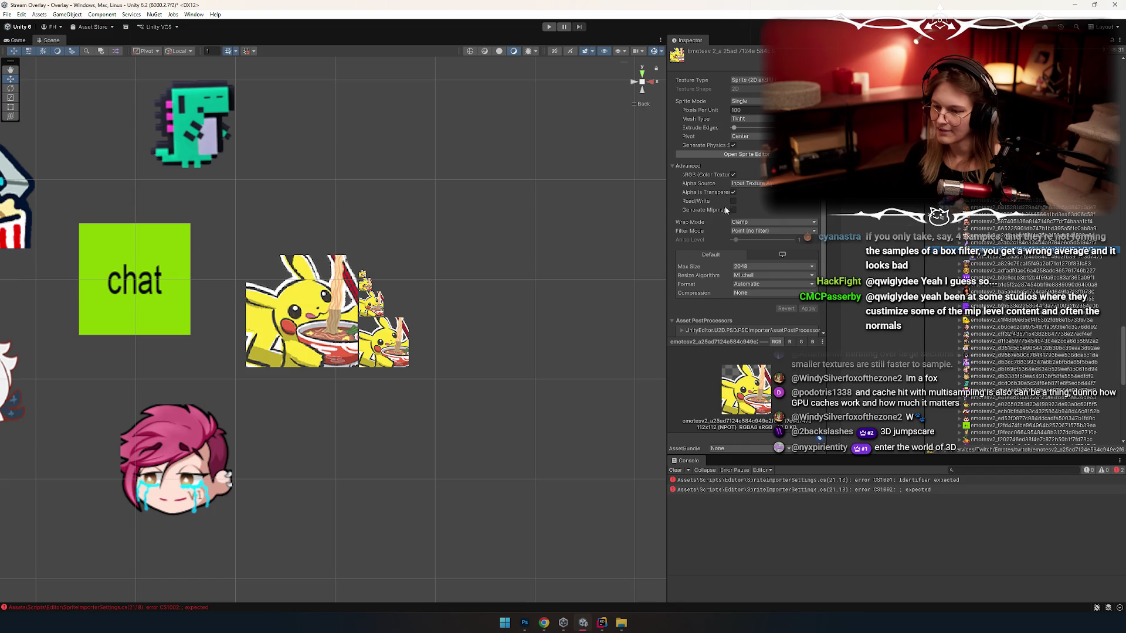
Step: Set the emote texture's Filter Mode to Bilinear and apply
click(747, 232)
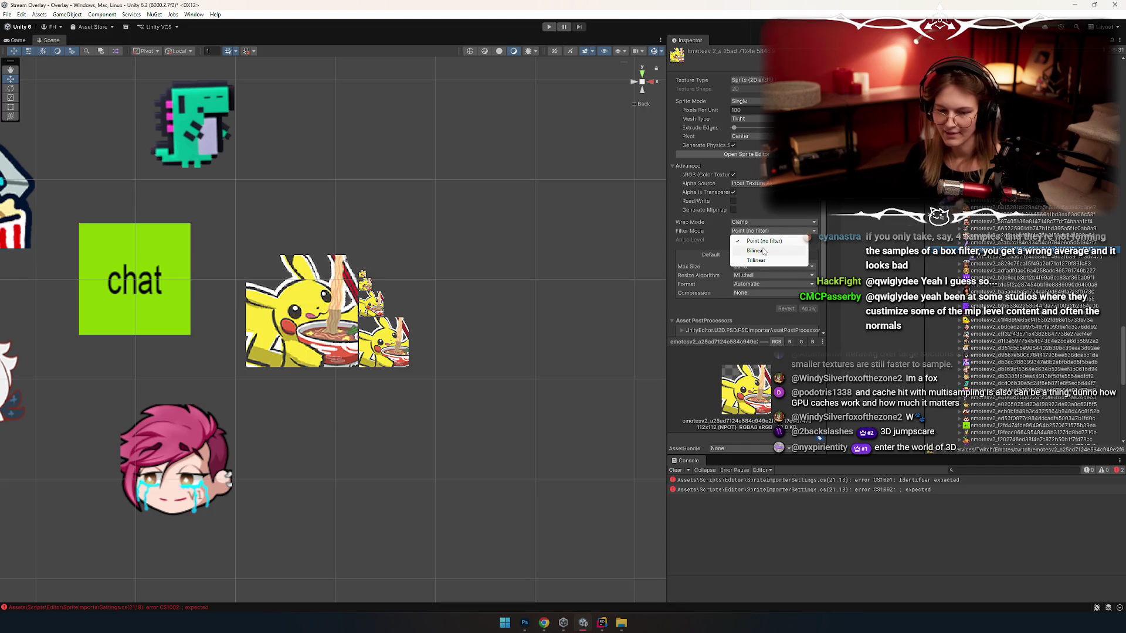
click(763, 250)
click(809, 310)
Step: Capture the bilinear-filtered sprites and paste them as a new layer in Photoshop
key(super+shift+s)
mouse_move(239, 245)
mouse_down()
mouse_move(448, 402)
mouse_move(418, 378)
mouse_up()
key(alt+Tab)
key(ctrl+v)
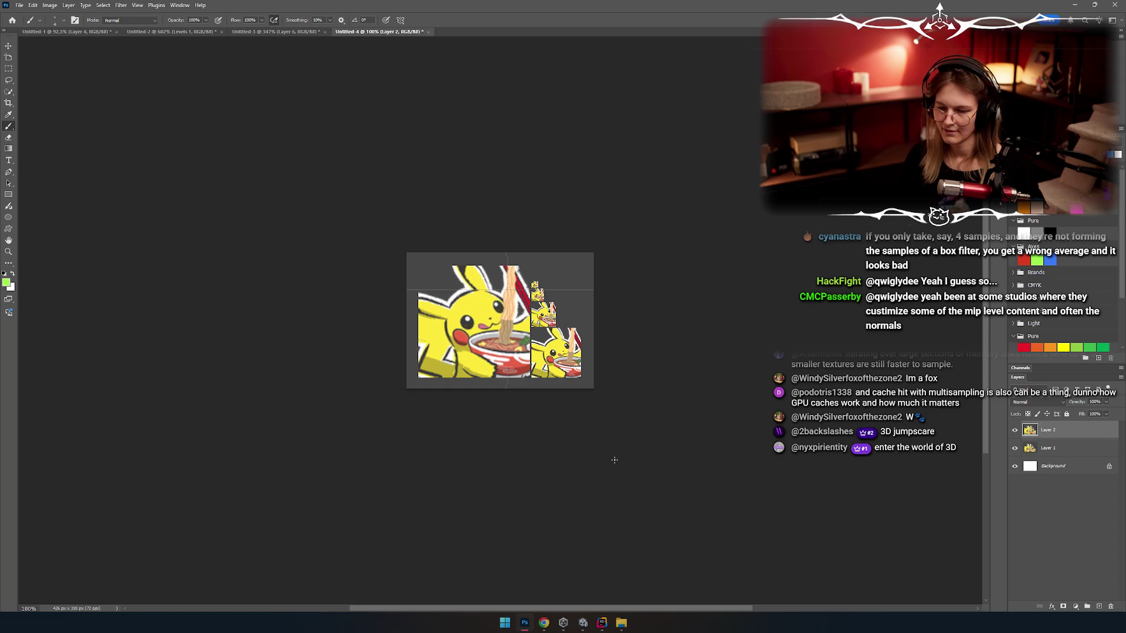
key(alt+Tab)
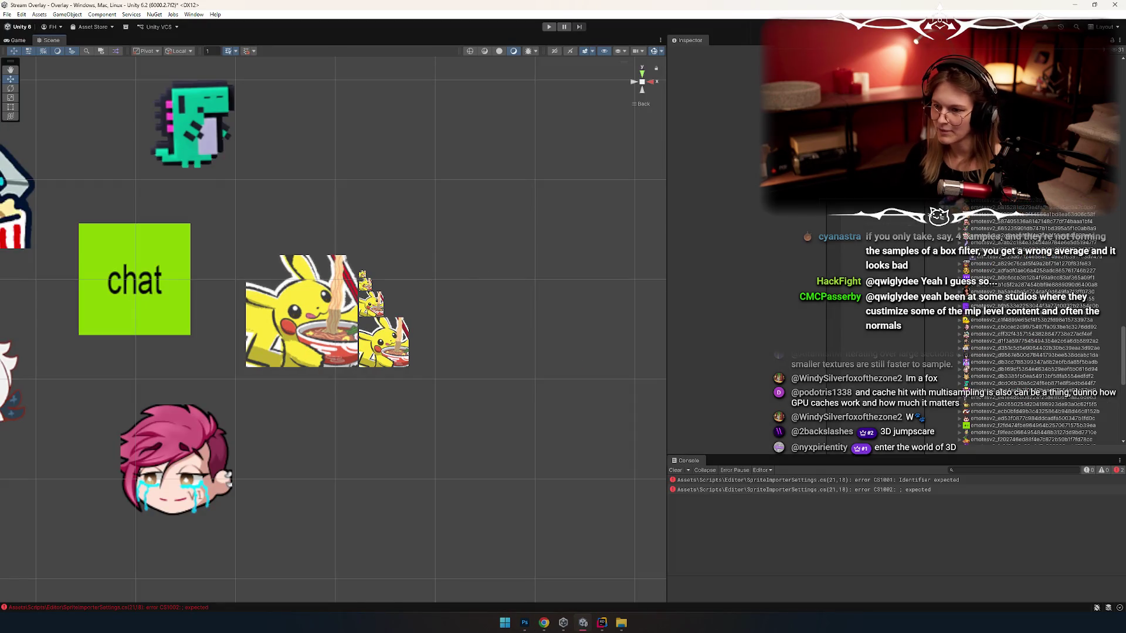
Step: Turn on Generate Mipmap for the parent emote texture
click(1014, 260)
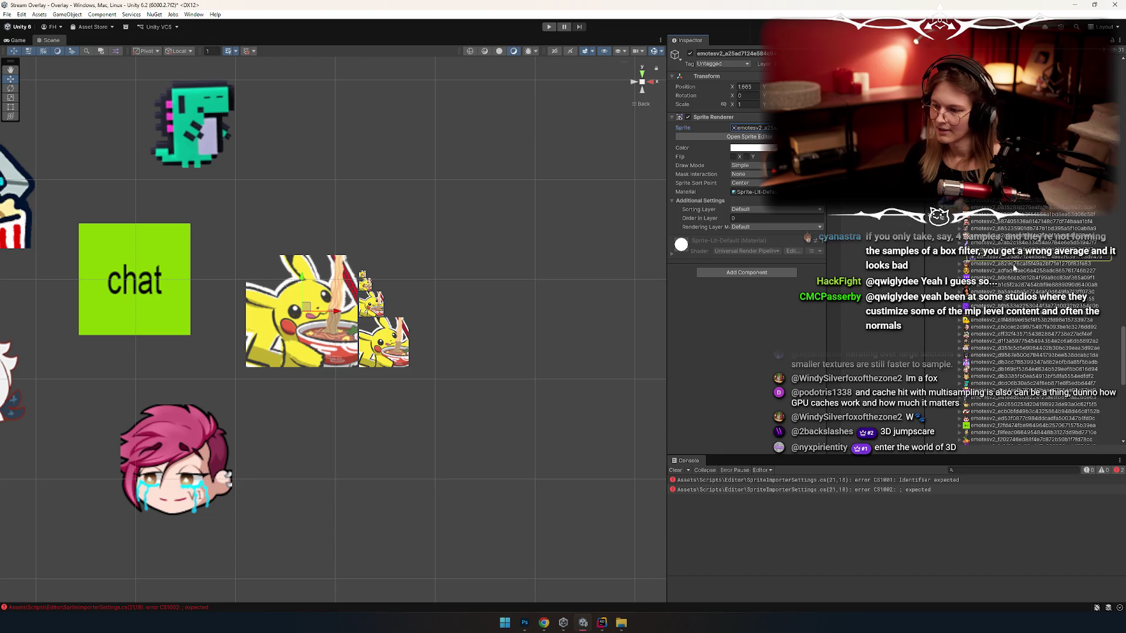
click(1009, 251)
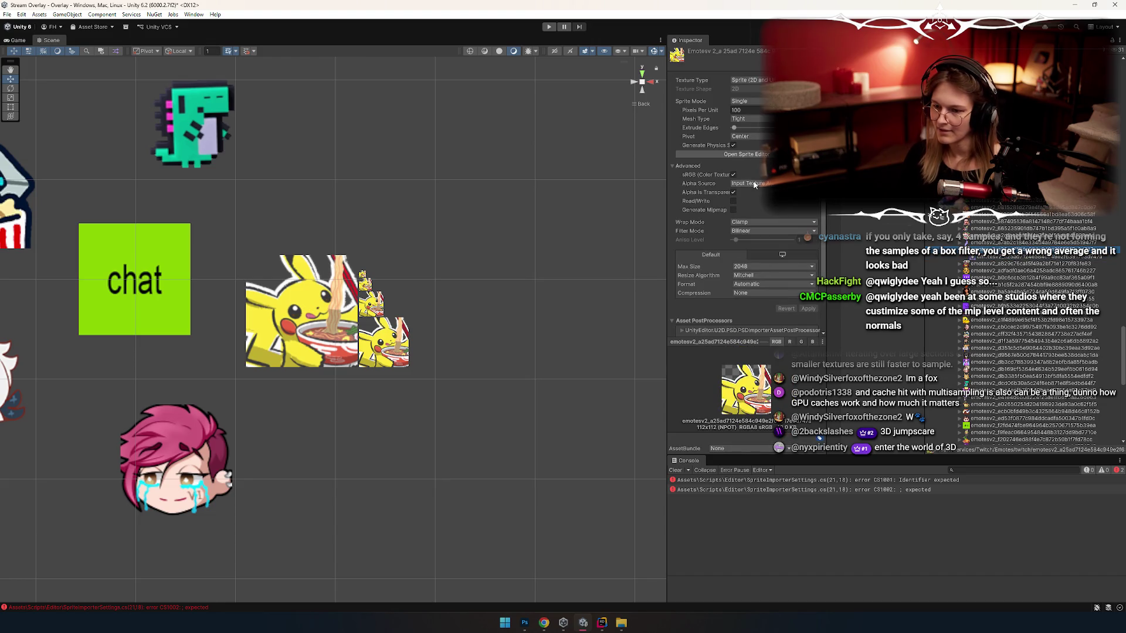
click(733, 210)
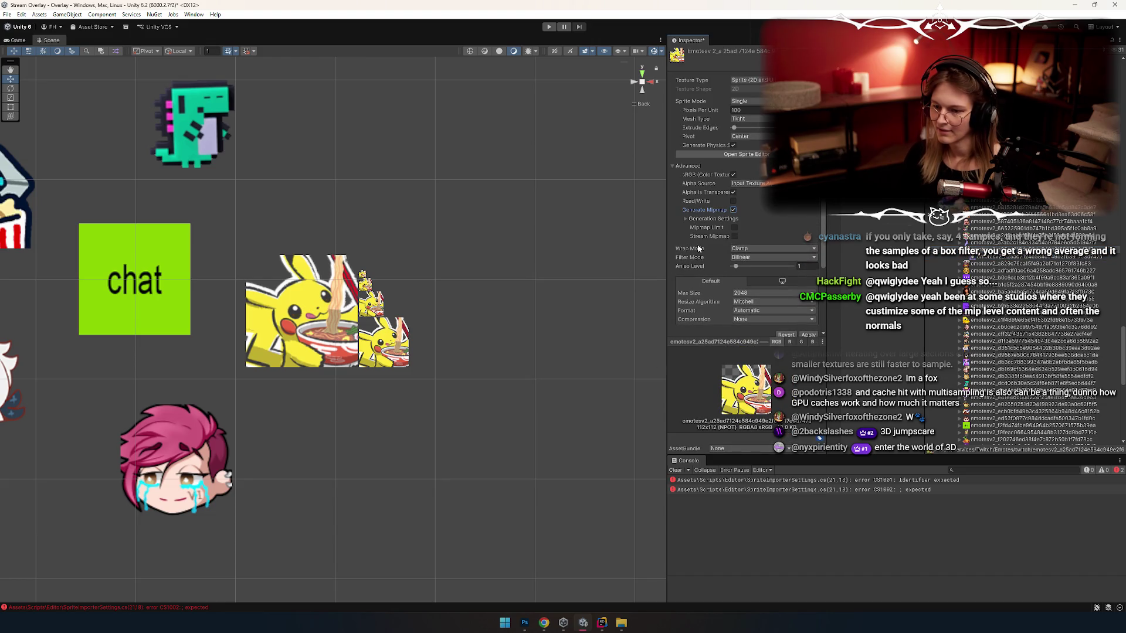
scroll(721, 231, down, 2)
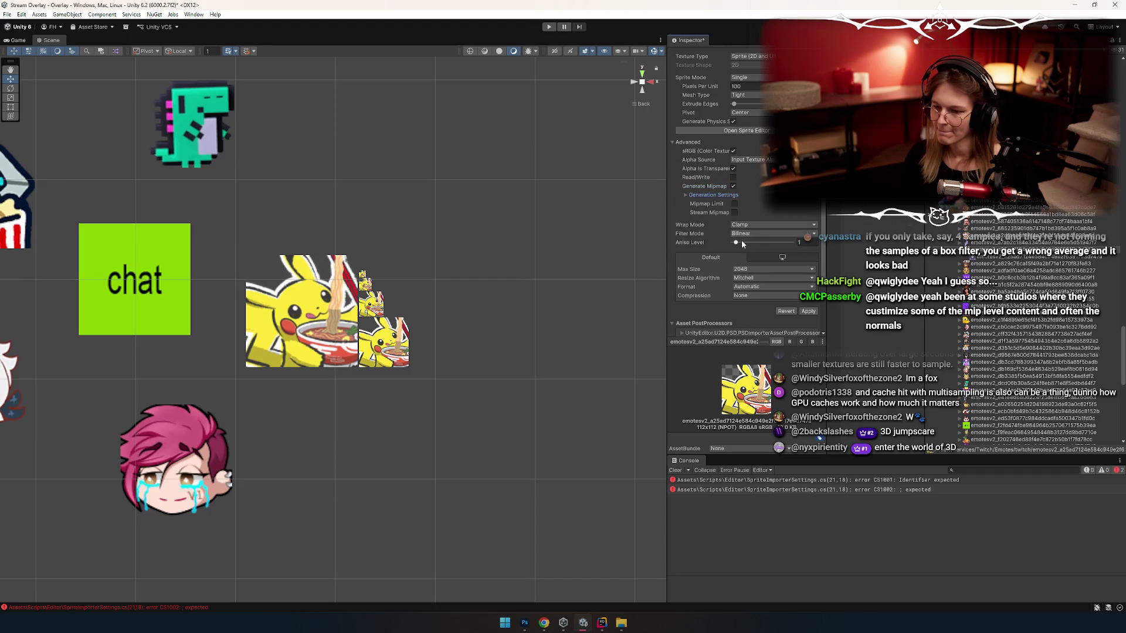
click(522, 376)
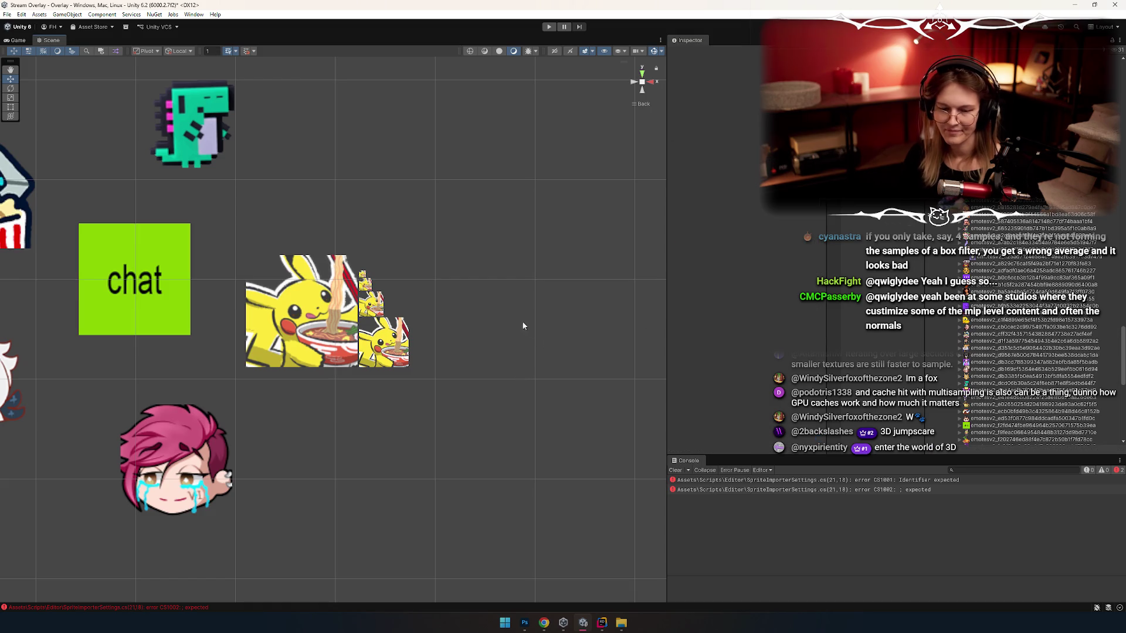
key(alt+Tab)
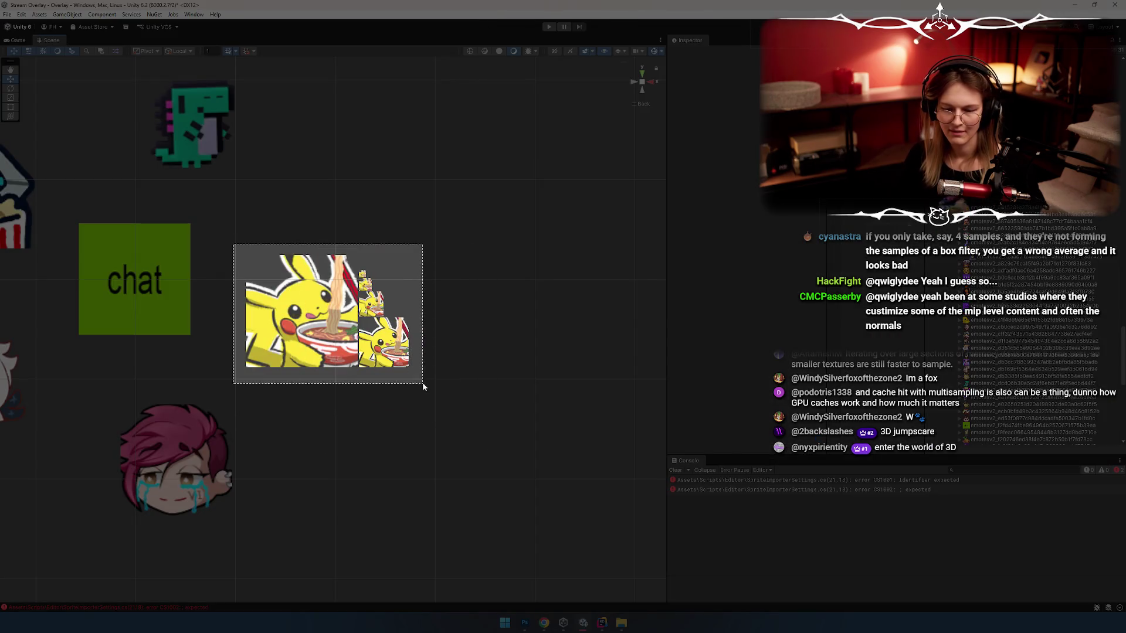
Step: Paste the mipmapped capture as Layer 3 in Untitled-4 and zoom into the tiny pixelated mips
key(ctrl+v)
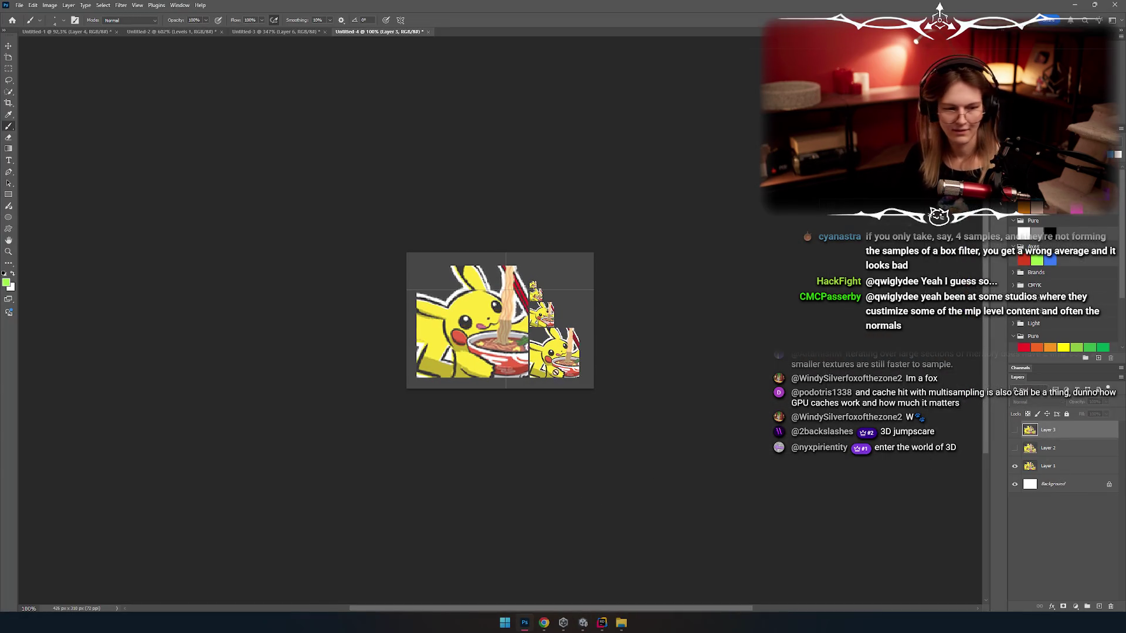
scroll(516, 339, up, 8)
scroll(323, 298, down, 3)
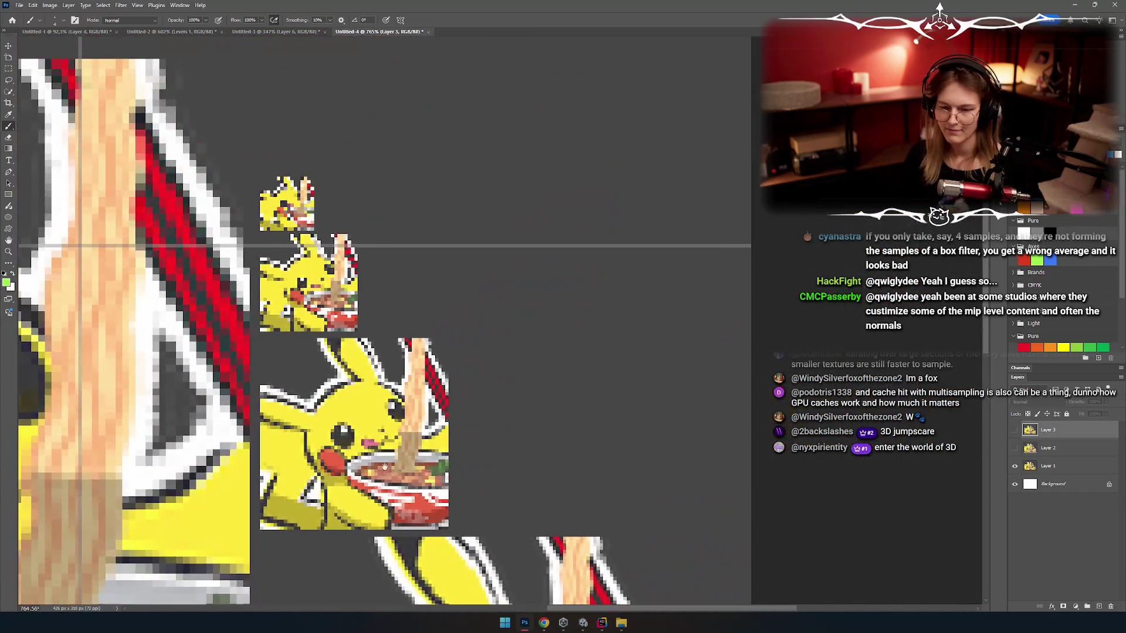
key(ctrl+Tab)
key(ctrl+Tab)
key(ctrl+Tab)
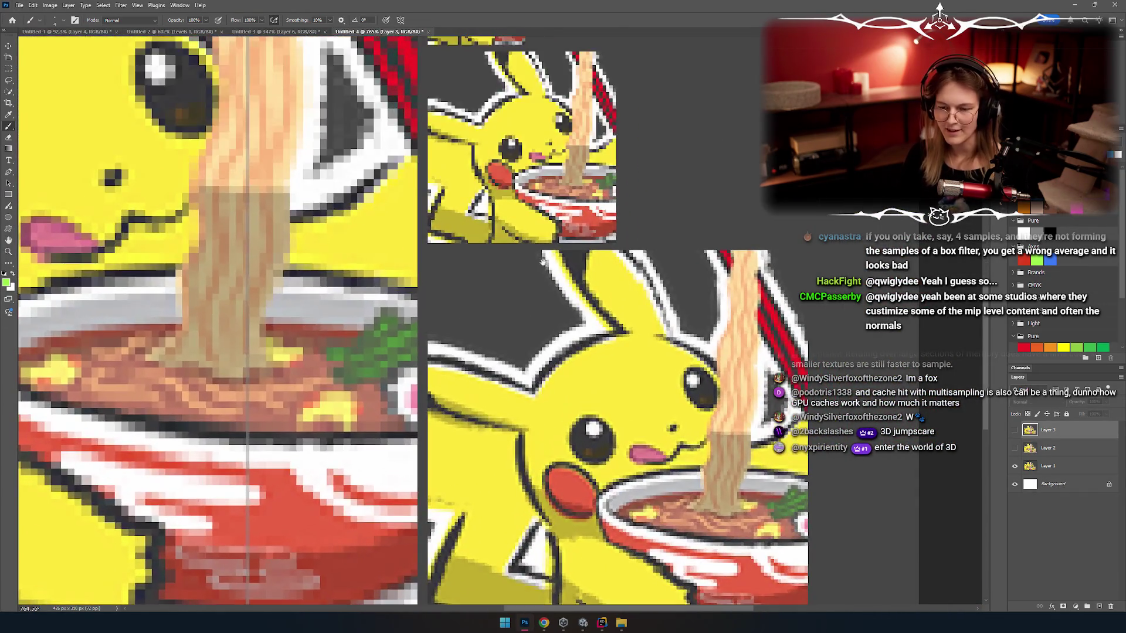
scroll(480, 368, up, 4)
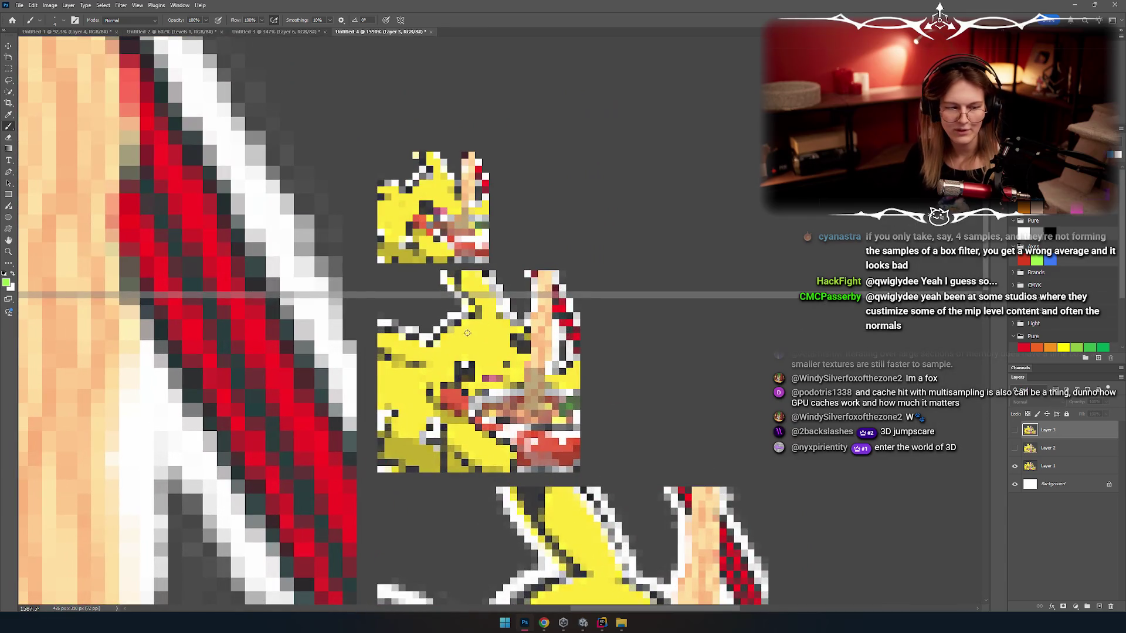
key(ctrl+Tab)
key(ctrl+Tab)
key(ctrl+Tab)
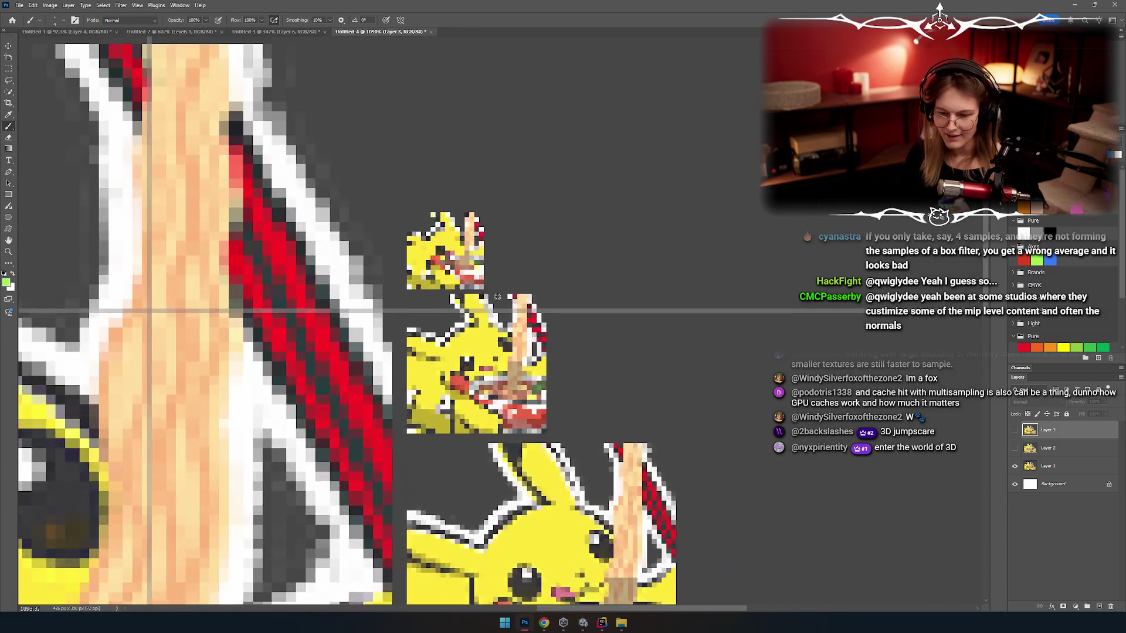
scroll(487, 308, up, 2)
scroll(487, 307, down, 2)
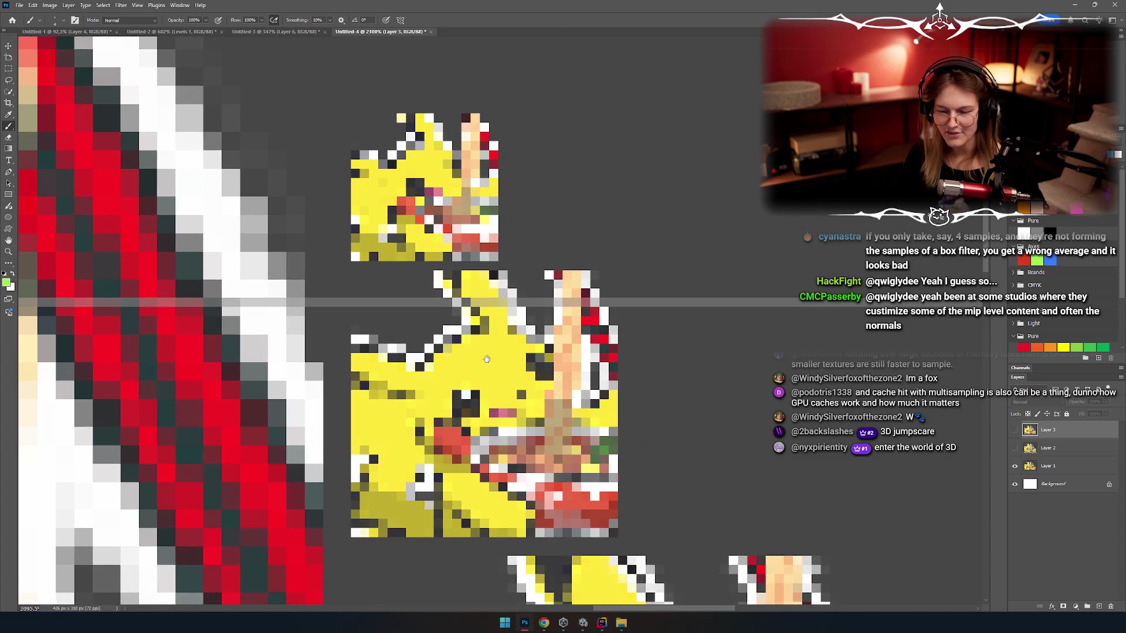
scroll(496, 424, up, 4)
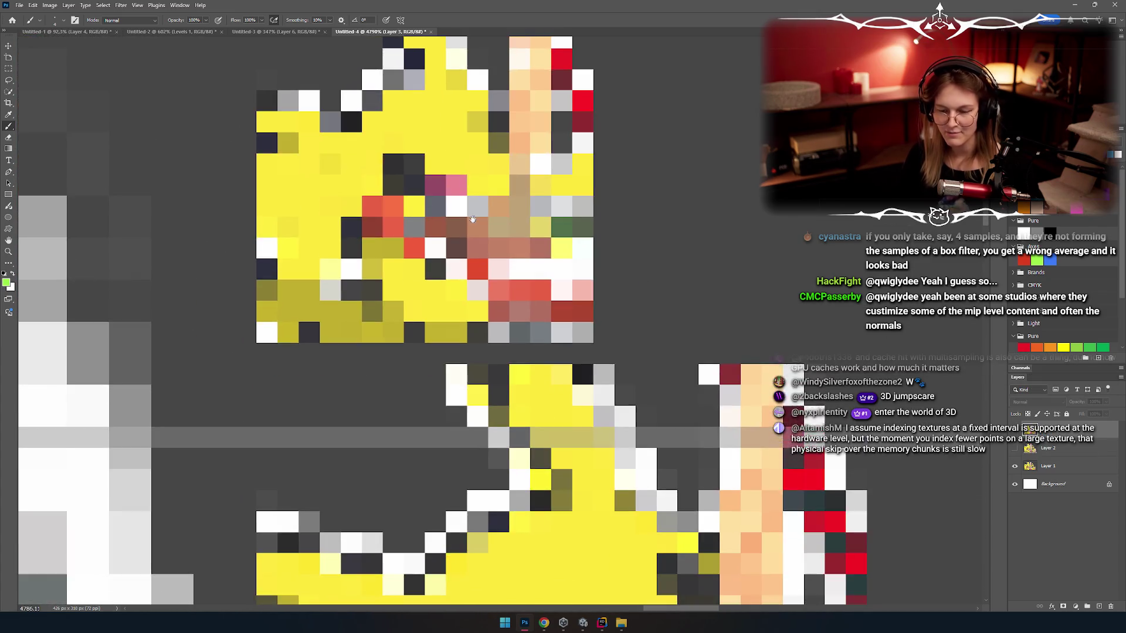
drag(473, 220, 452, 306)
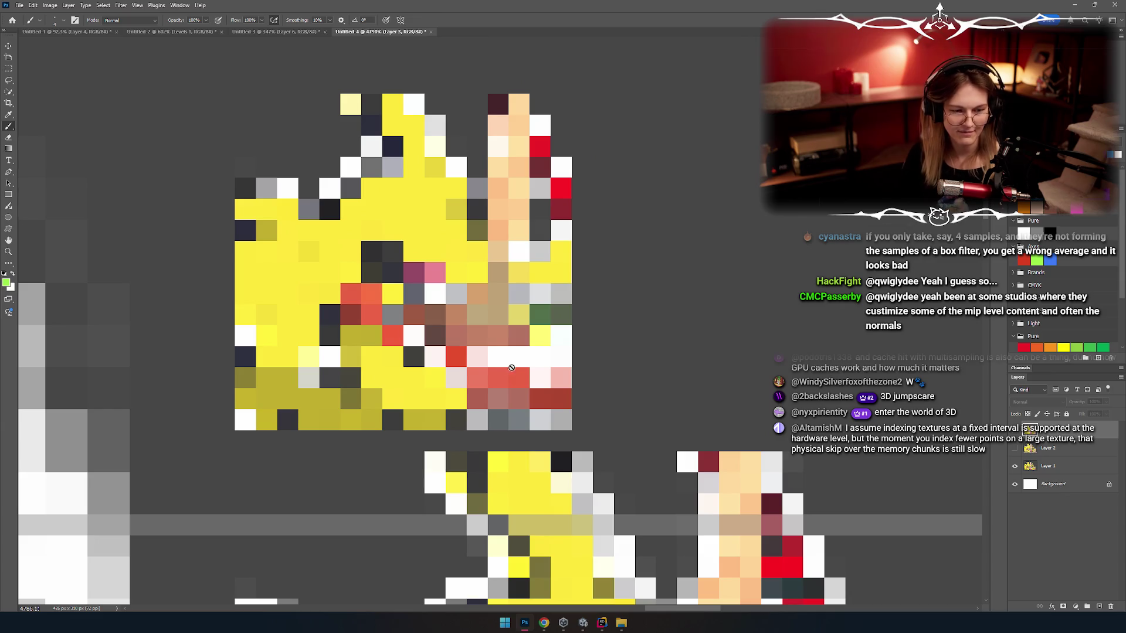
scroll(468, 395, down, 5)
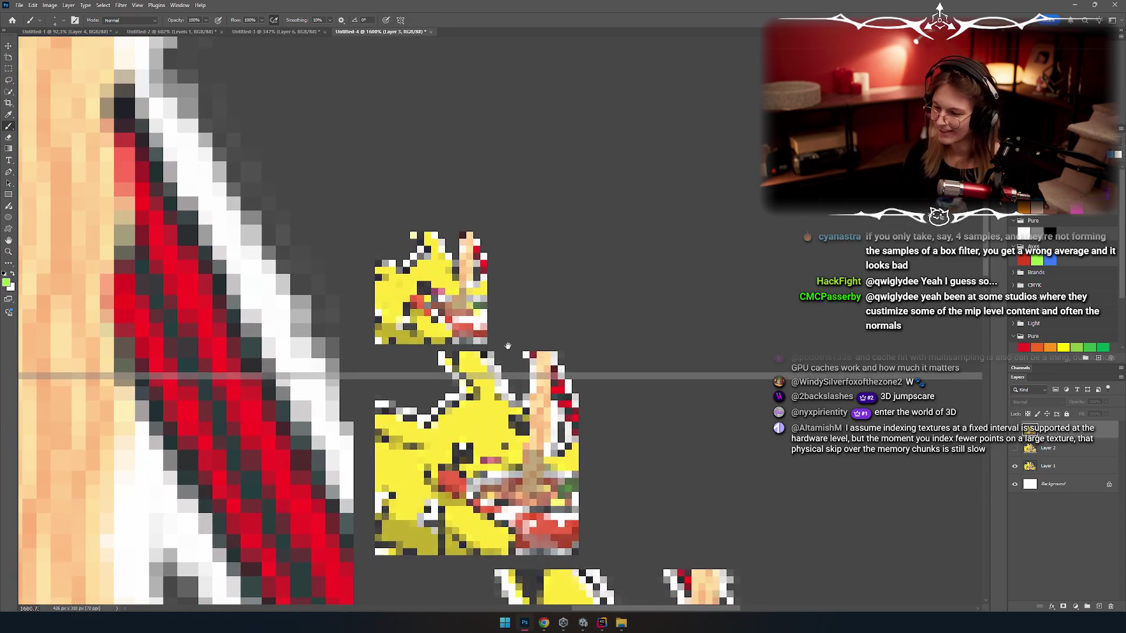
Step: Toggle Layer 2 repeatedly to compare the blurred and shifted versions against the pixelated art
click(1015, 449)
click(1015, 449)
click(1016, 450)
click(1015, 449)
click(1015, 449)
click(1016, 449)
click(1015, 449)
click(1015, 449)
click(1015, 449)
click(1015, 449)
click(1015, 449)
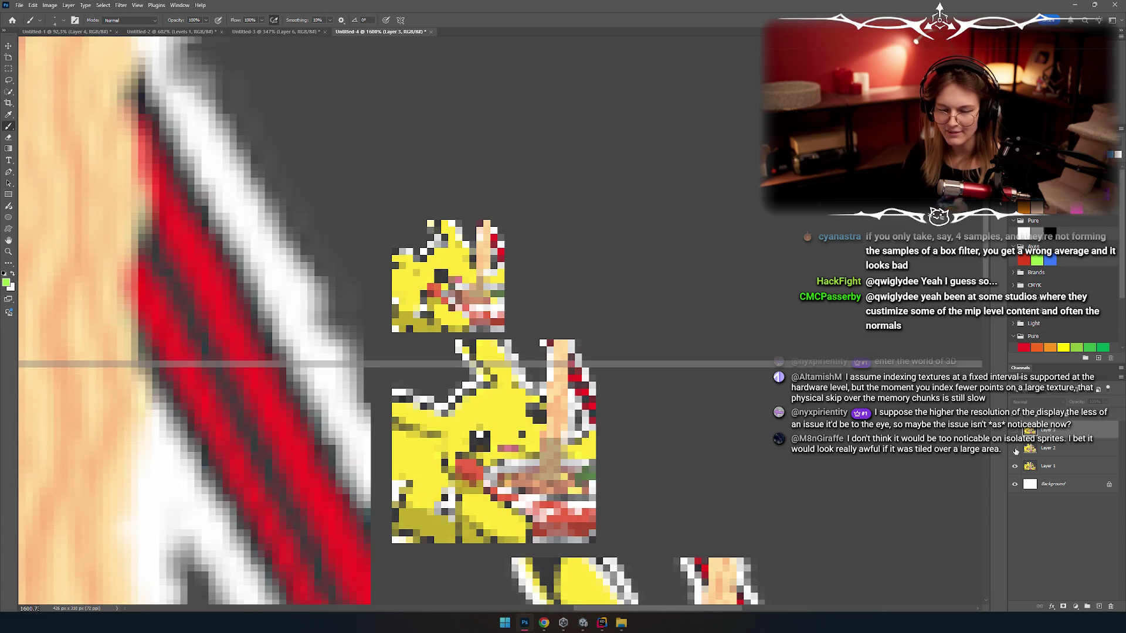
click(1015, 449)
Step: Flip Layer 2 on and off to compare the smooth version with the pixelated art, leaving it hidden
scroll(480, 274, down, 3)
scroll(480, 275, up, 3)
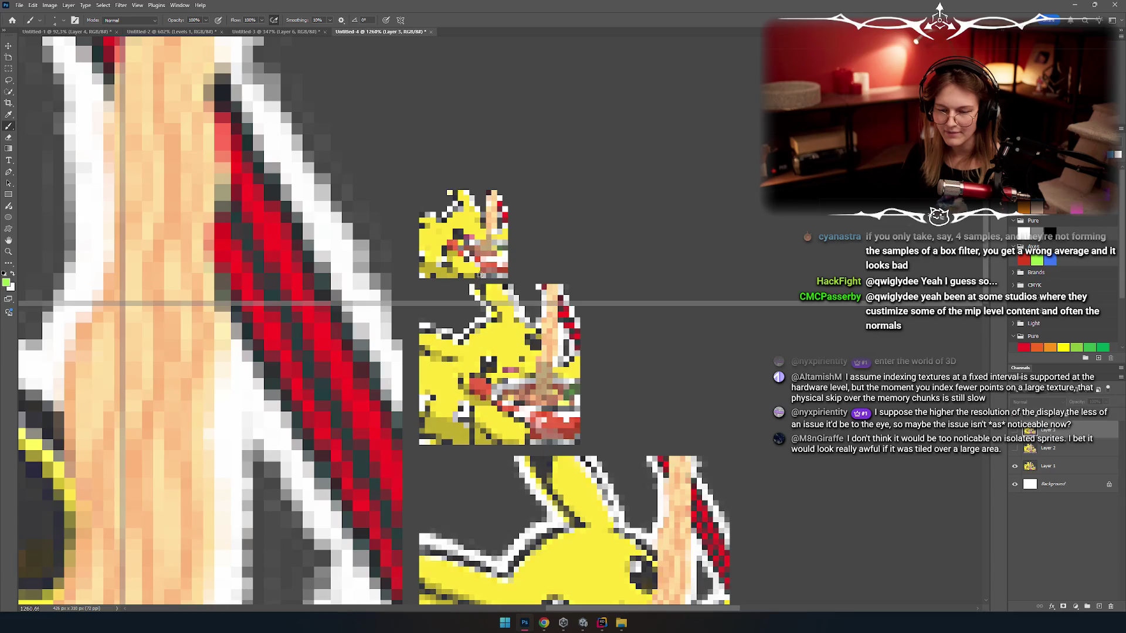
scroll(480, 274, down, 3)
scroll(549, 222, up, 1)
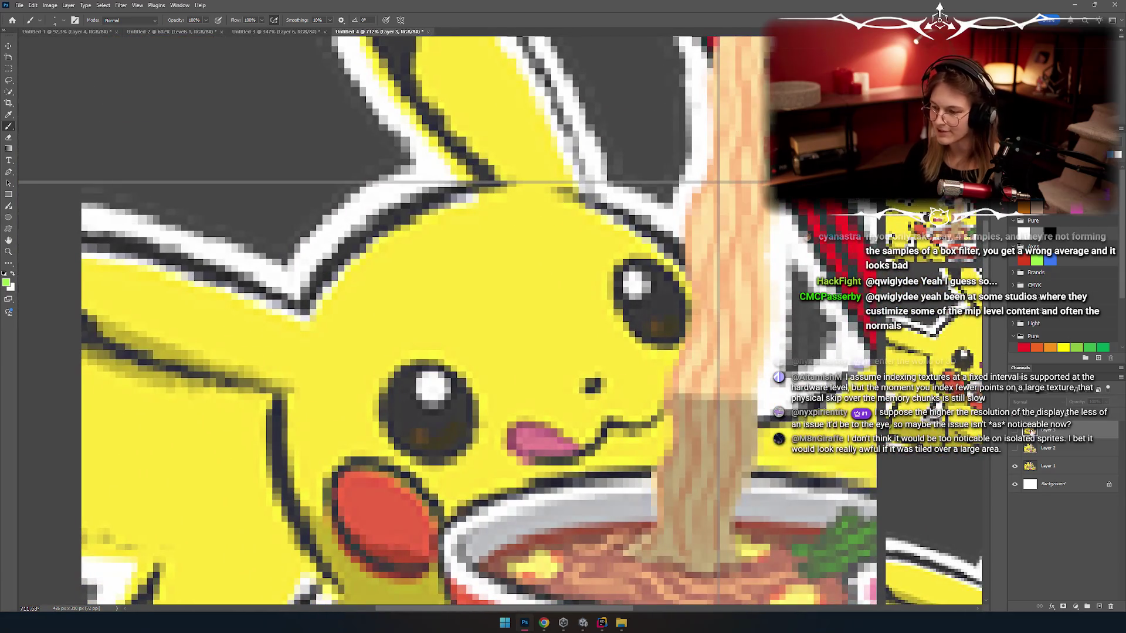
click(1015, 449)
click(1015, 449)
click(1015, 449)
click(1015, 449)
click(1015, 449)
click(1015, 449)
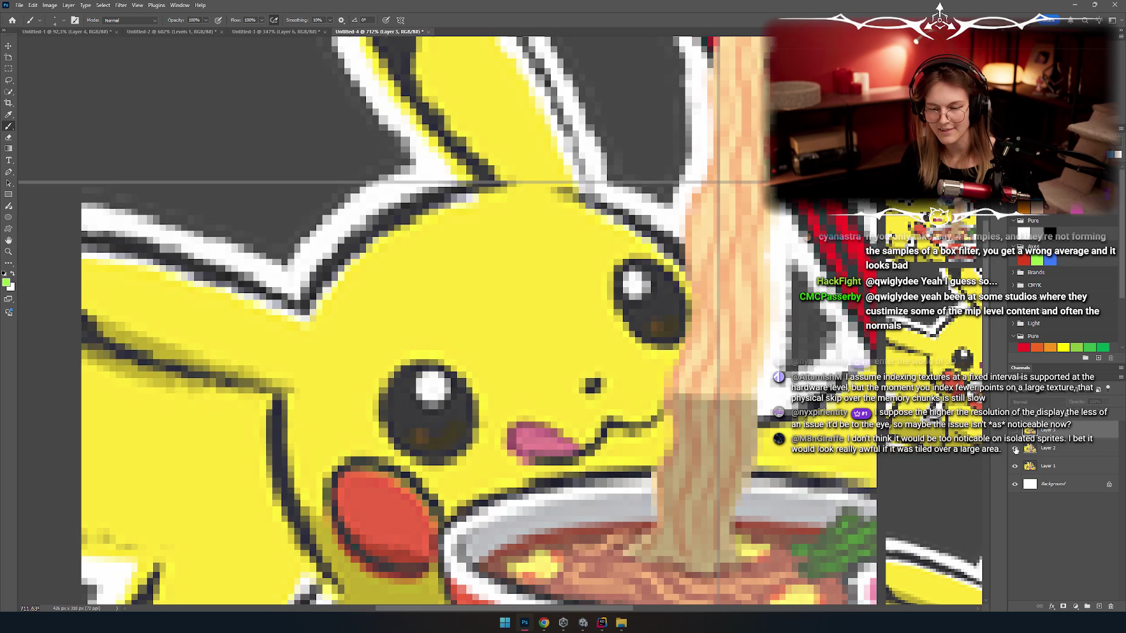
click(1015, 449)
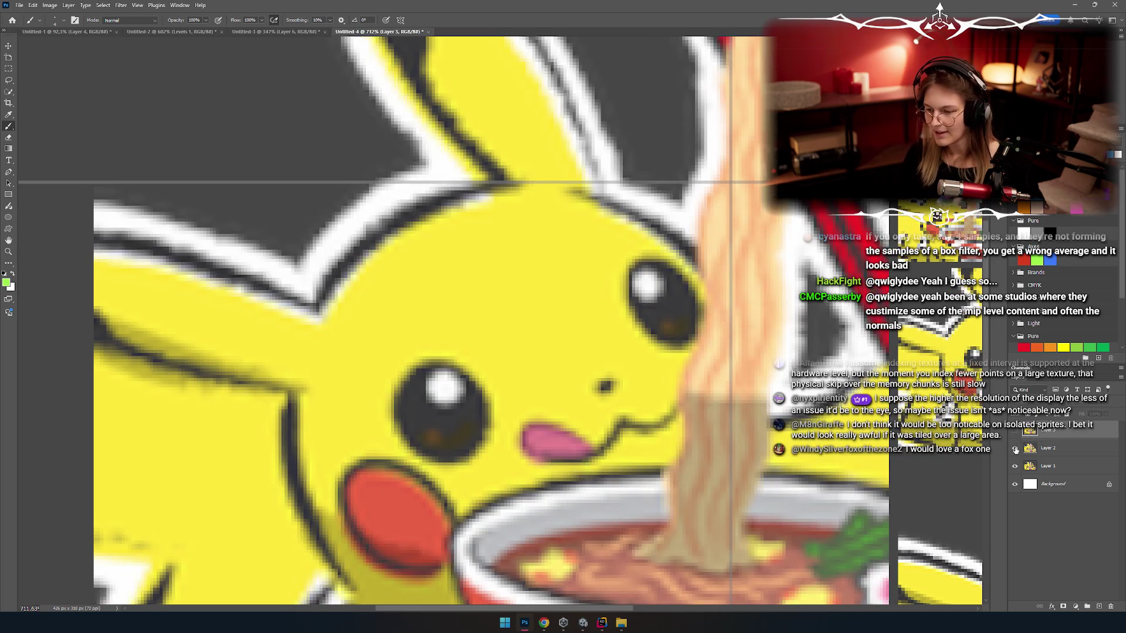
click(1015, 449)
Step: Show Layer 3's shifted smooth image and nudge it left and down with the Move tool
scroll(499, 335, right, 5)
scroll(499, 336, down, 2)
scroll(499, 336, up, 5)
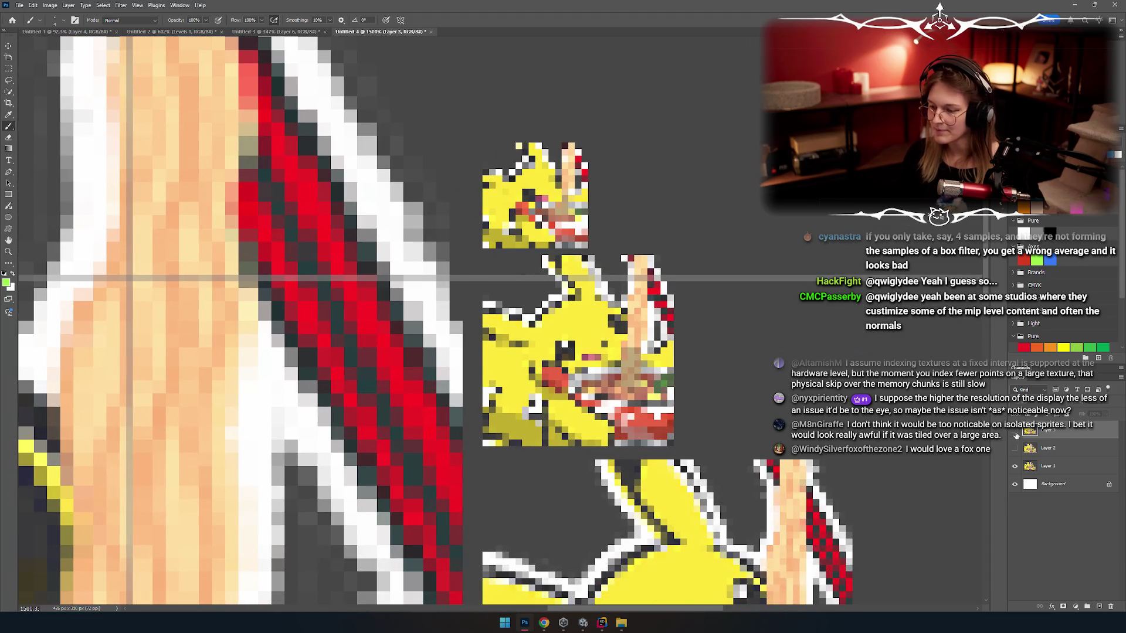
click(1015, 432)
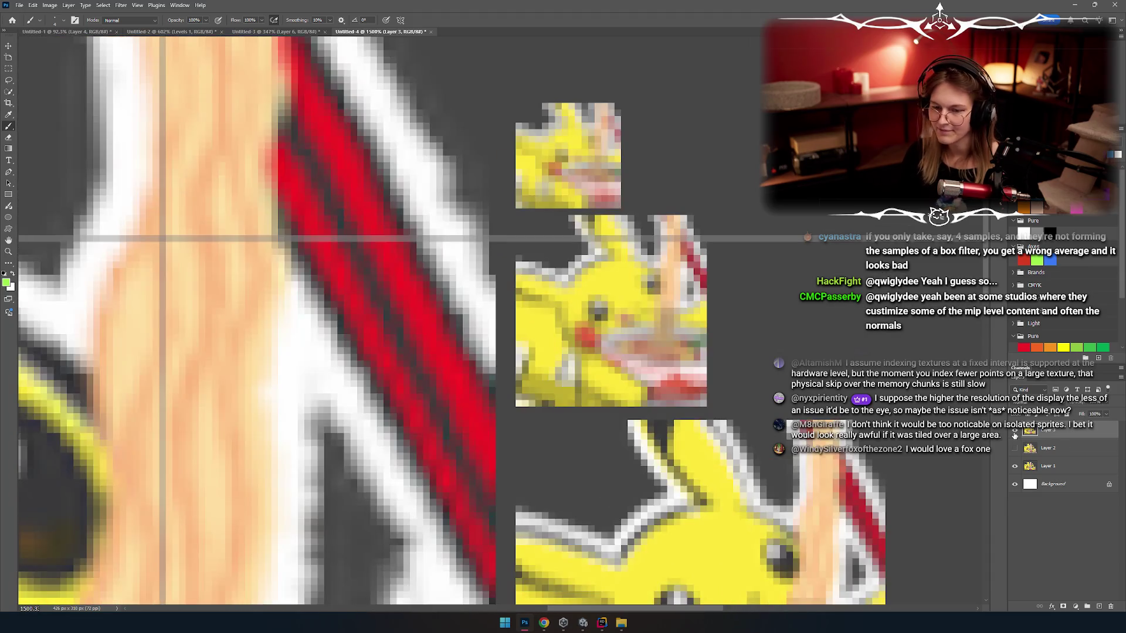
key(v)
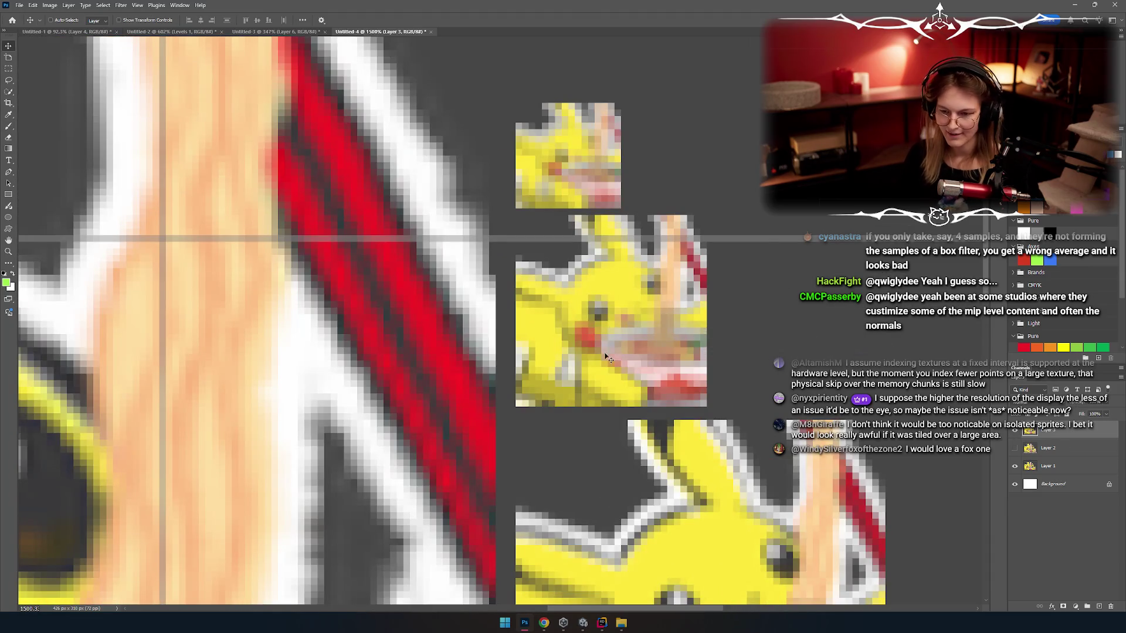
scroll(609, 301, down, 3)
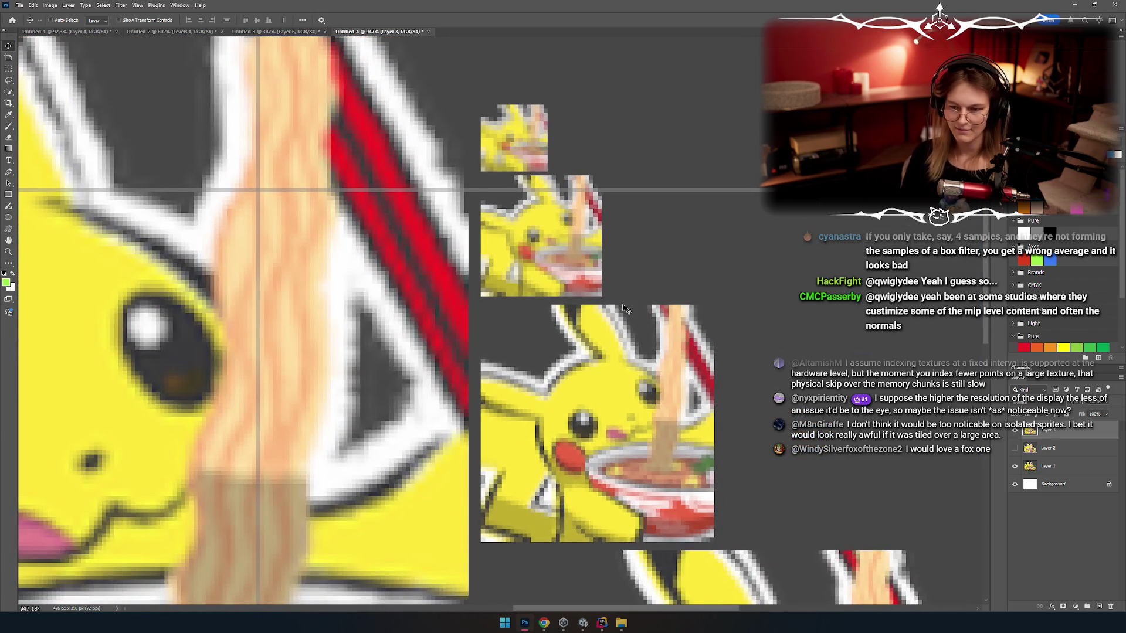
key(Left)
key(Left)
key(Left)
key(Down)
key(Down)
key(Down)
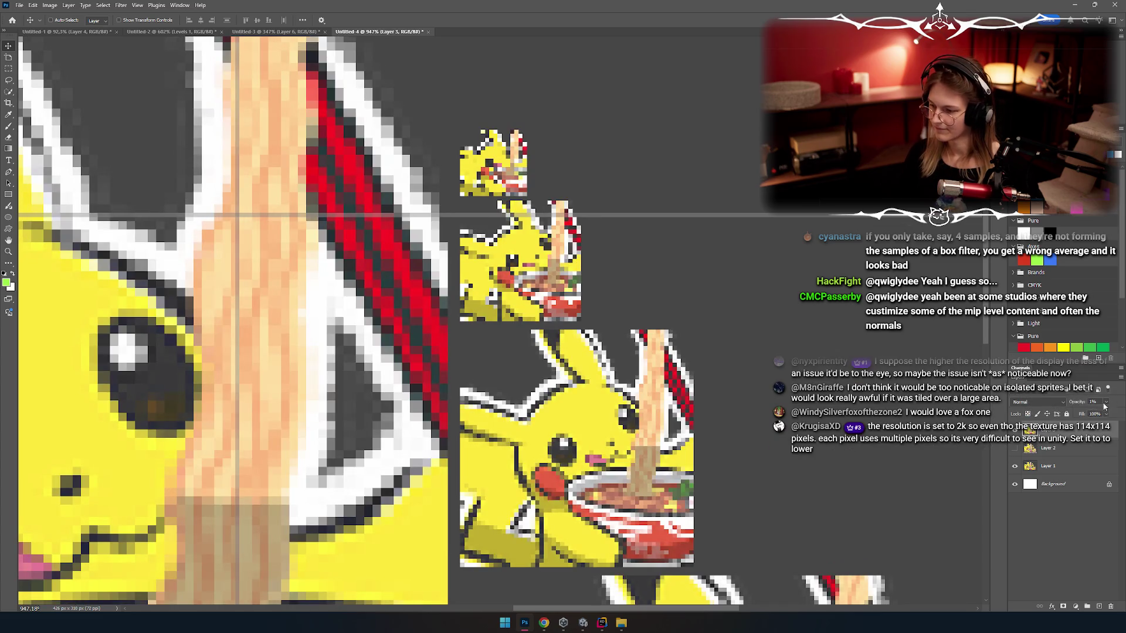
Step: Select Layer 1 and undo/redo to flip between the crisp and blurred sprites
click(1049, 466)
scroll(584, 395, down, 2)
scroll(585, 396, up, 5)
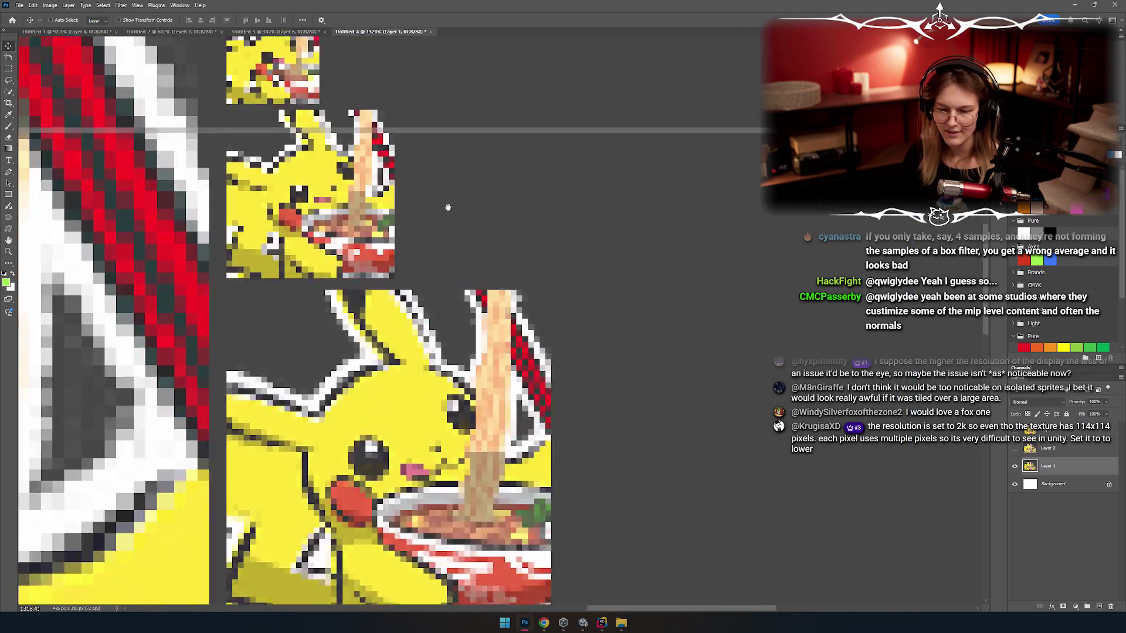
scroll(448, 207, up, 4)
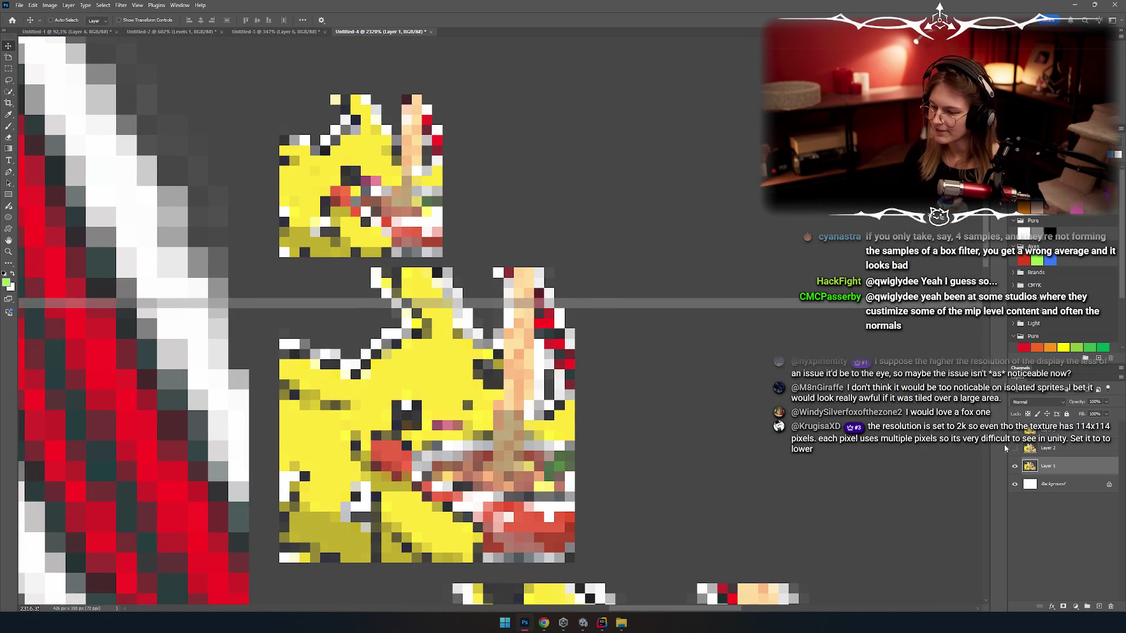
key(ctrl+z)
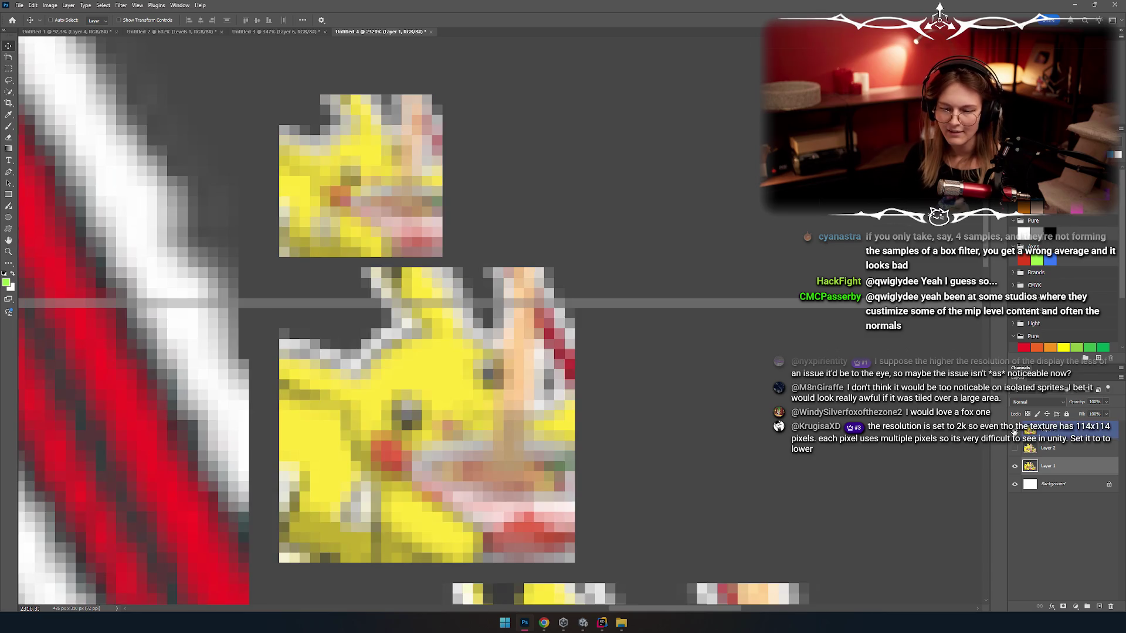
key(ctrl+shift+z)
key(ctrl+z)
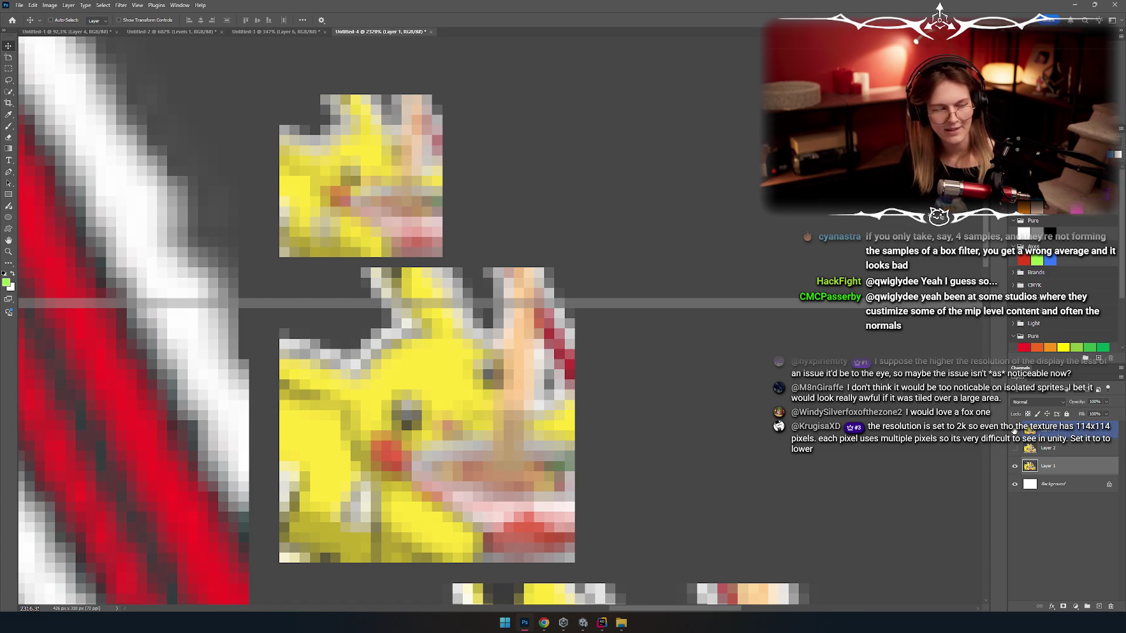
Step: Hide and re-show the top layer to compare crisp pixels with the blurred version
click(1014, 431)
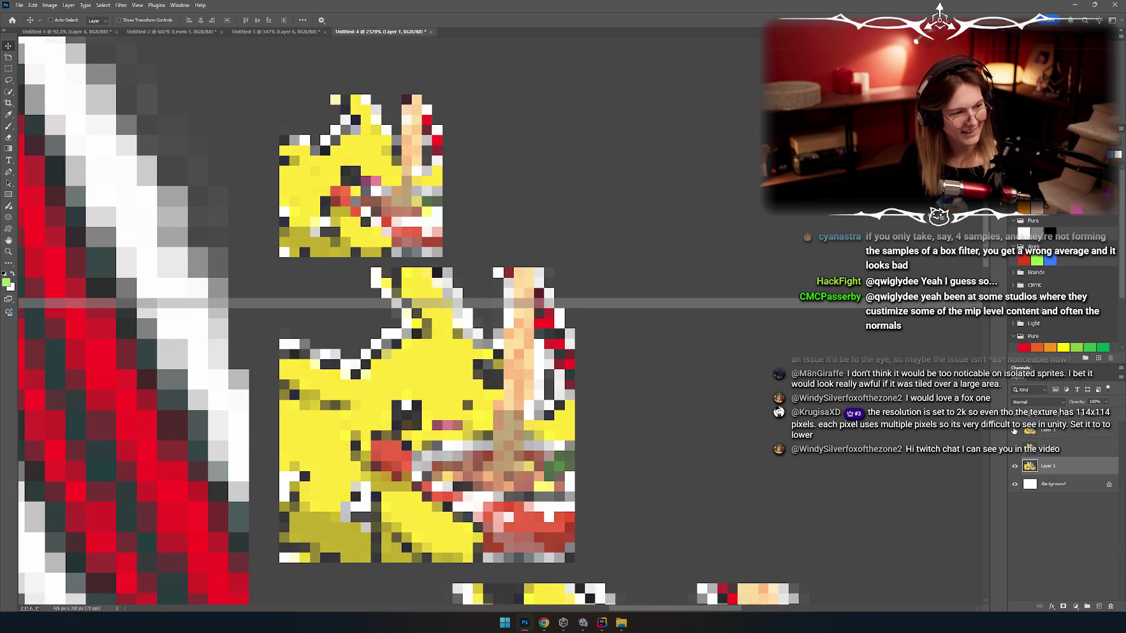
click(1014, 431)
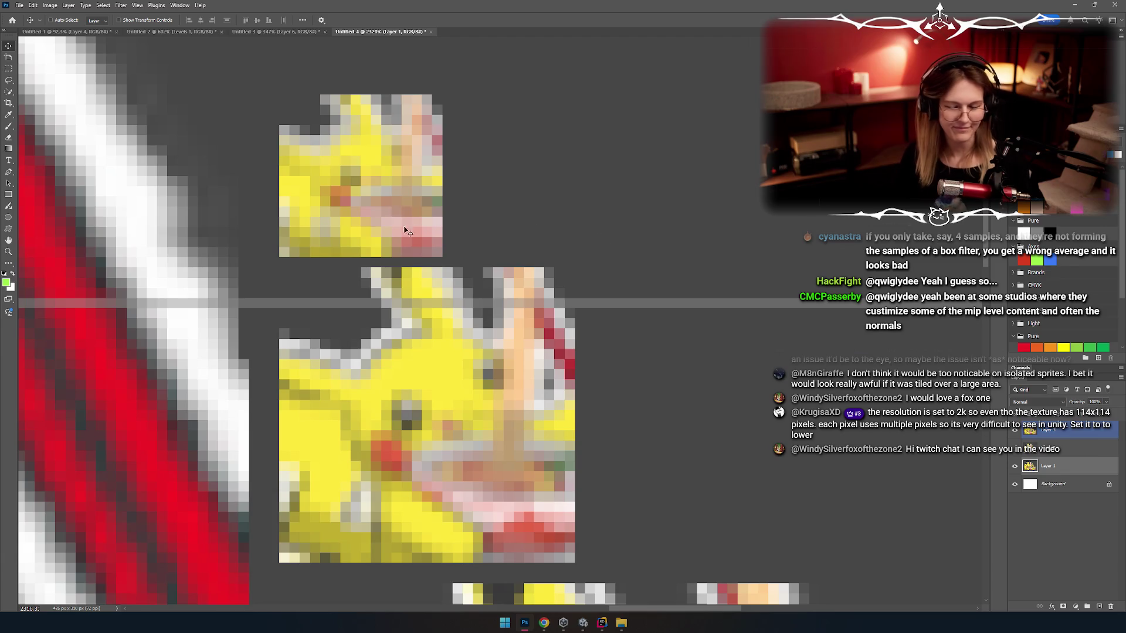
scroll(404, 231, down, 10)
scroll(585, 335, up, 5)
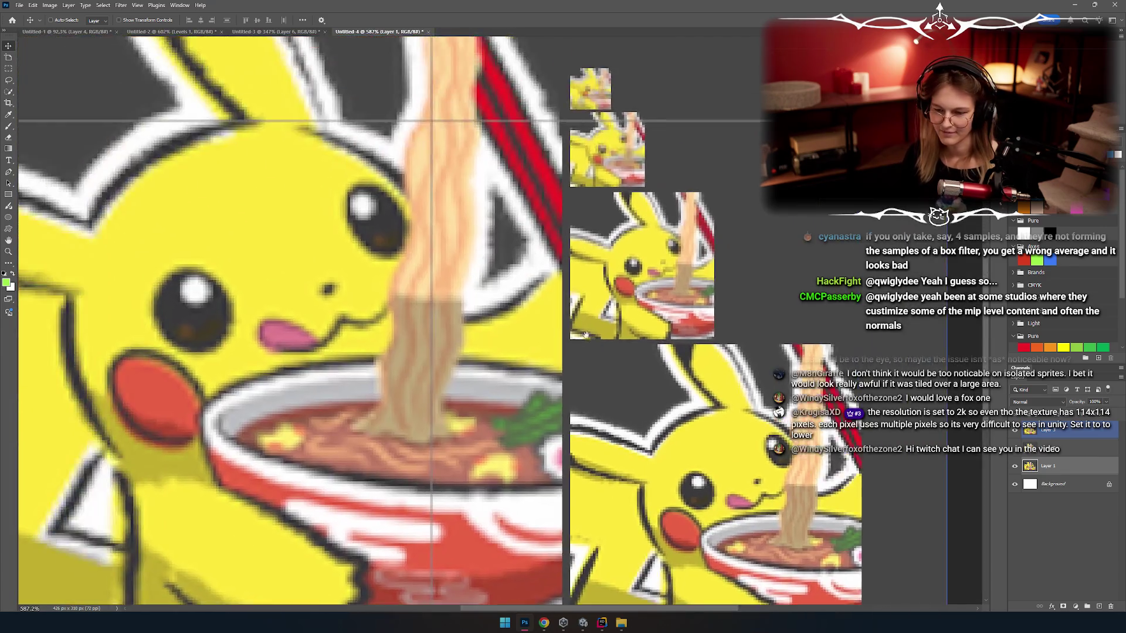
scroll(585, 334, down, 3)
scroll(527, 322, up, 2)
scroll(481, 311, down, 2)
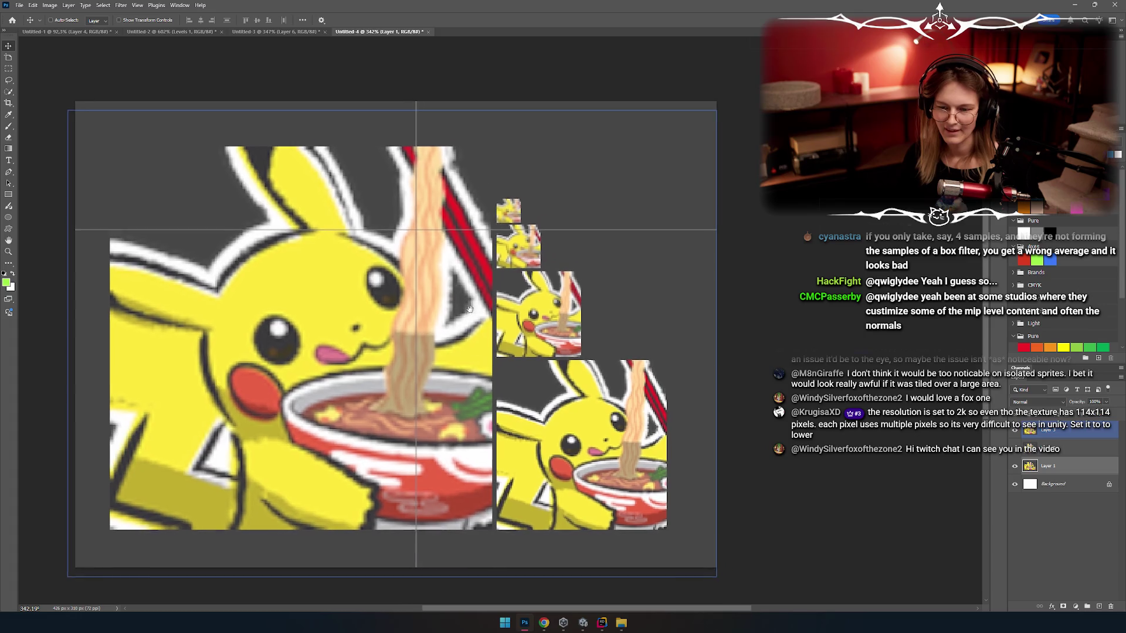
Step: Cycle through open windows to bring up the Photoshop comparison document
key(alt+Tab)
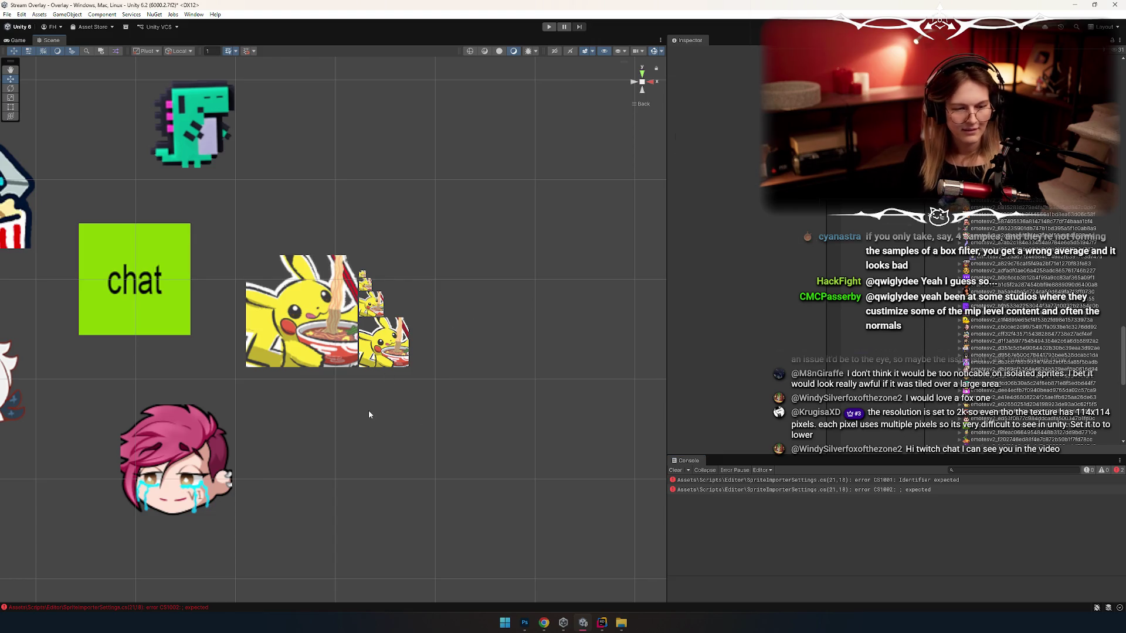
key(alt+Tab)
key(alt+Tab)
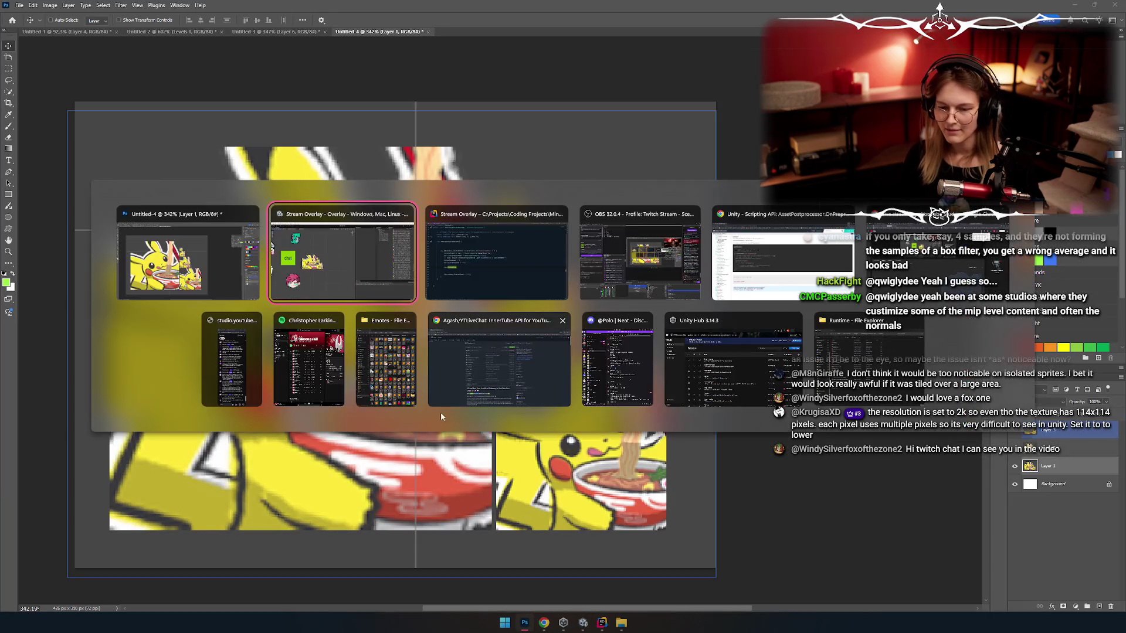
key(alt+Tab)
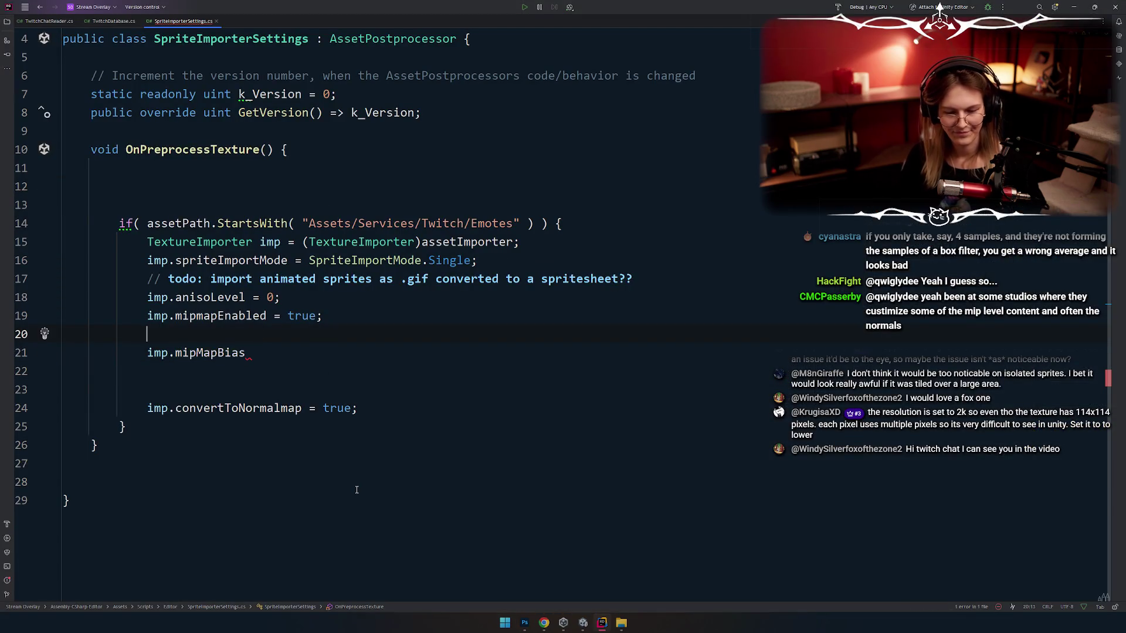
Step: Remove the empty line above the mip bias assignment
key(Delete)
key(End)
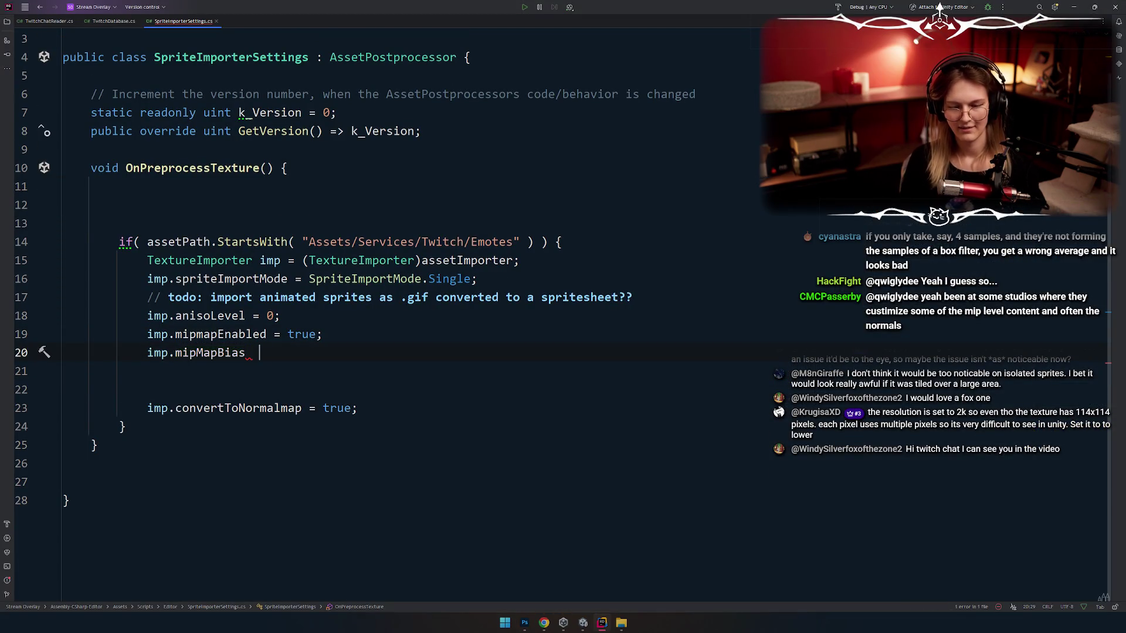
text(=)
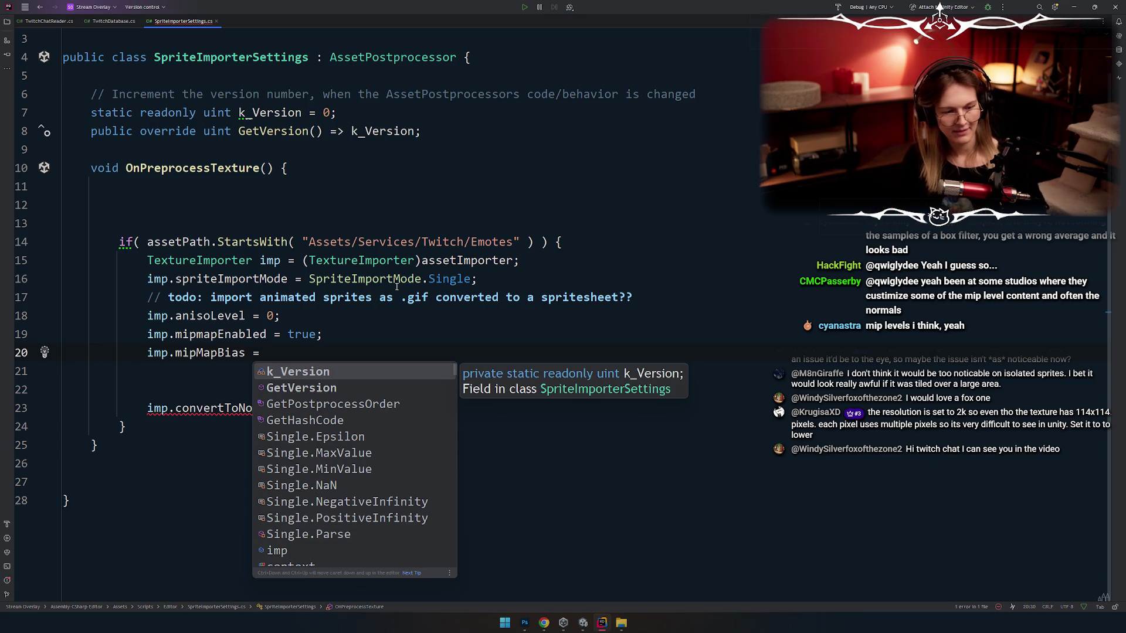
click(345, 384)
Step: Delete the convertToNormalmap line and the leftover empty line
key(Up)
click(370, 407)
key(ctrl+slash)
key(Up)
key(Up)
key(Up)
key(Down)
scroll(422, 399, up, 1)
key(ctrl+y)
key(ctrl+y)
key(Up)
key(End)
Step: Add imp.filterMode = FilterMode.Bilinear; on a new line below the todo comment
key(Down)
key(Down)
key(Down)
key(Up)
key(Up)
key(Up)
key(Down)
key(End)
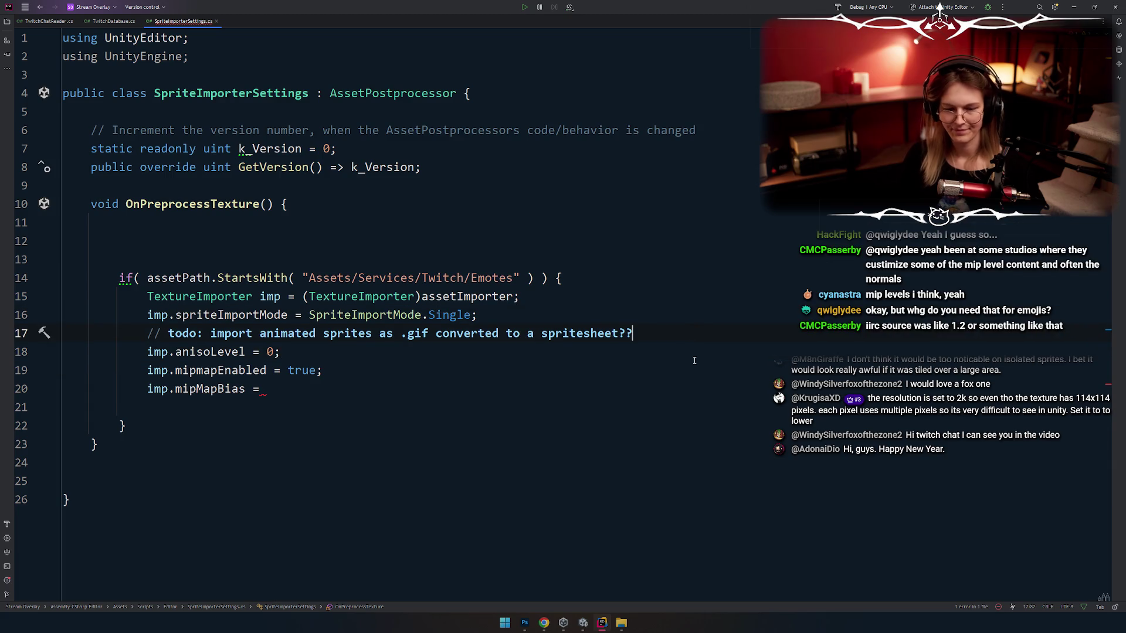
key(Up)
key(Return)
text(i.)
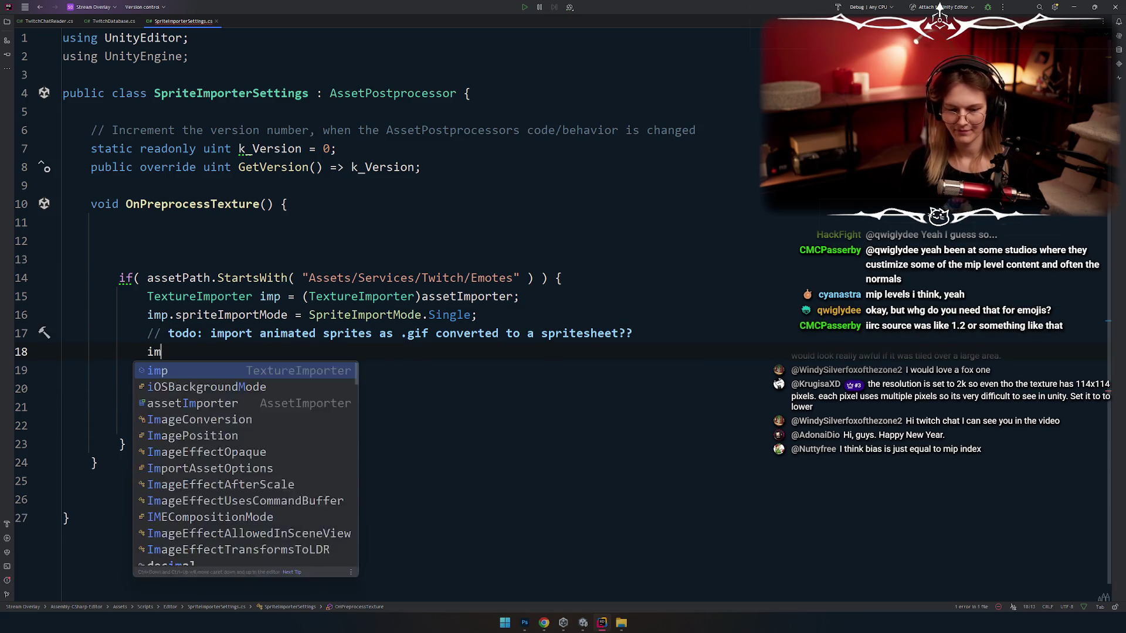
key(shift+Home)
text(imp.bi)
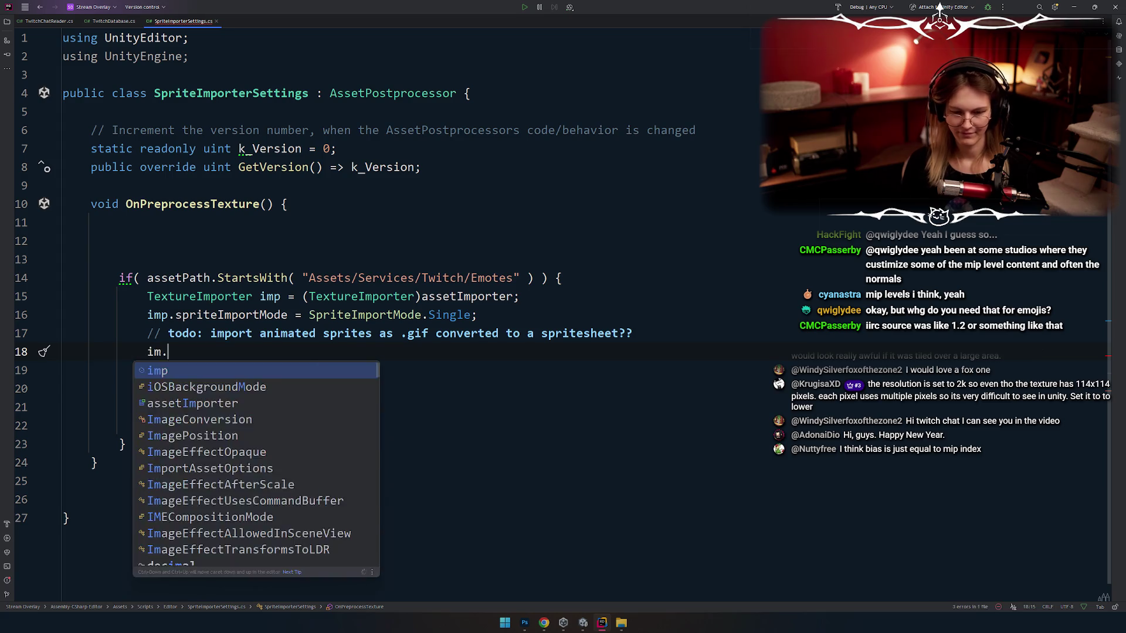
key(BackSpace)
key(BackSpace)
text(fil)
key(Return)
text(= )
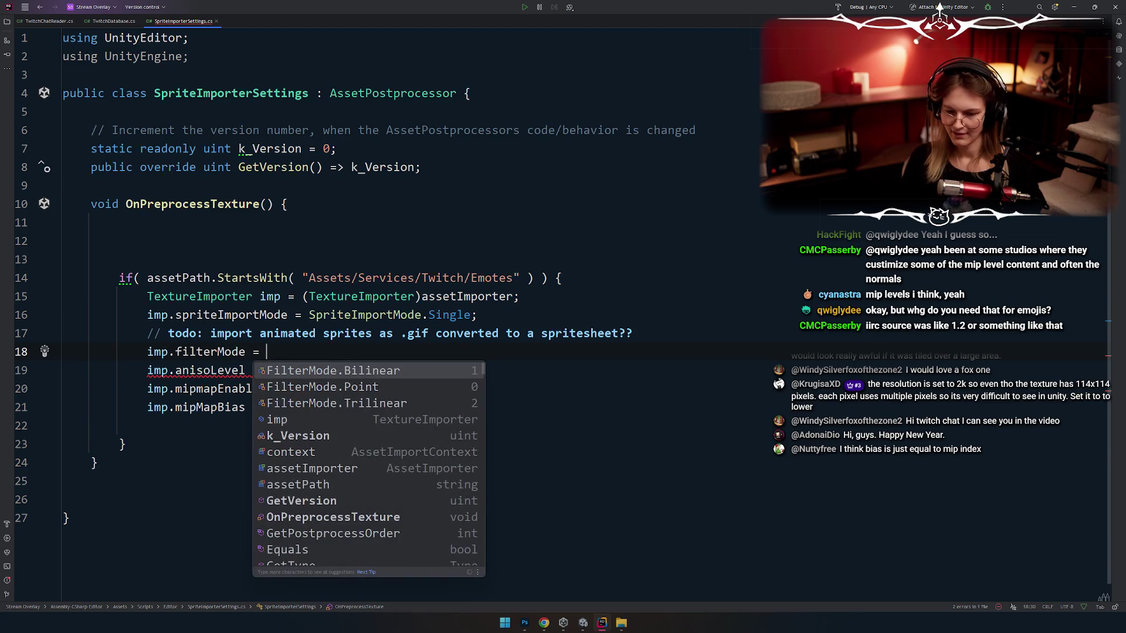
text(;)
Step: Set imp.mipMapBias = 0; and delete the blank lines before the closing brace and above the if
key(Down)
key(Down)
key(Down)
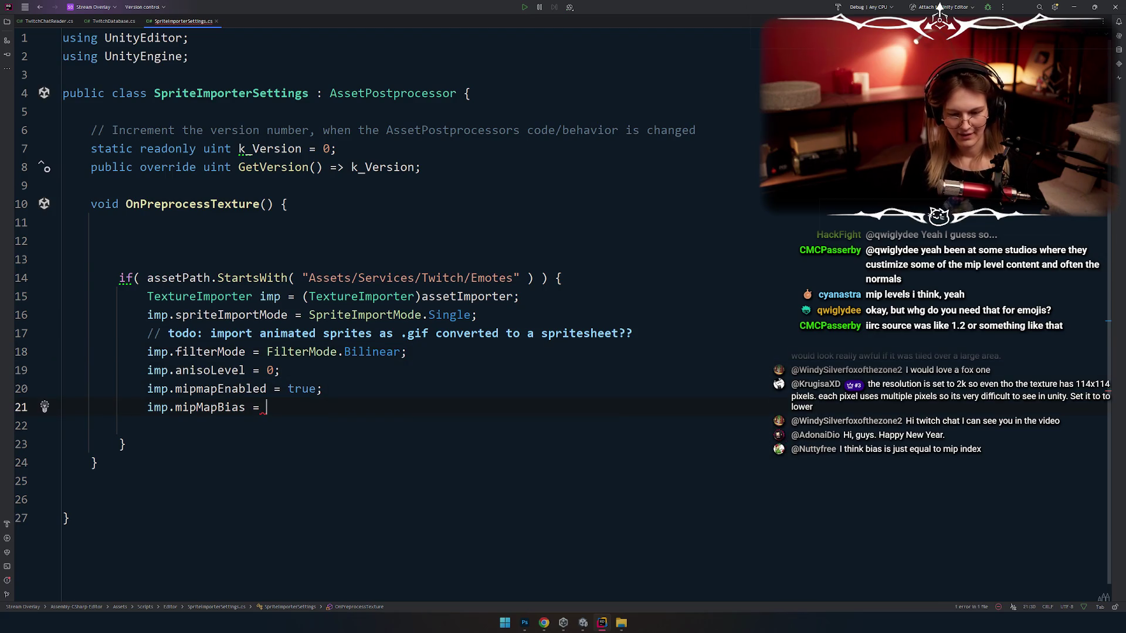
text(0;)
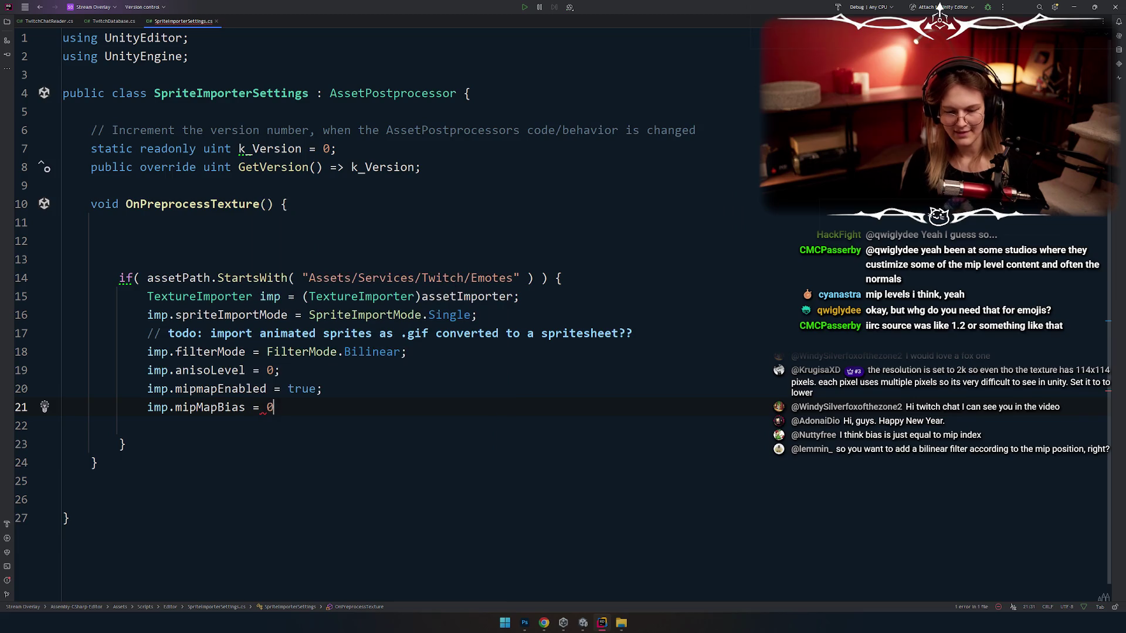
key(Down)
key(ctrl+y)
key(Up)
key(Up)
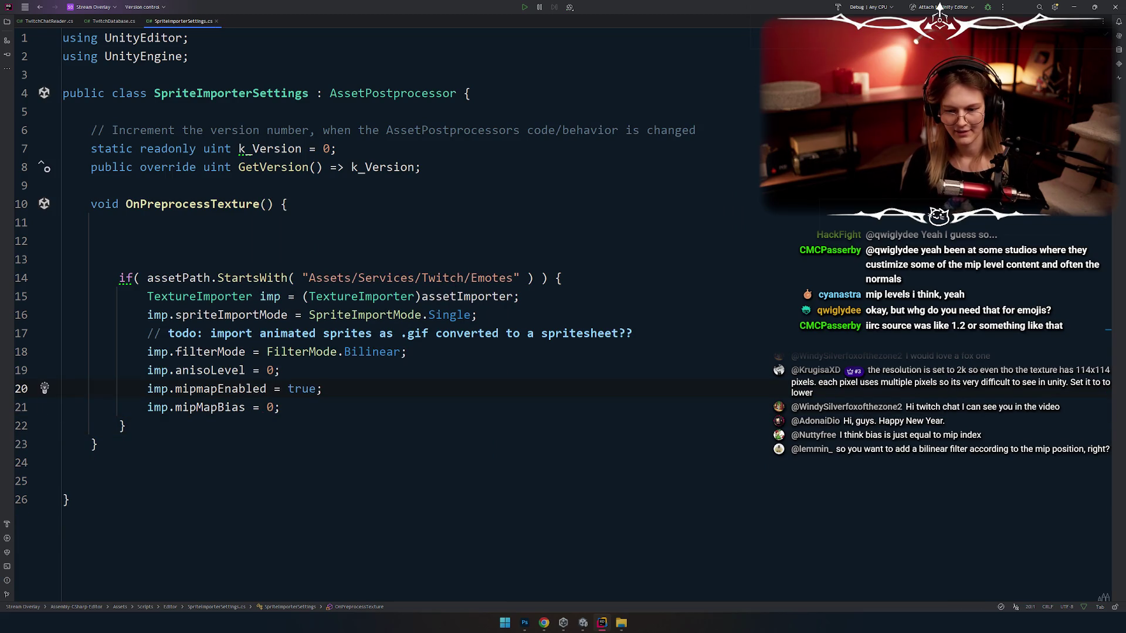
key(Up)
key(Up)
key(Up)
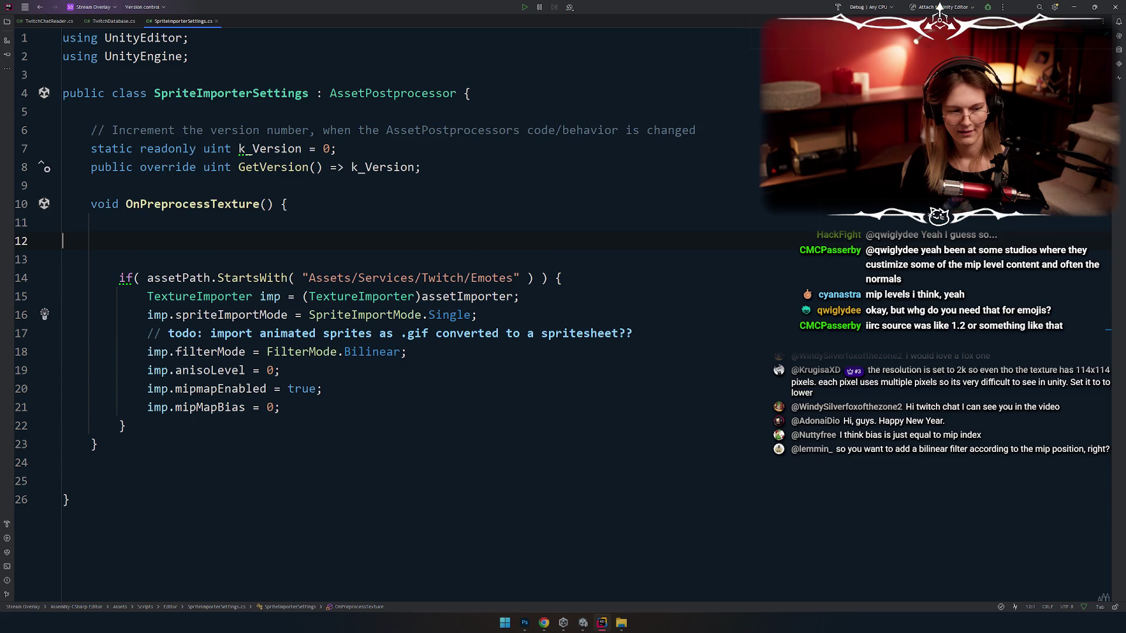
key(ctrl+y)
key(ctrl+y)
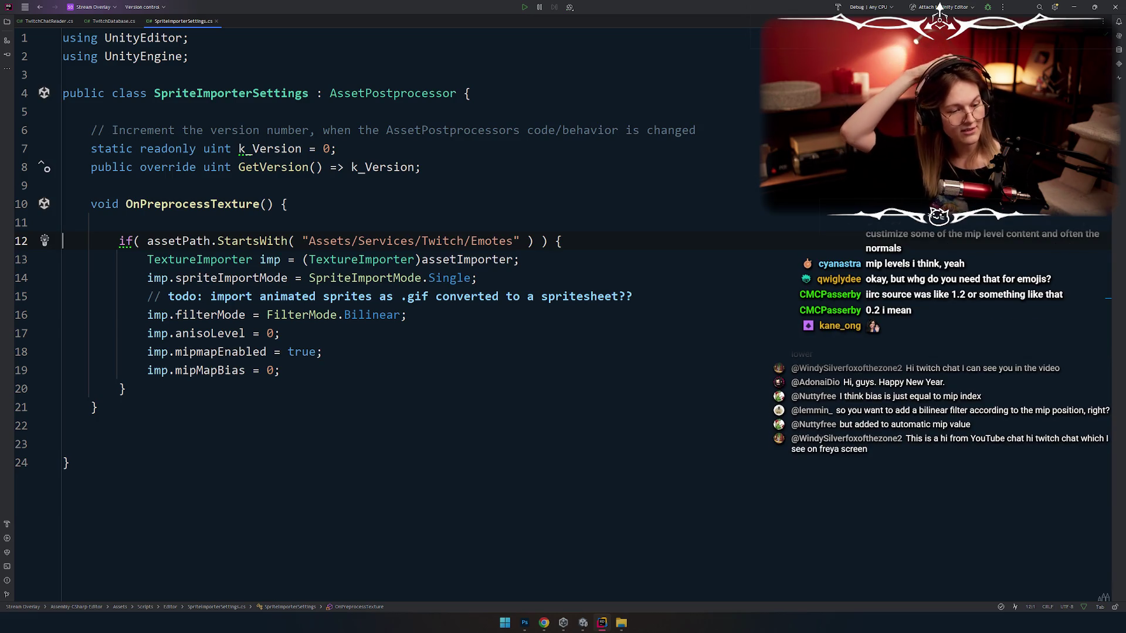
Step: Remove the remaining blank lines above the if block and near the end of the method
click(651, 448)
key(ctrl+alt+l)
key(Up)
key(BackSpace)
key(Up)
key(Up)
key(Up)
key(End)
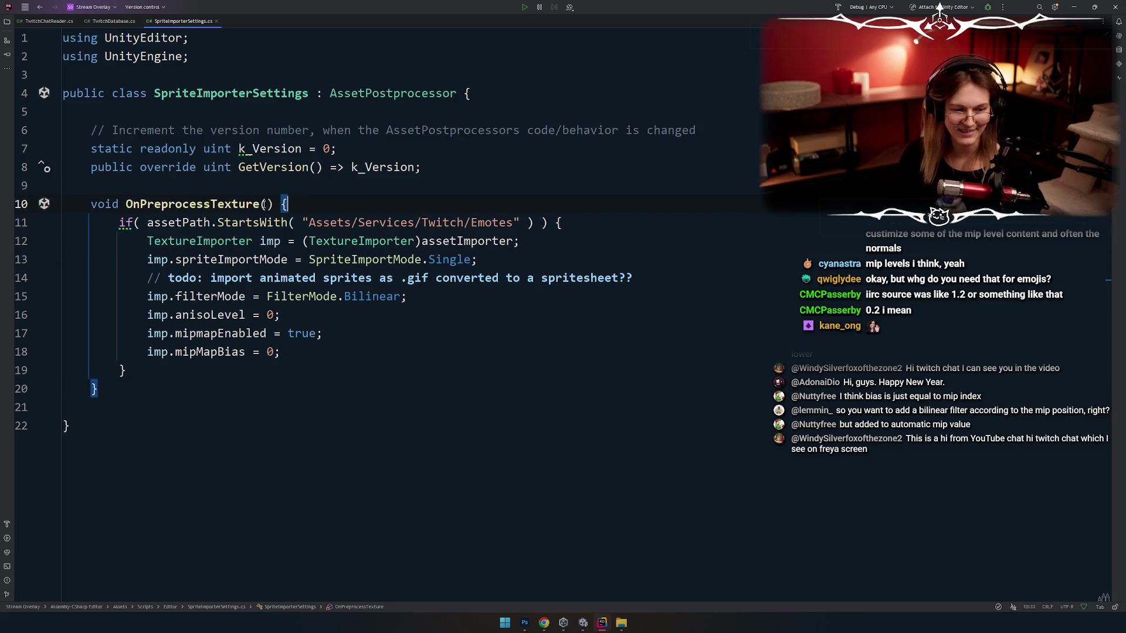
click(277, 183)
key(alt+Tab)
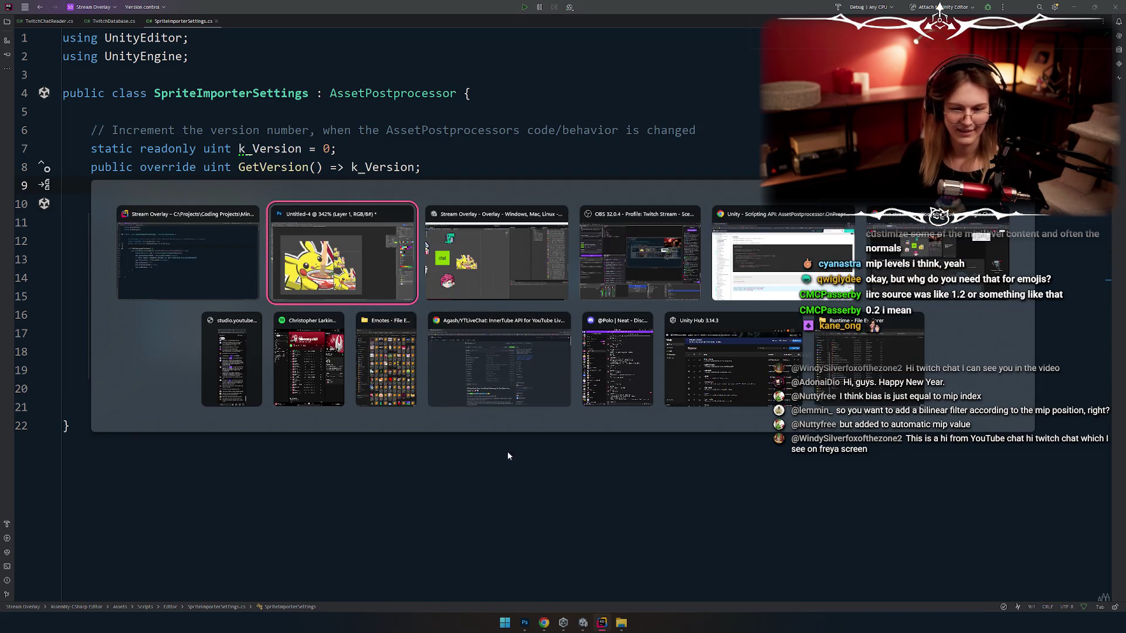
Step: In Unity, zoom into the Pikachu mip sprites, select one, collapse its Additional Settings, then deselect it
key(alt+Tab)
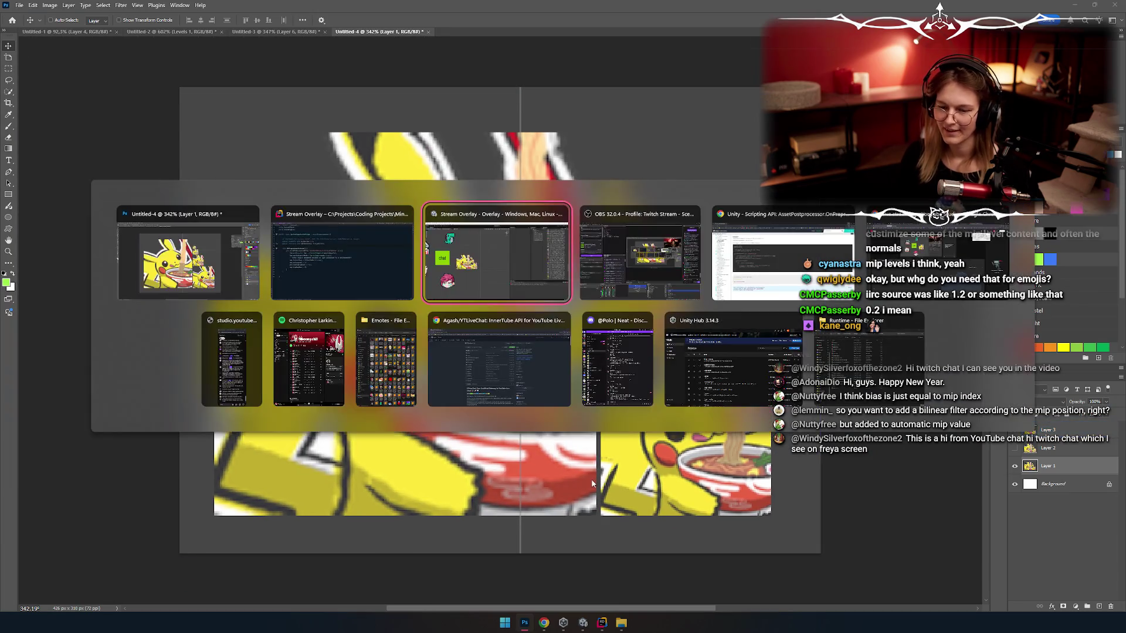
scroll(394, 324, up, 3)
scroll(394, 324, up, 1)
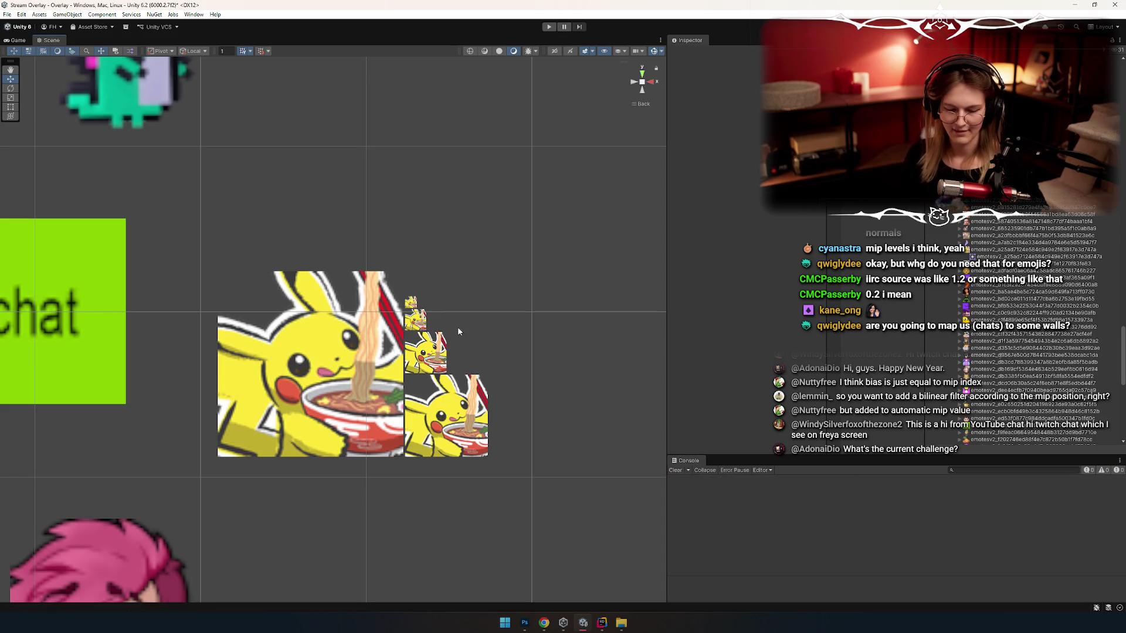
scroll(427, 331, up, 10)
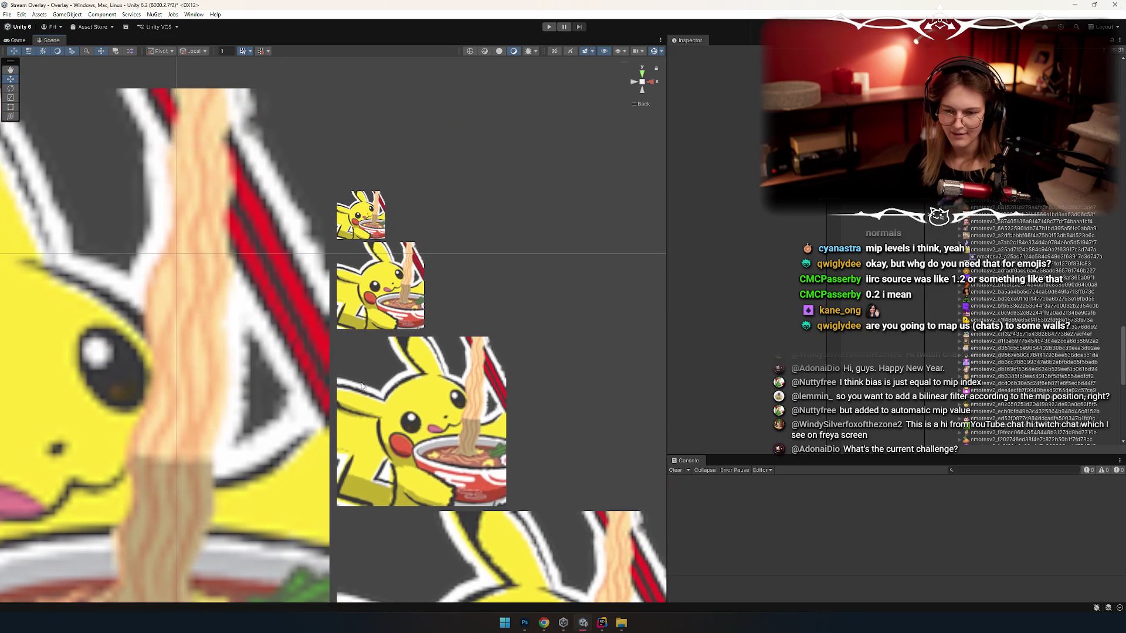
scroll(372, 323, up, 5)
click(409, 265)
scroll(413, 305, down, 4)
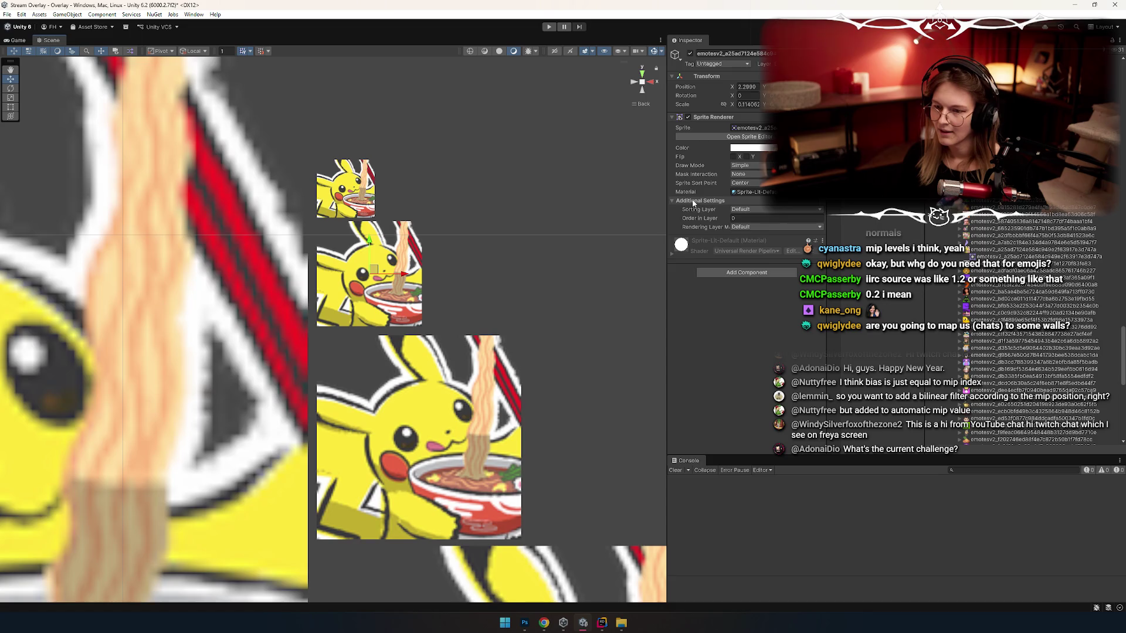
click(699, 201)
scroll(492, 299, up, 5)
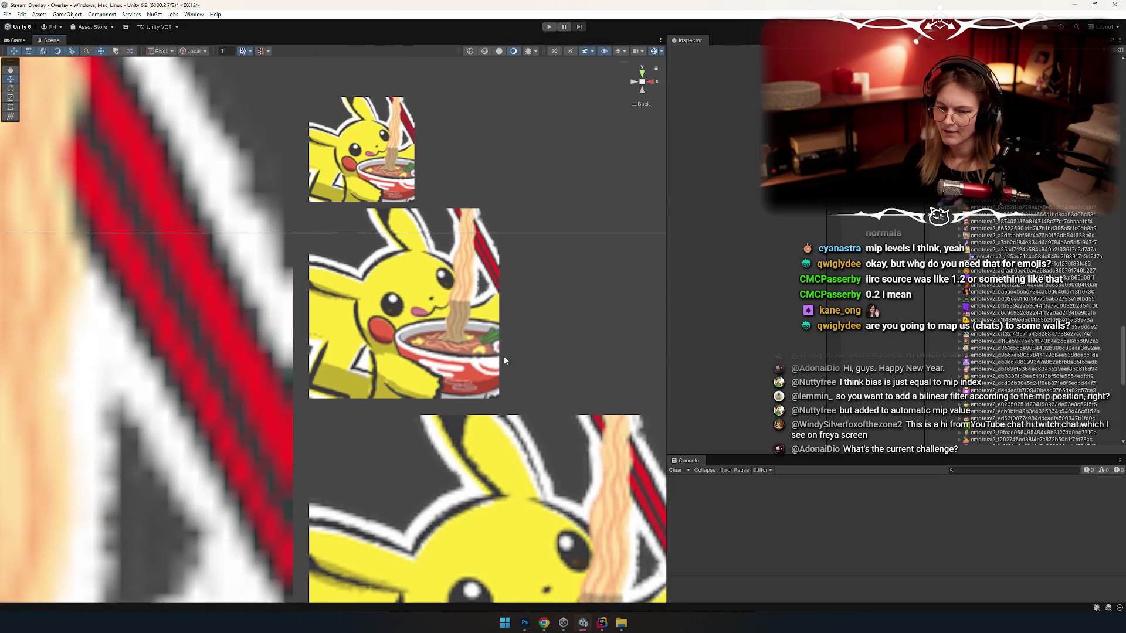
scroll(477, 242, down, 6)
click(534, 255)
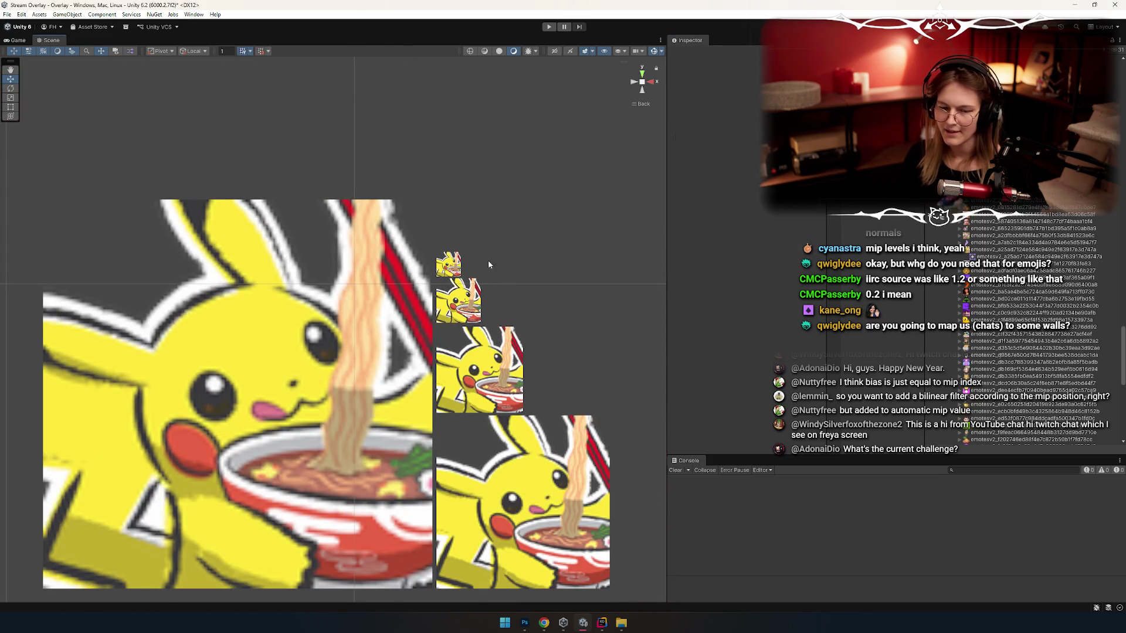
Step: Adjust the zoom and snip a screenshot of the Pikachu mip sprites in the Scene view
scroll(446, 235, up, 3)
scroll(421, 204, down, 5)
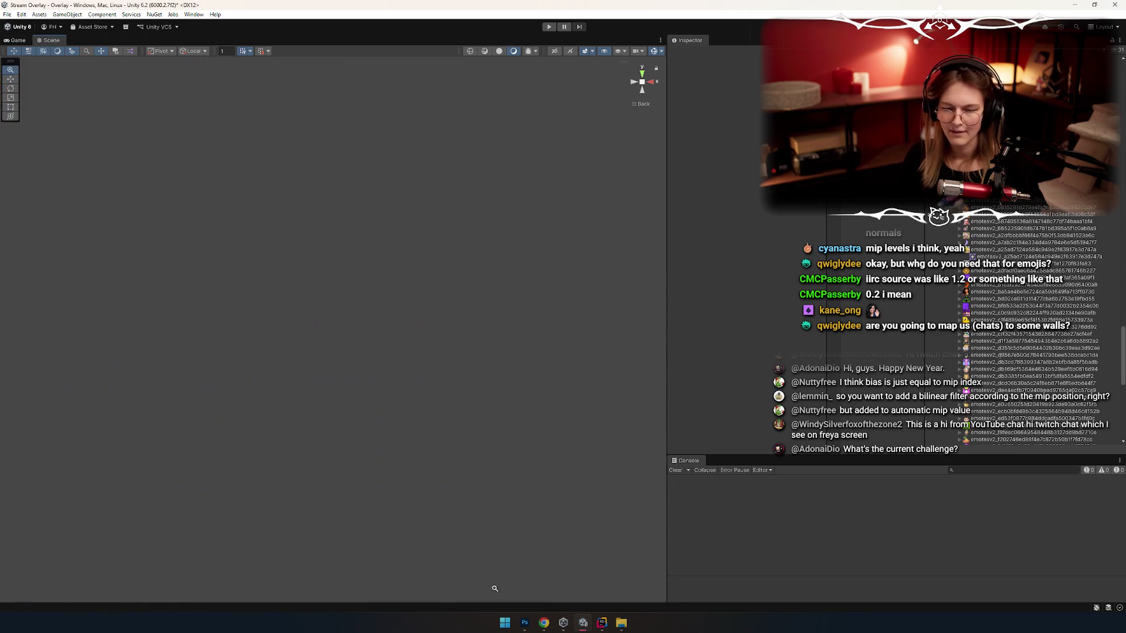
scroll(449, 452, up, 6)
scroll(430, 152, down, 2)
scroll(405, 276, down, 5)
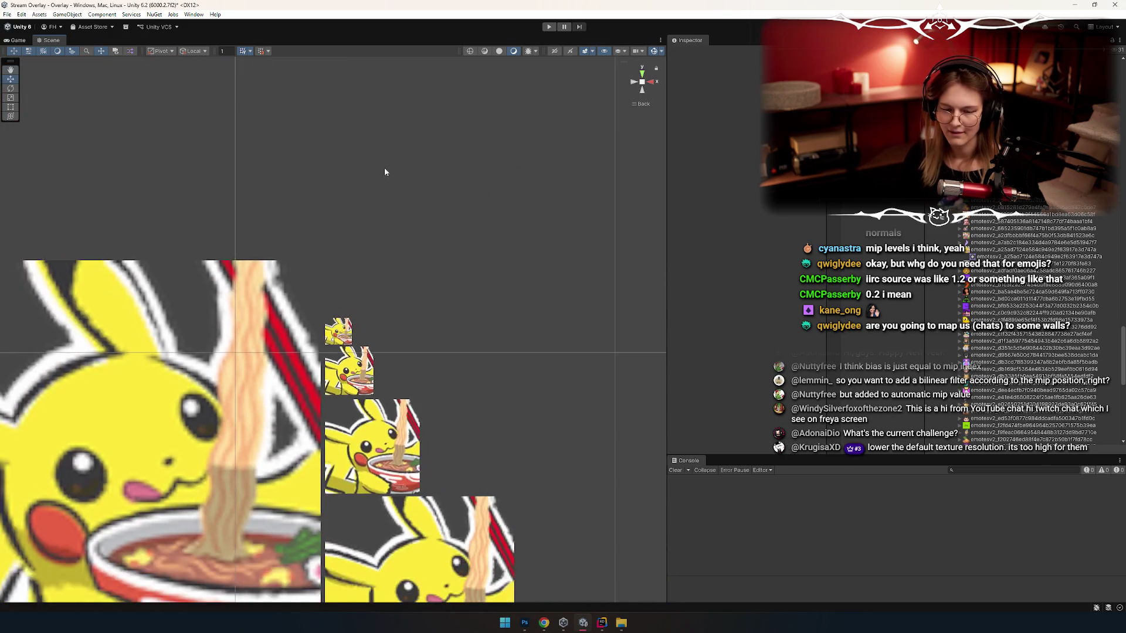
scroll(428, 405, up, 2)
scroll(457, 498, down, 2)
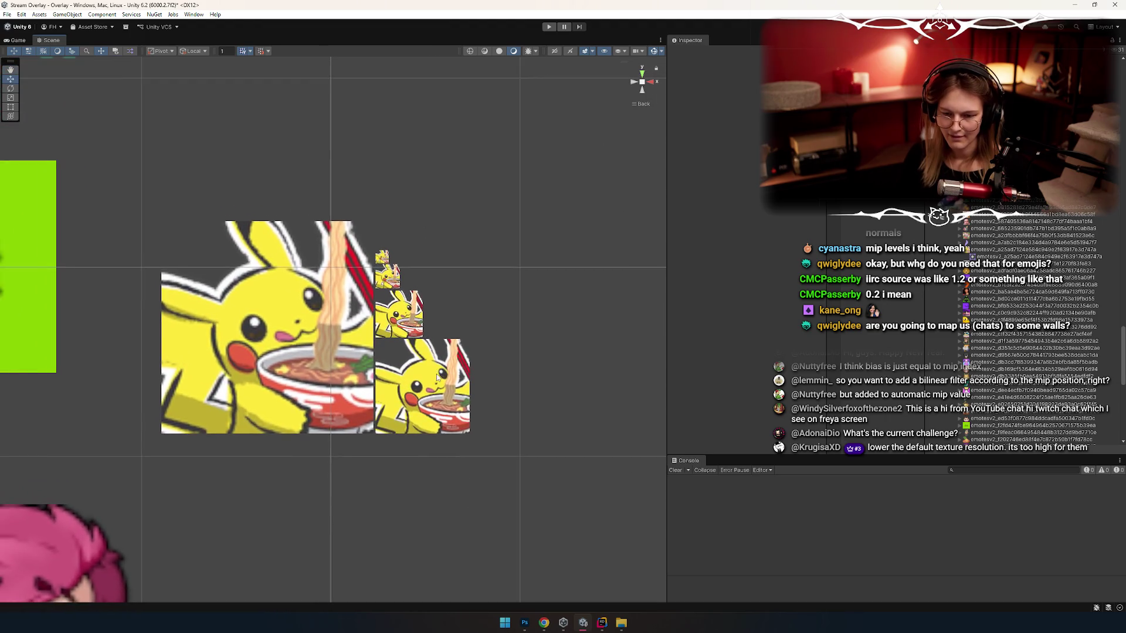
scroll(428, 367, up, 3)
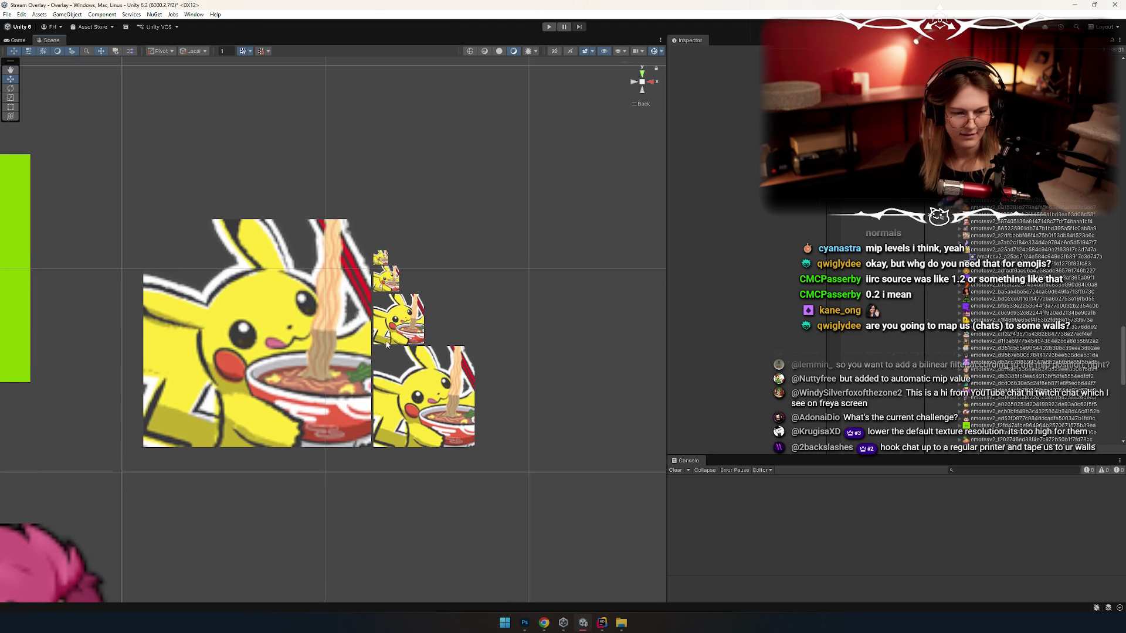
key(super+shift+s)
drag(108, 196, 505, 476)
Step: In Untitled-4, hide Layer 1, add a new layer above Layer 3, paste, then undo the paste
click(525, 623)
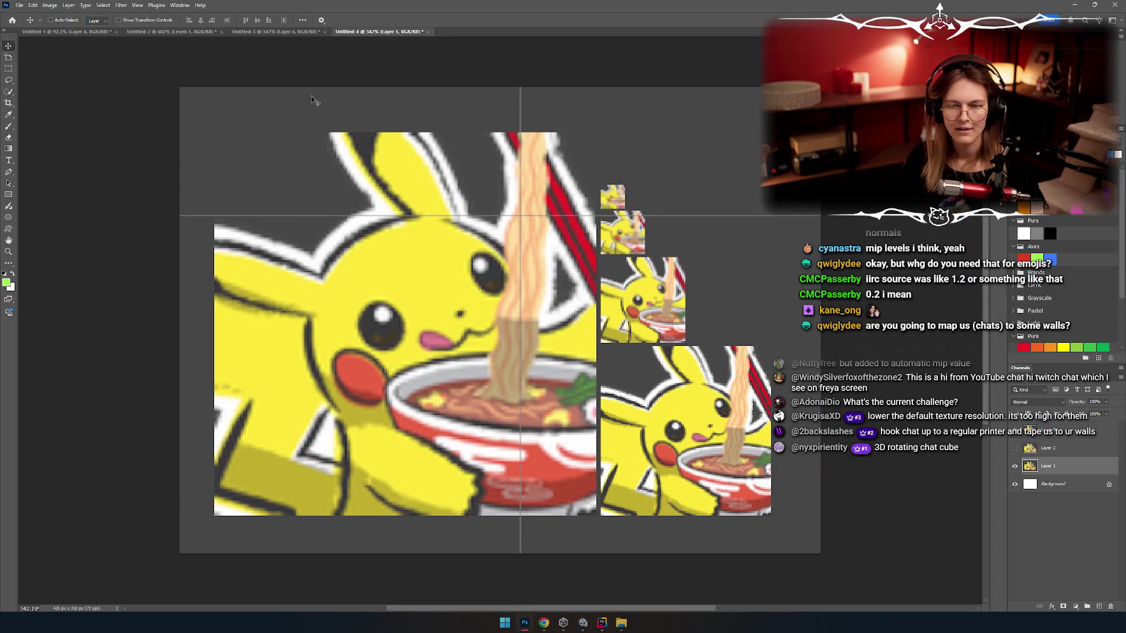
click(1014, 466)
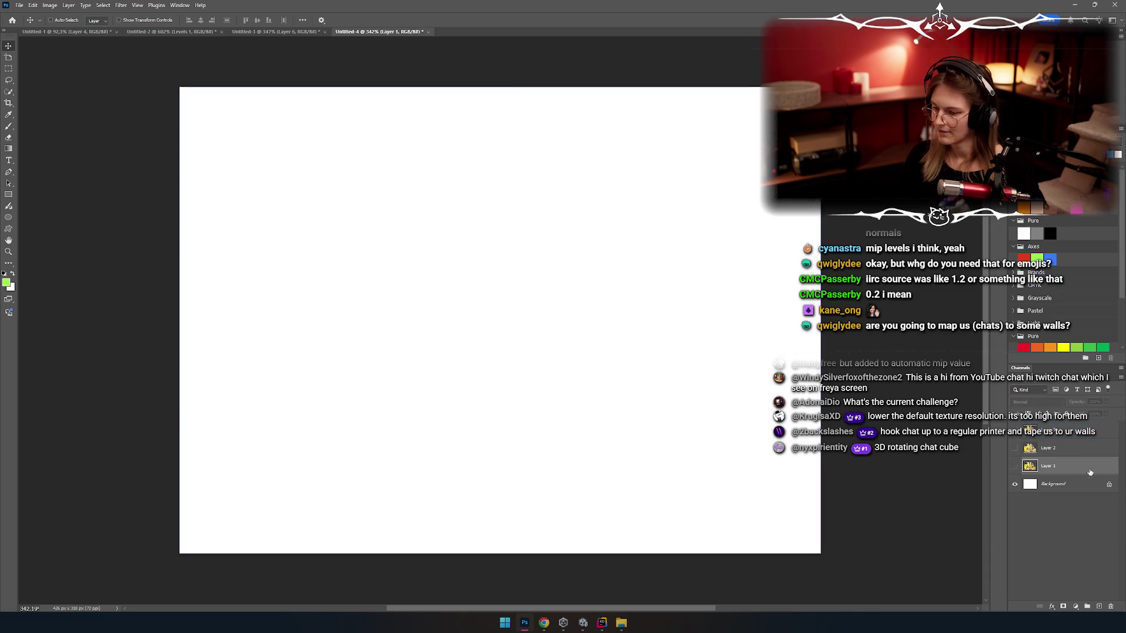
click(1055, 431)
click(1098, 607)
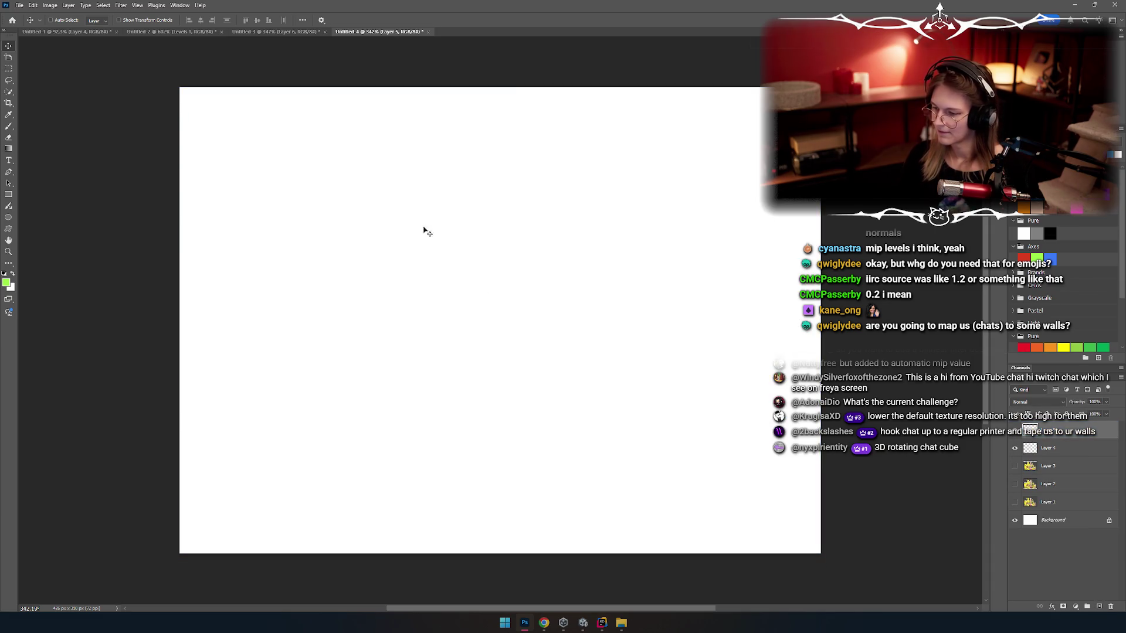
key(ctrl+v)
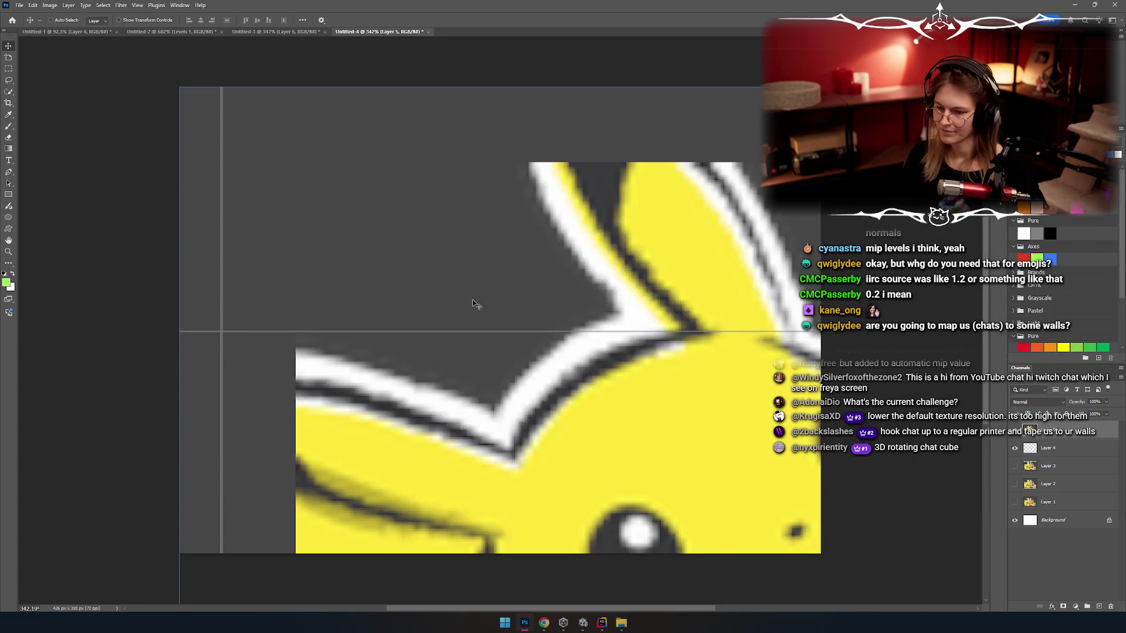
key(ctrl+z)
Step: Create the new document Untitled-5 and paste the Pikachu mip-chain capture into it
click(15, 5)
click(29, 17)
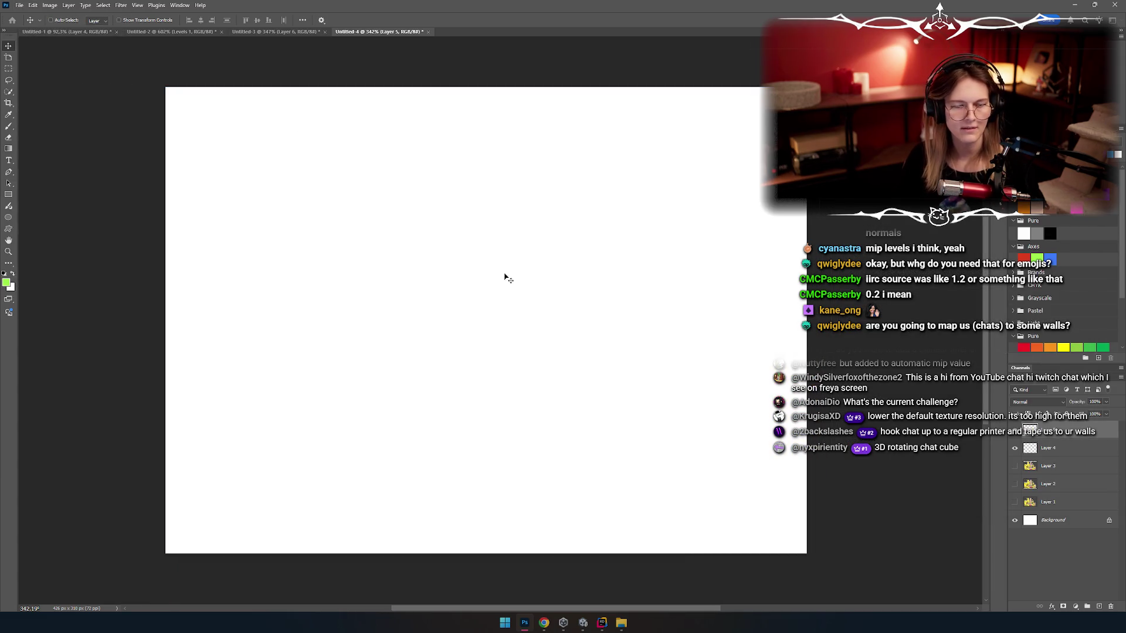
click(689, 407)
key(ctrl+v)
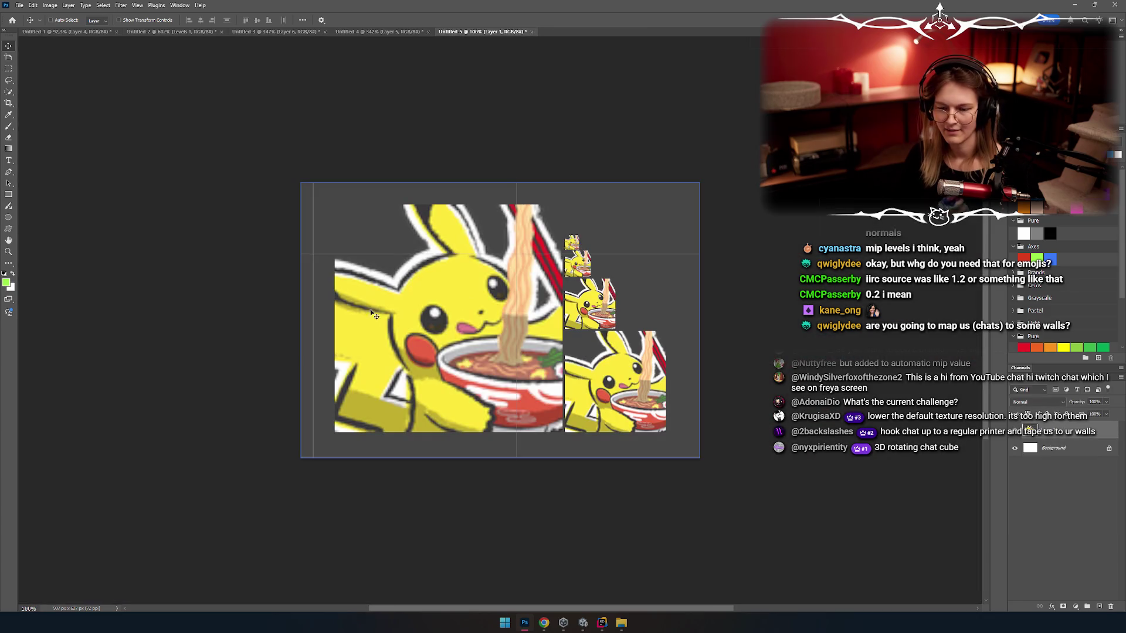
scroll(575, 298, up, 2)
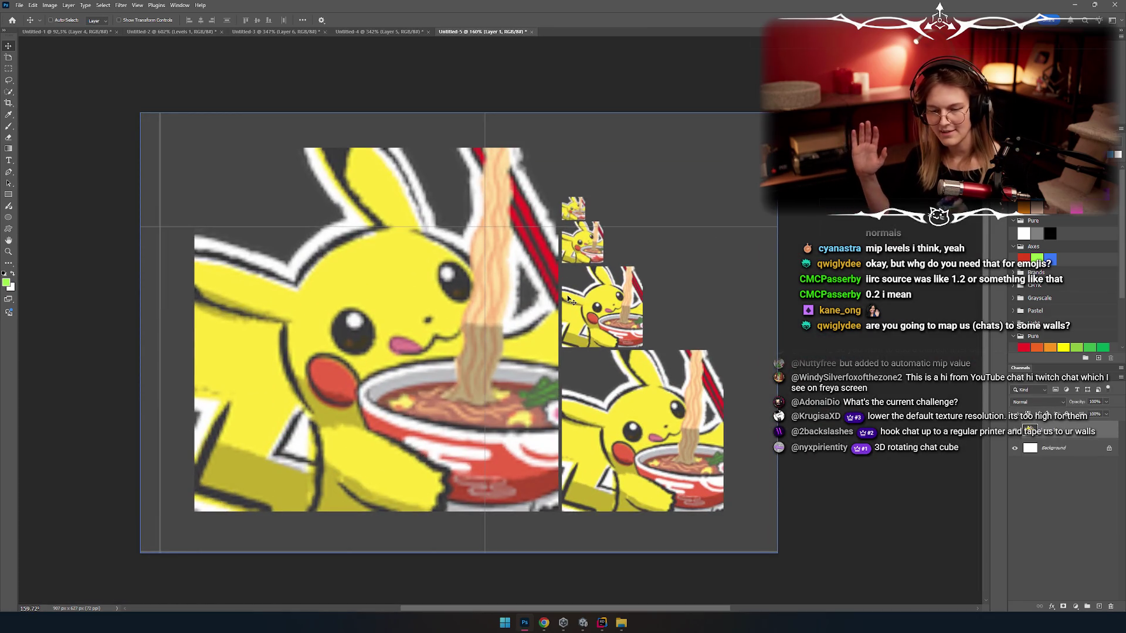
key(alt+Tab)
key(alt+Tab)
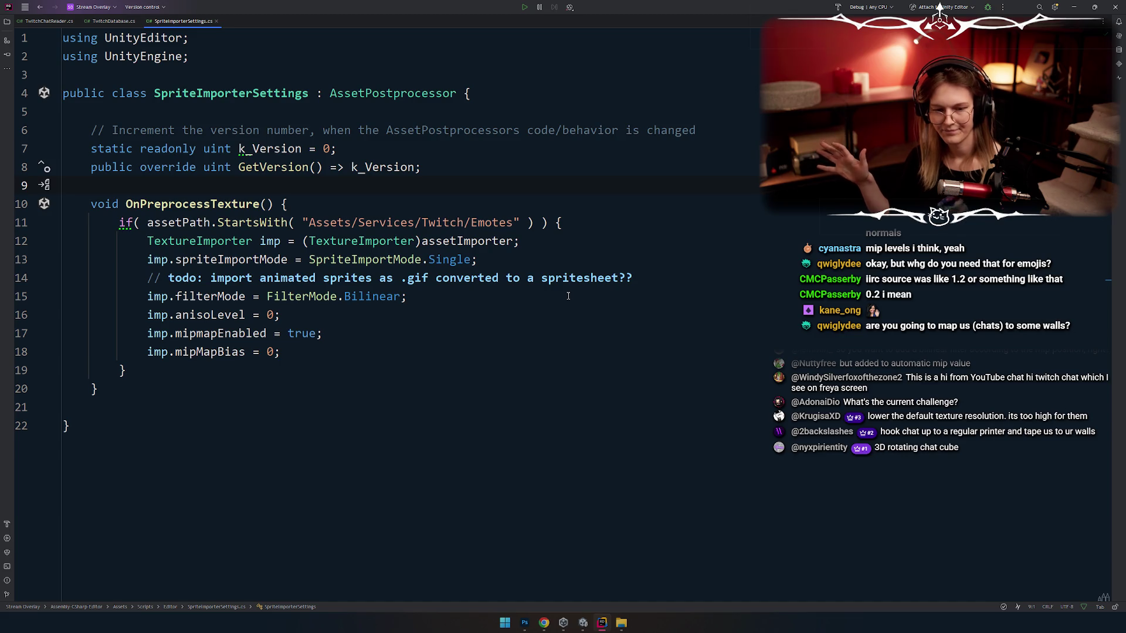
Step: Select the mipmapEnabled and mipMapBias lines in the importer code
key(Down)
key(Down)
key(Down)
click(315, 359)
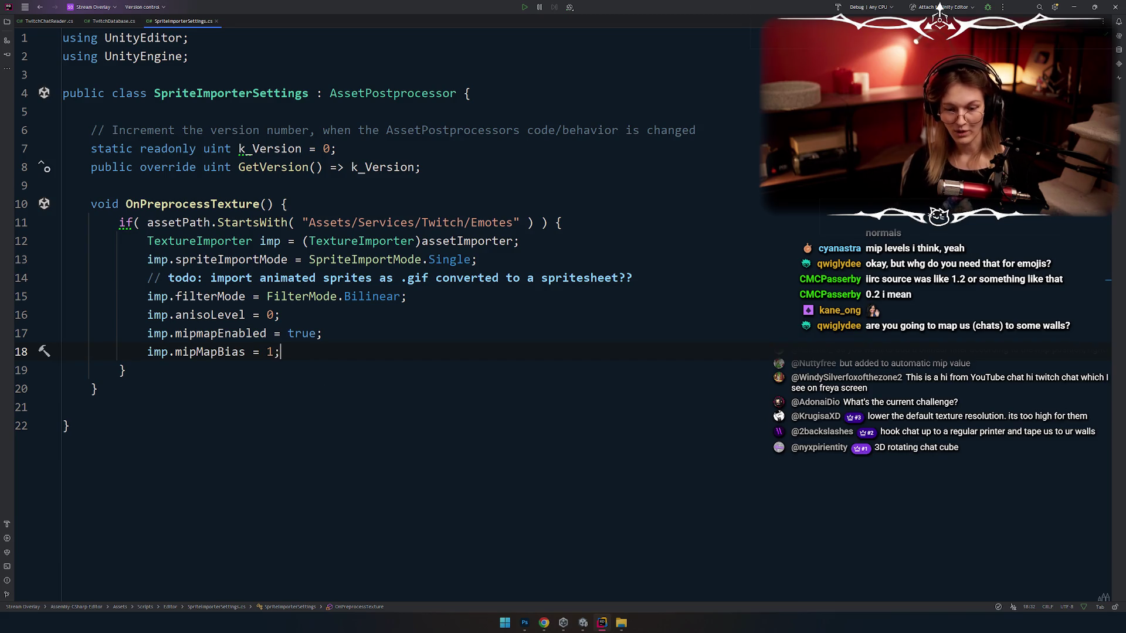
key(Down)
key(Down)
click(416, 327)
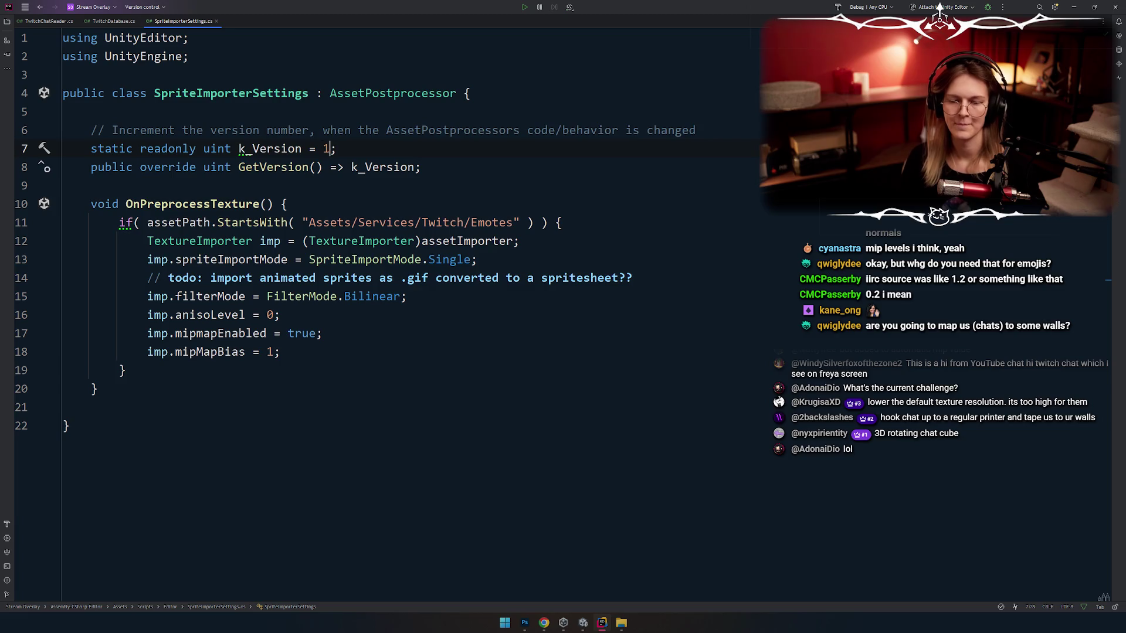
drag(217, 351, 416, 333)
Step: Snip another capture of the Pikachu mip images from Unity's Scene view
key(alt+Tab)
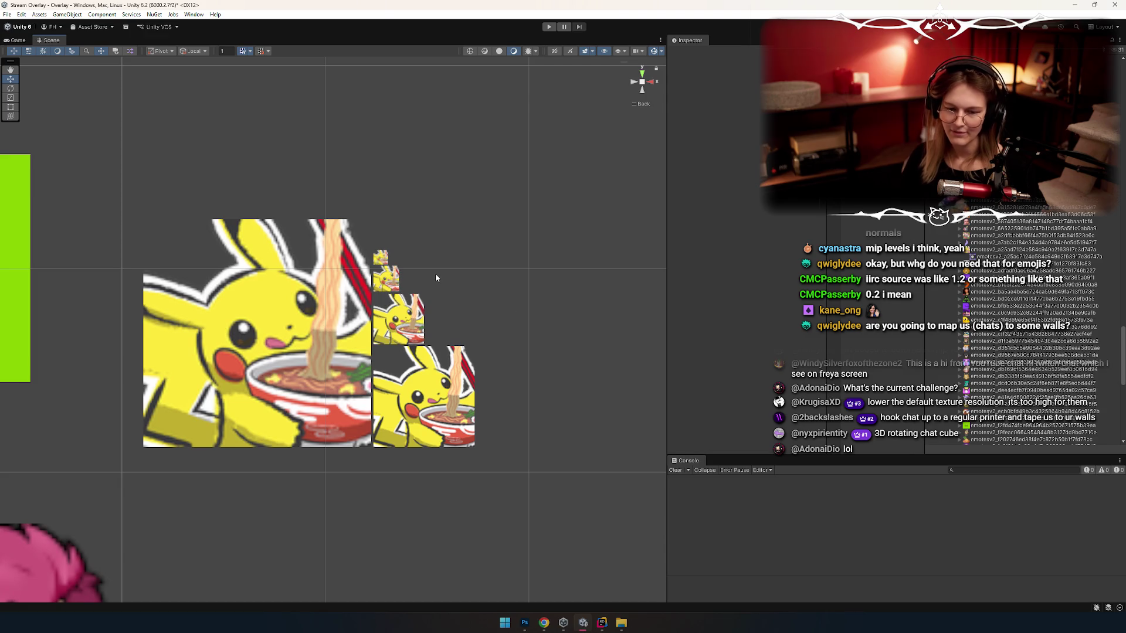
key(super+shift+s)
mouse_move(125, 203)
mouse_down()
mouse_move(491, 481)
mouse_move(491, 463)
mouse_up()
key(alt+Tab)
key(alt+Tab)
key(Tab)
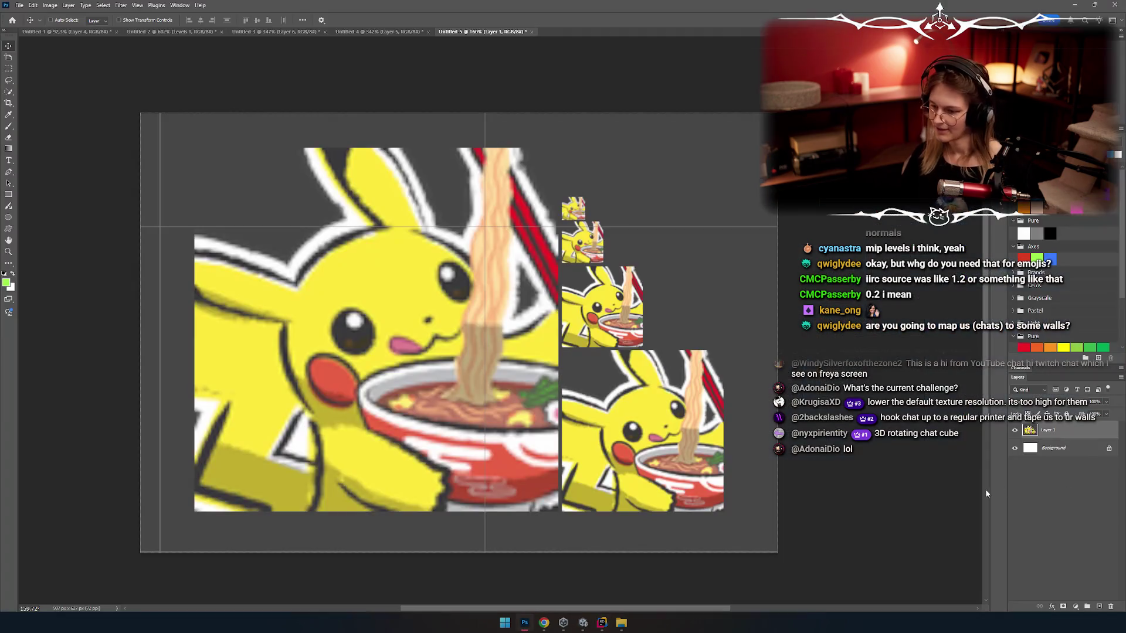
key(alt+Tab)
Step: Set imp.mipMapBias to -1
click(287, 333)
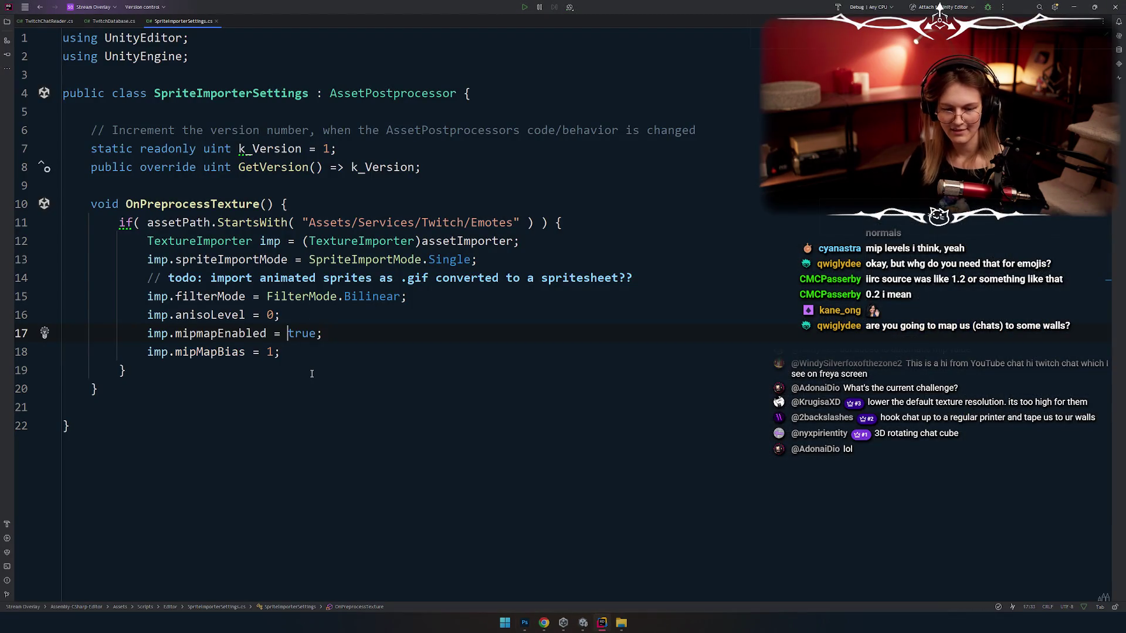
text(-1)
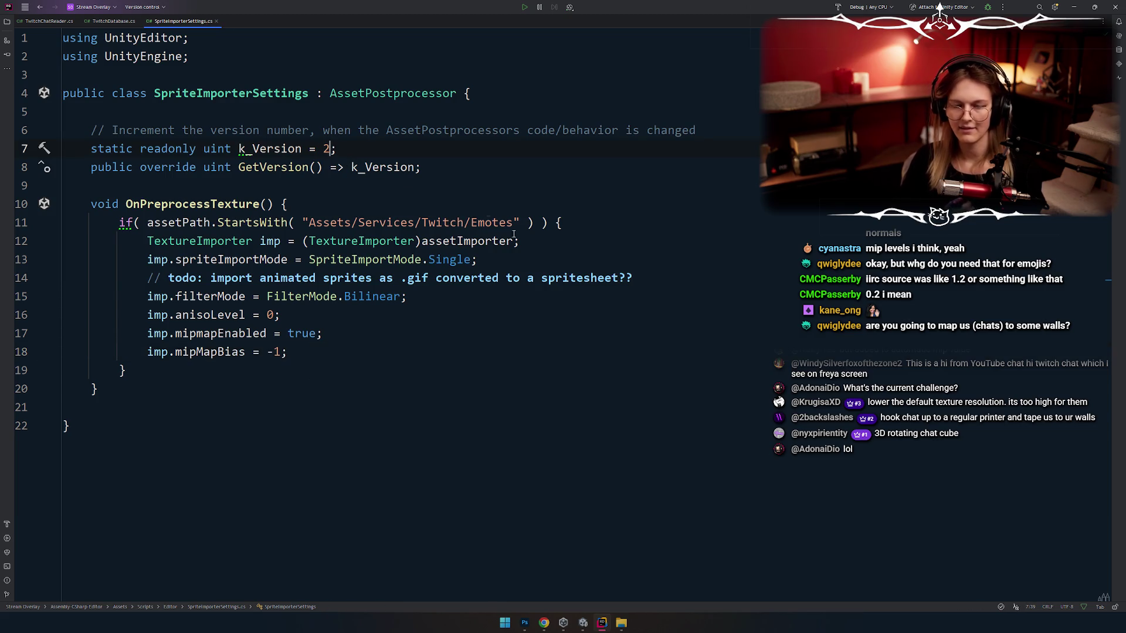
key(alt+Tab)
key(Tab)
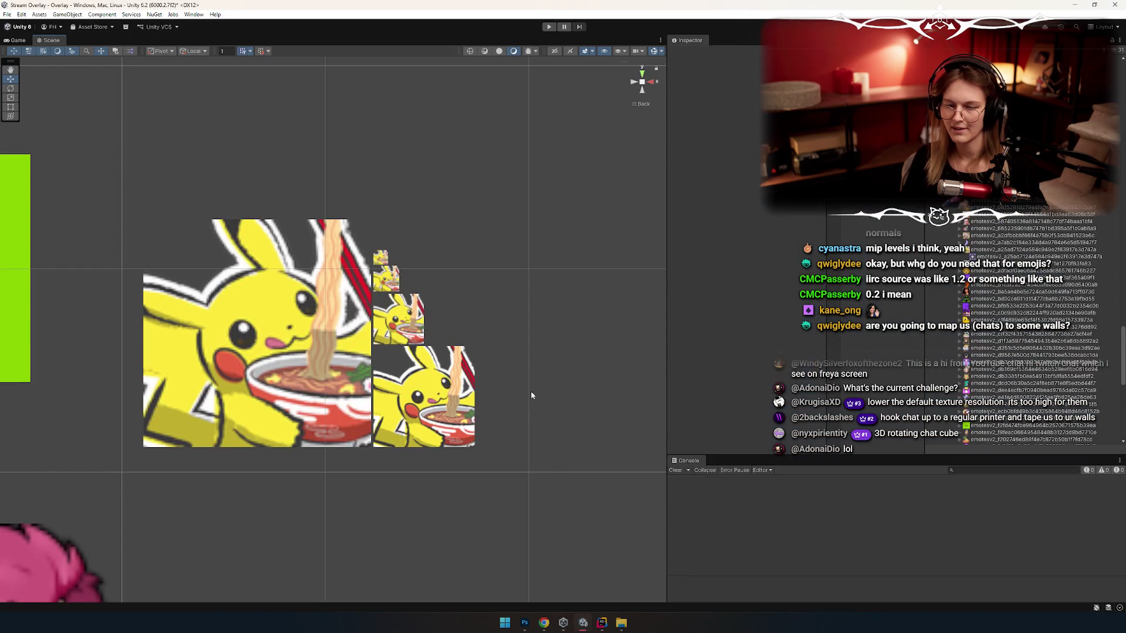
Step: Paste the new capture into Photoshop and rename the layers bias 1 and bias 0
key(alt+Tab)
key(Tab)
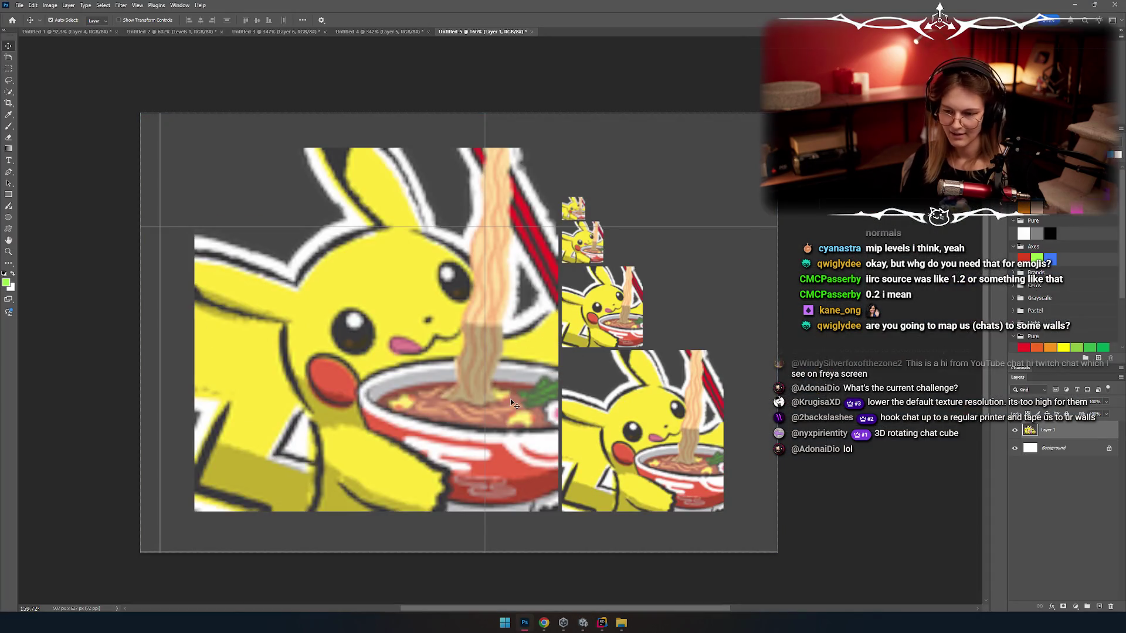
key(ctrl+v)
text(L)
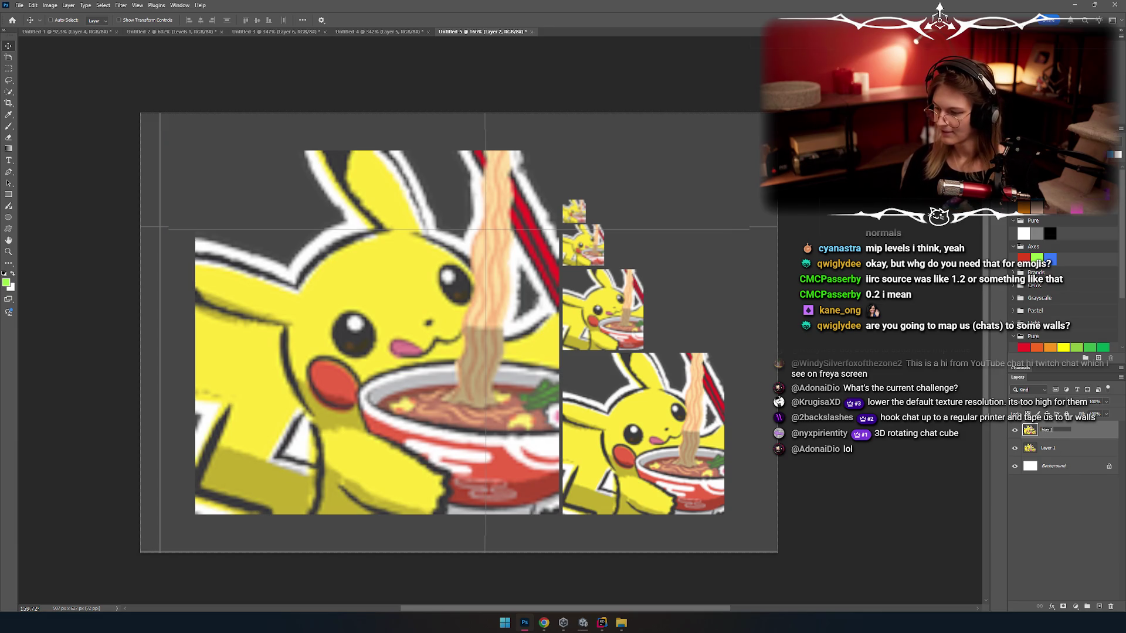
double_click(1051, 449)
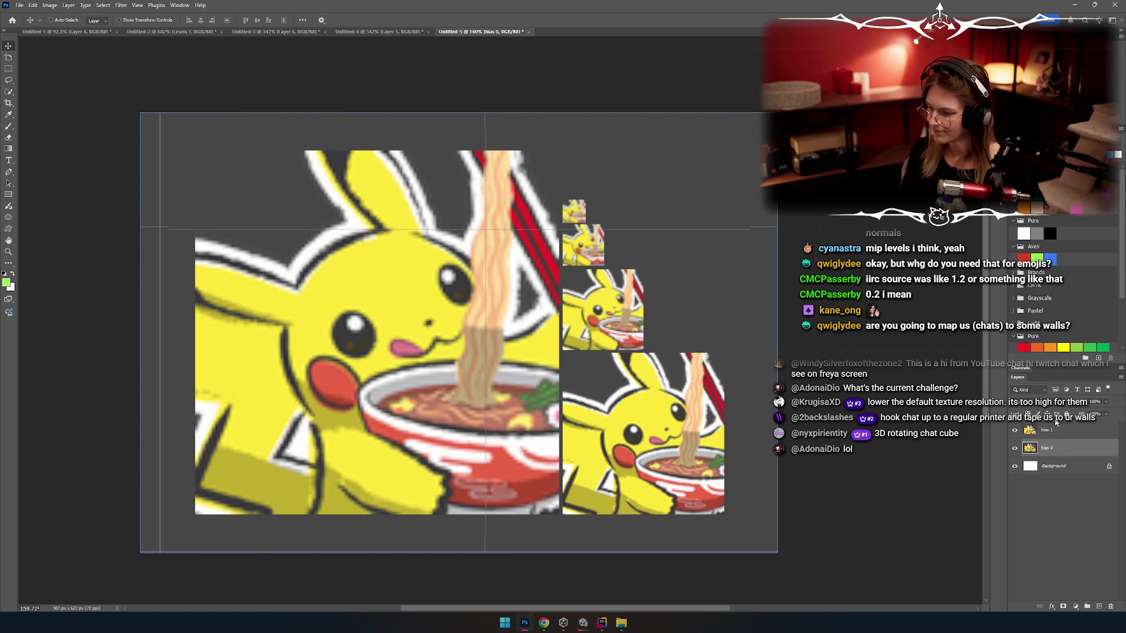
click(1055, 432)
Step: Set the bias 1 layer to 60% opacity and make bias 0 the active layer
key(6)
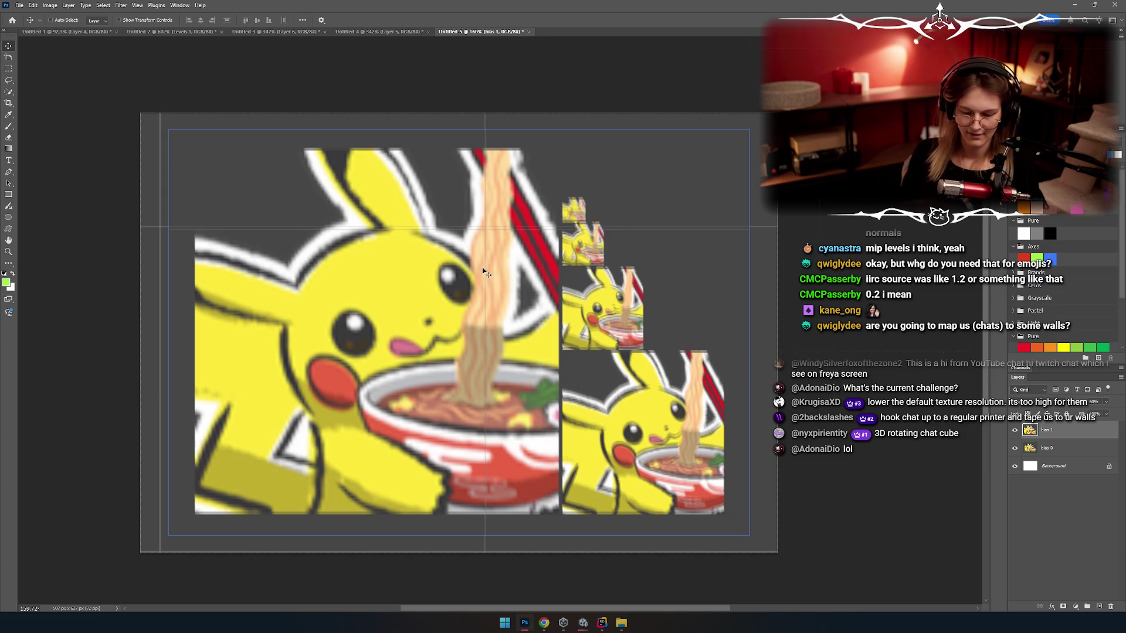
scroll(440, 259, up, 5)
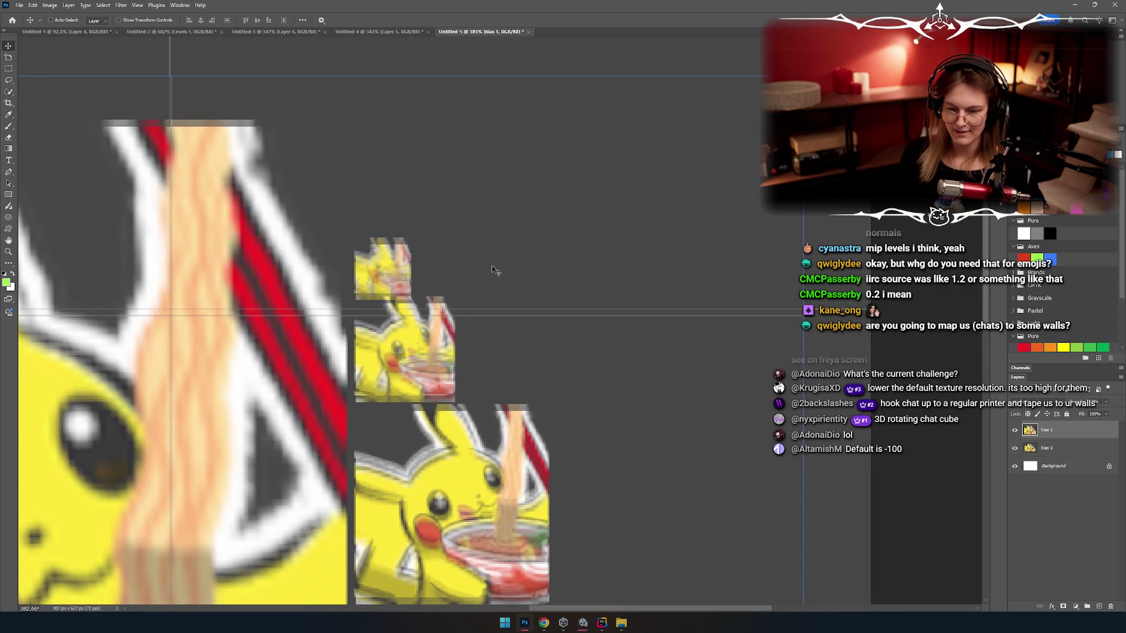
scroll(312, 299, down, 5)
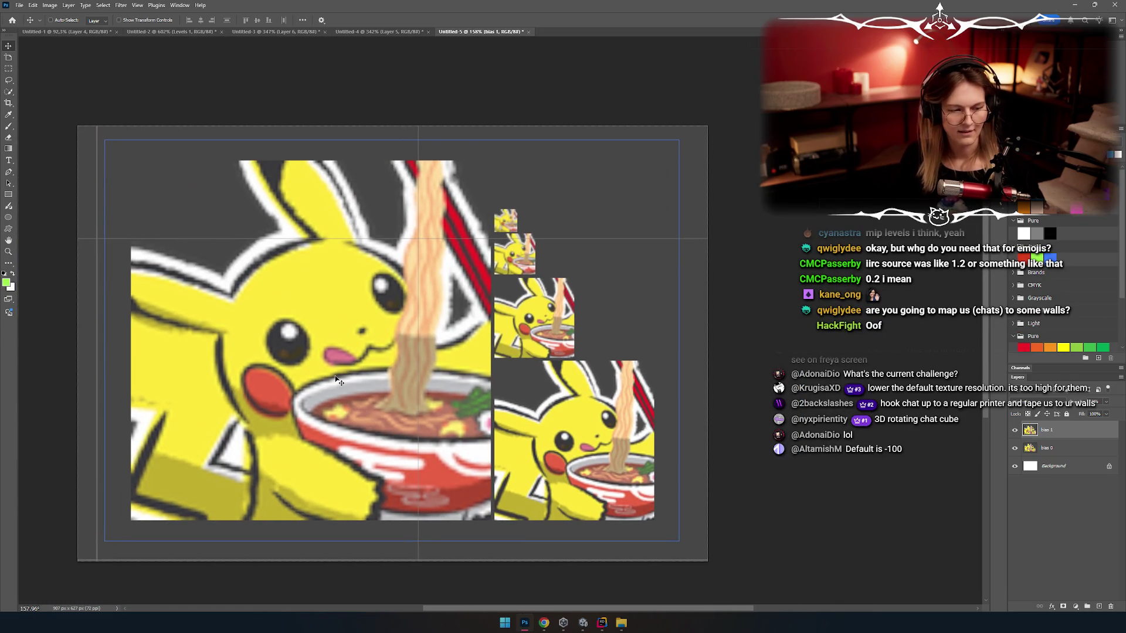
scroll(337, 380, down, 2)
click(1015, 432)
click(1106, 403)
click(1085, 457)
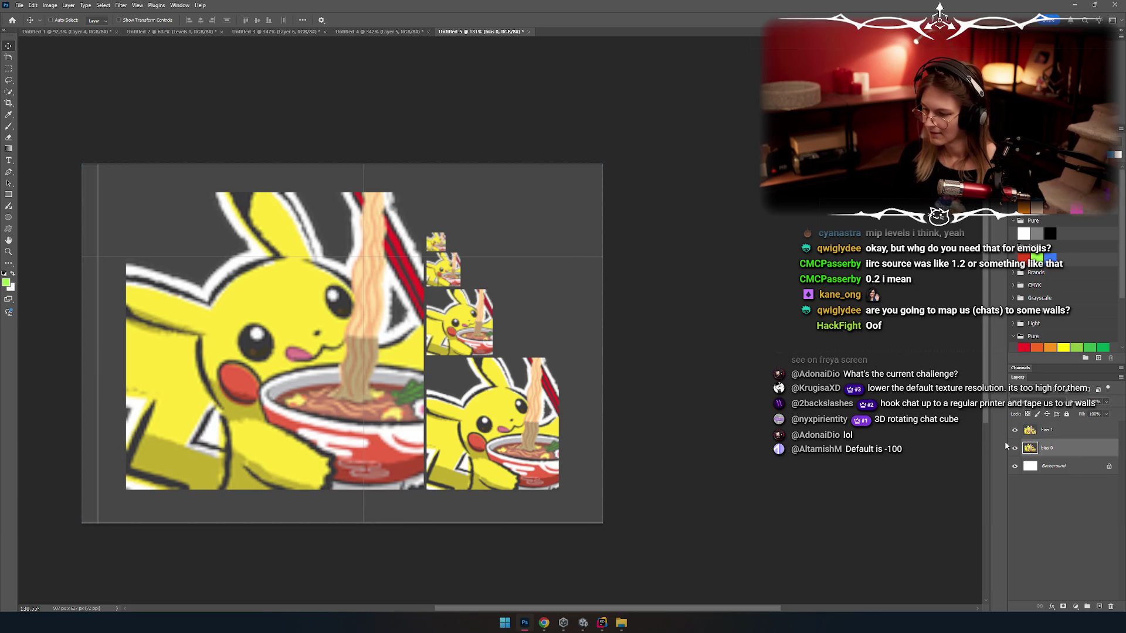
Step: Zoom in on the smaller mip tiles and toggle bias 1's visibility against bias 0
scroll(530, 423, up, 3)
scroll(529, 423, up, 5)
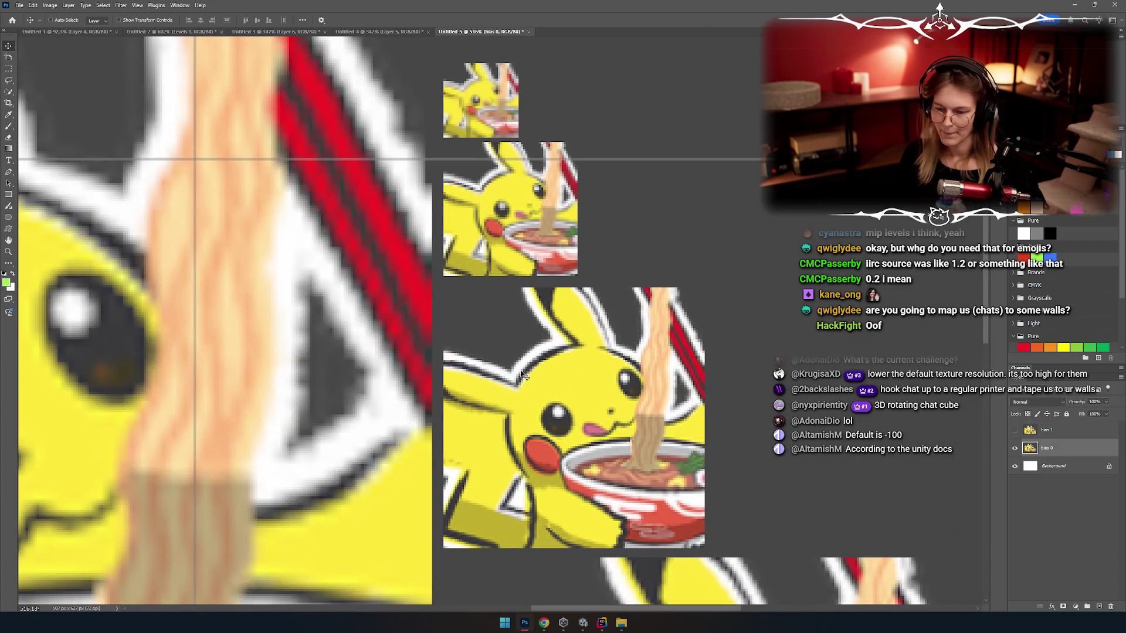
scroll(521, 374, up, 5)
drag(610, 370, 636, 393)
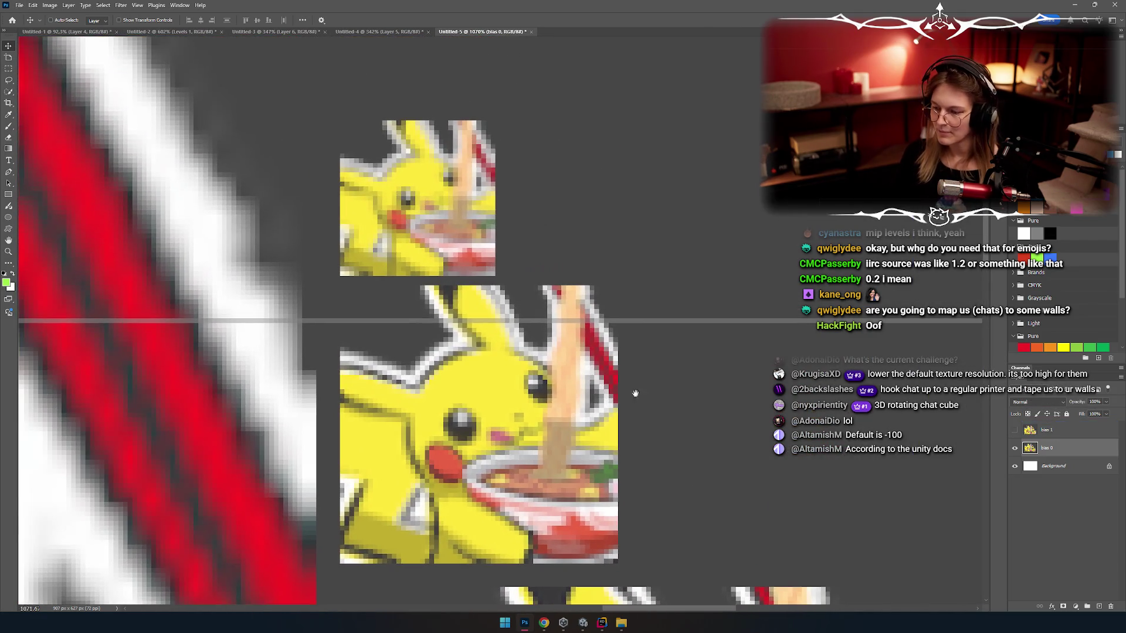
click(1014, 431)
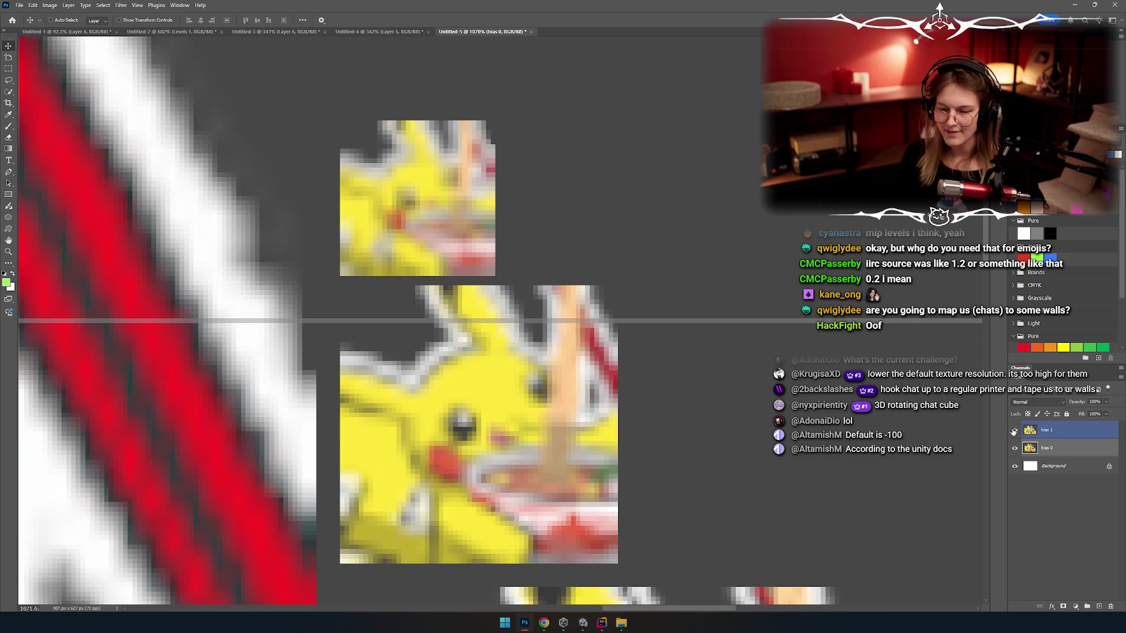
click(1014, 431)
click(1014, 431)
click(1014, 431)
click(1014, 431)
scroll(683, 284, down, 5)
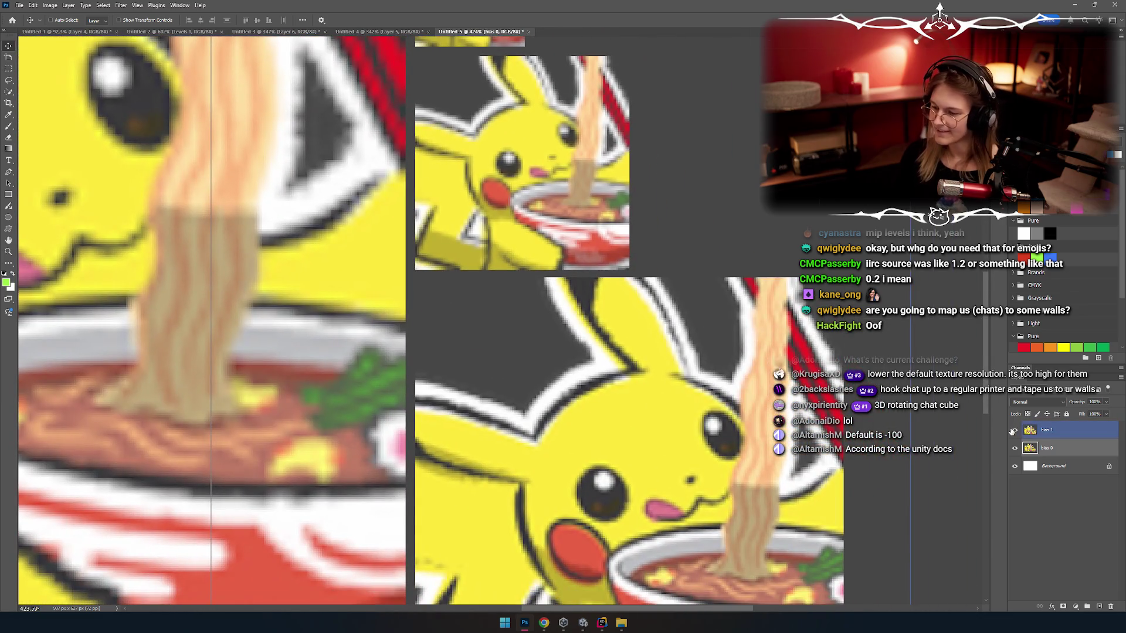
click(1015, 432)
click(1015, 432)
click(1015, 432)
Step: Keep flipping bias 1 on and off across the mip tiles, leave it hidden, and return to Unity
scroll(586, 293, up, 3)
click(1015, 432)
click(1015, 431)
click(1015, 431)
click(1015, 431)
click(1015, 431)
click(1015, 431)
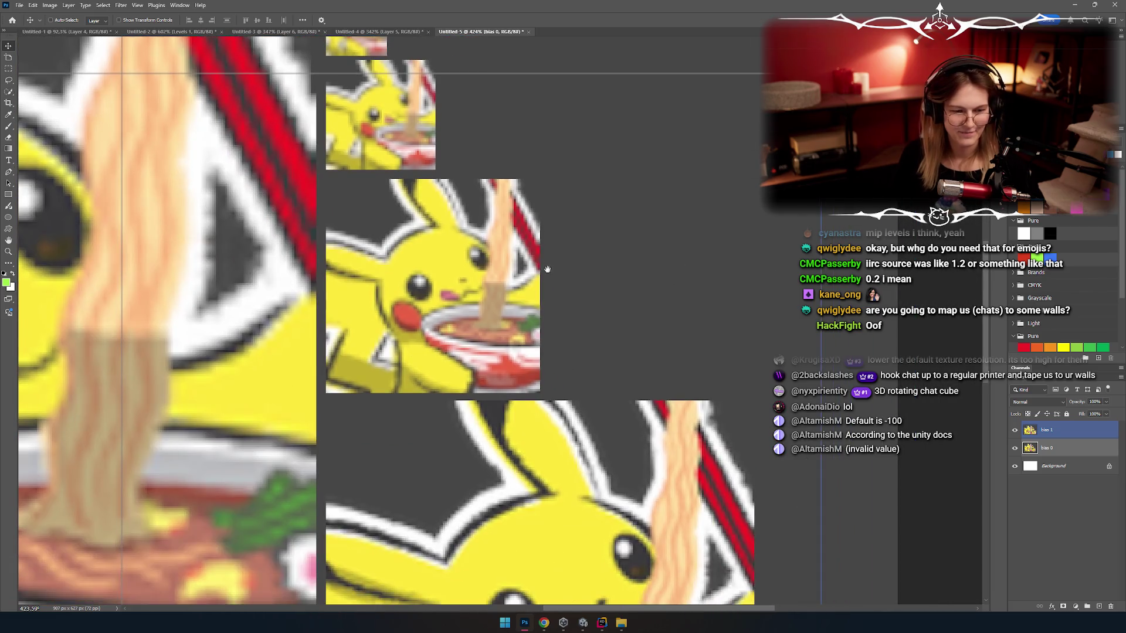
mouse_move(610, 317)
mouse_down()
mouse_move(500, 306)
mouse_move(476, 326)
mouse_up()
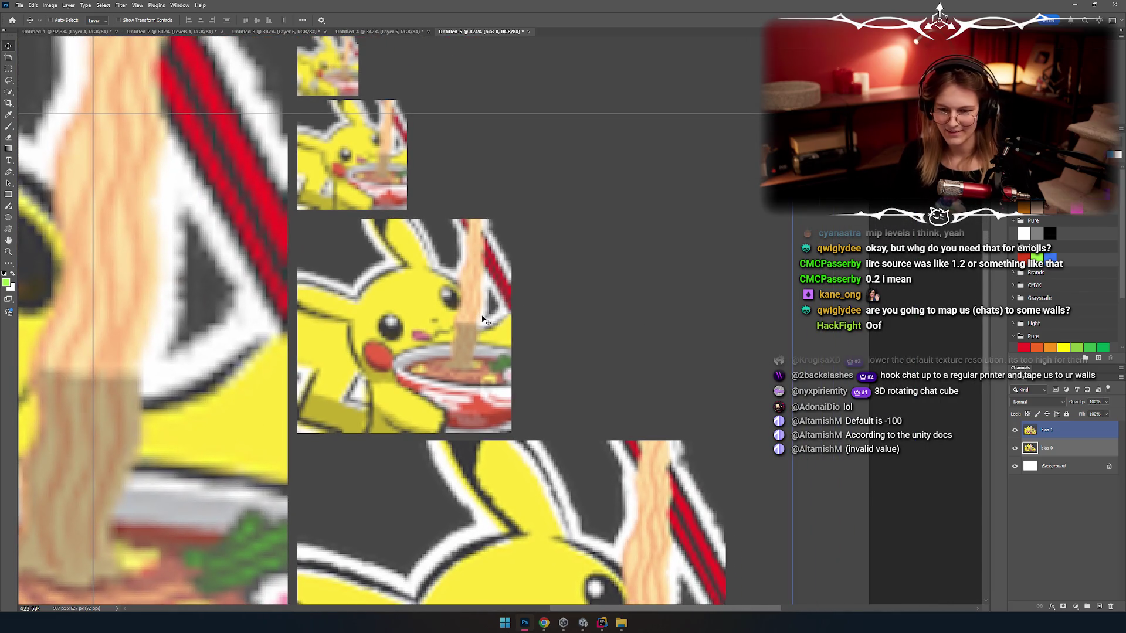
click(1015, 430)
scroll(554, 269, down, 3)
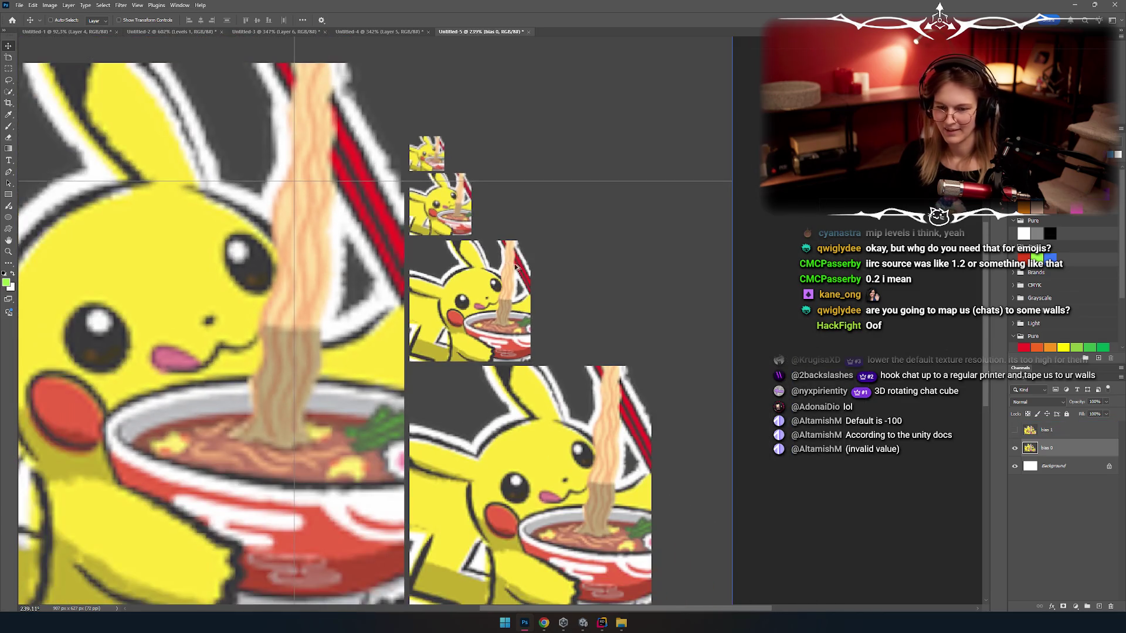
key(alt+Tab)
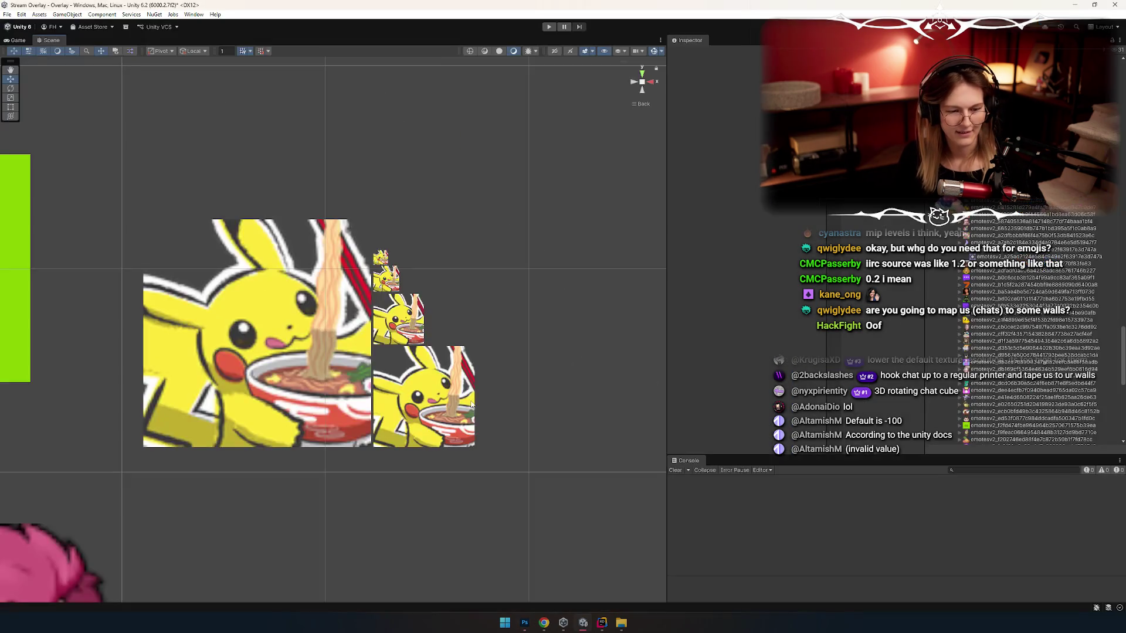
Step: Cycle from Unity through Rider to bring Photoshop's Untitled-5 comparison document forward
key(alt+Tab)
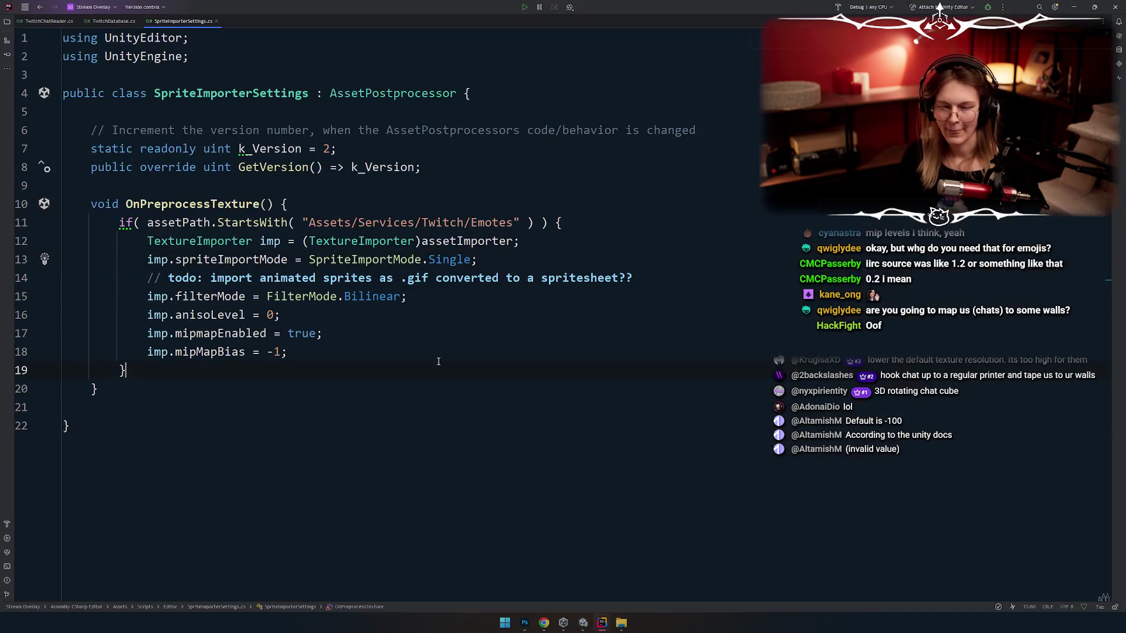
key(alt+Tab)
key(alt+Tab)
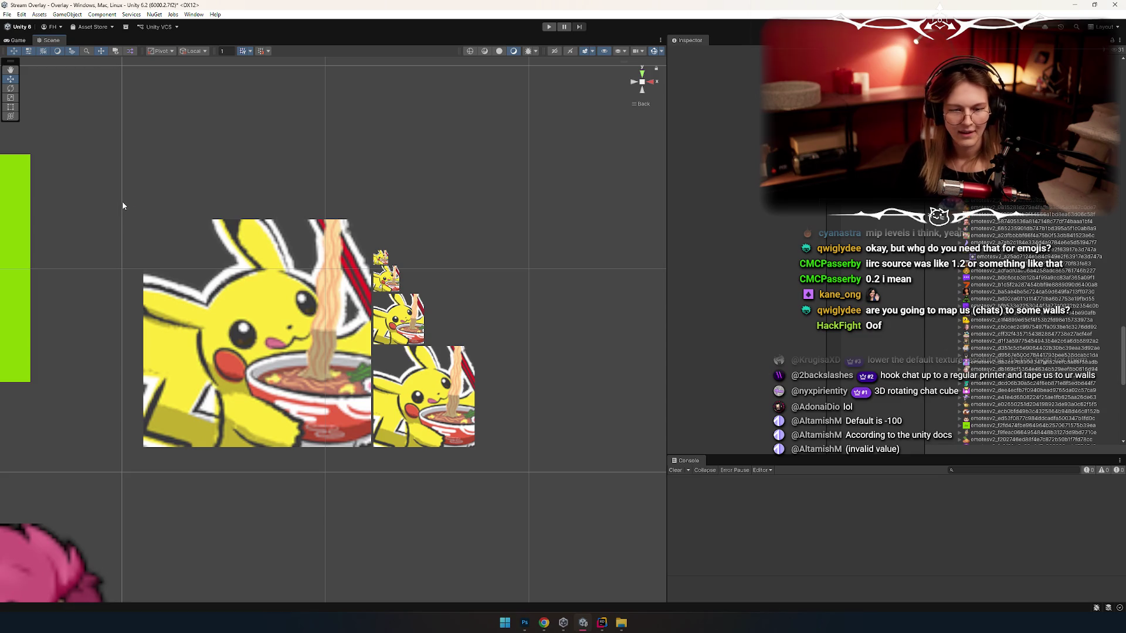
key(alt+Tab)
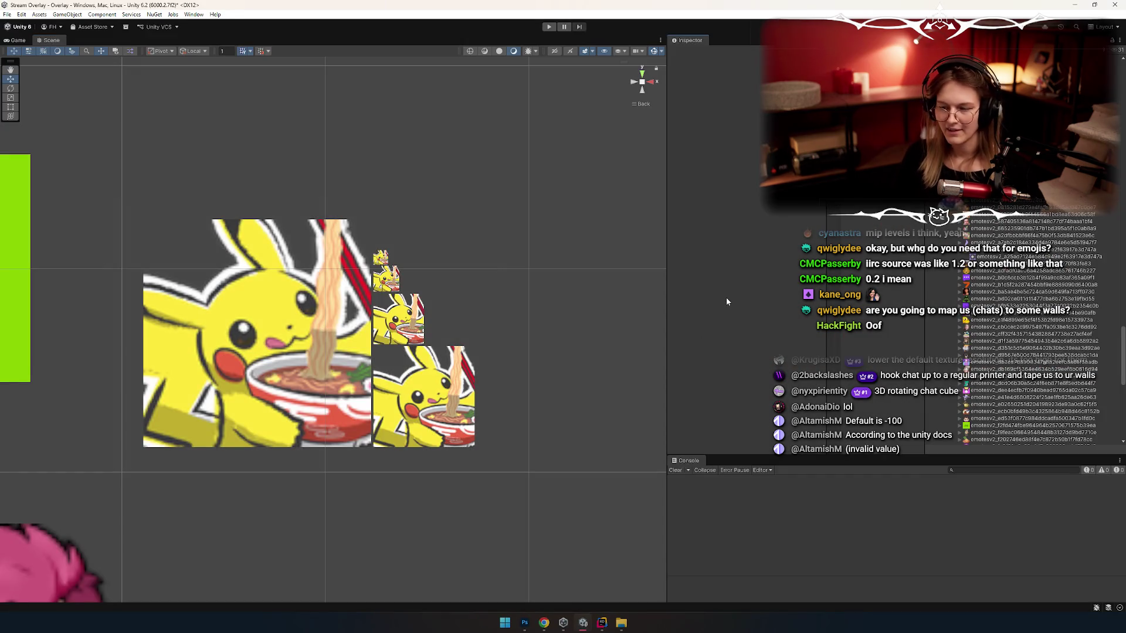
key(alt+Tab)
key(alt+Tab)
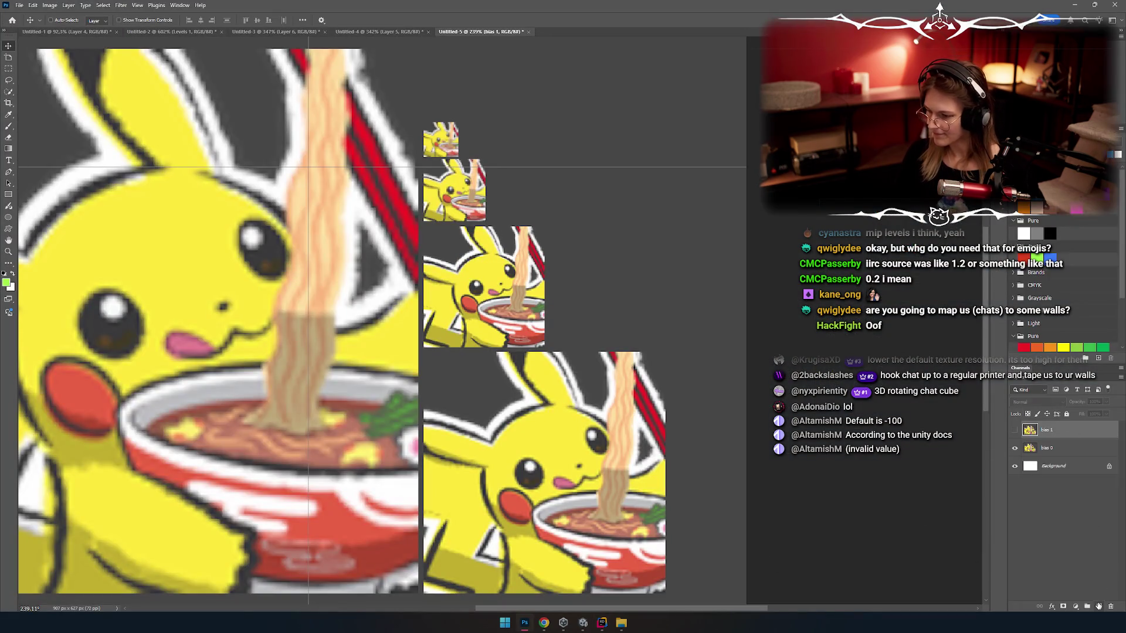
Step: Paste the new Unity mip capture into a new Layer 1 at 100% opacity
click(1099, 606)
click(1015, 467)
key(ctrl+v)
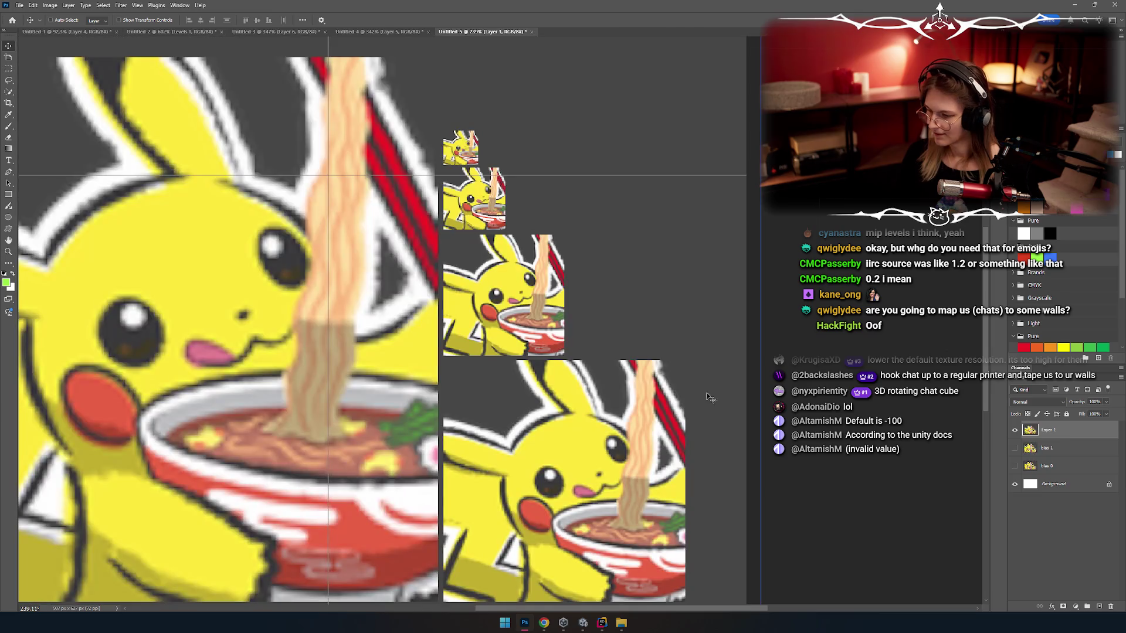
key(6)
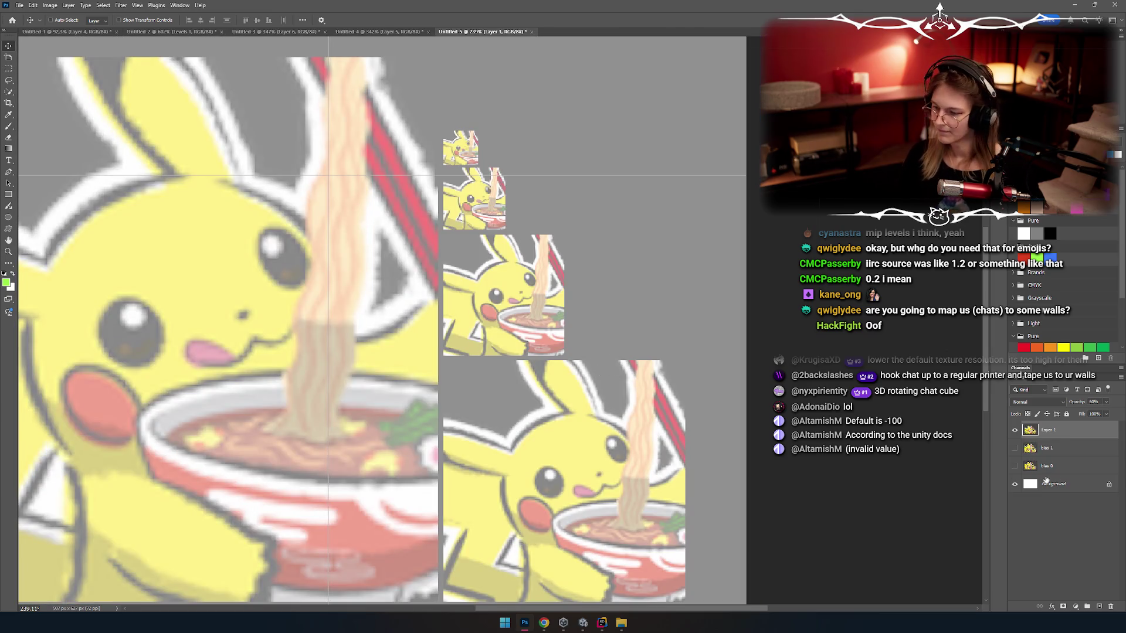
click(1015, 467)
scroll(548, 252, up, 5)
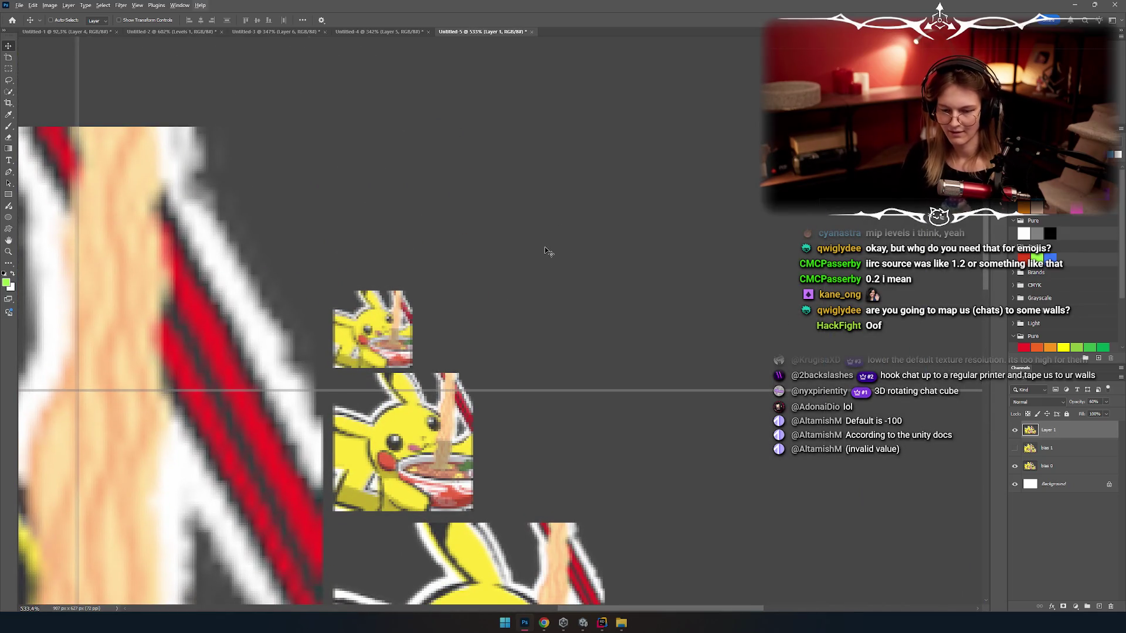
scroll(547, 252, down, 4)
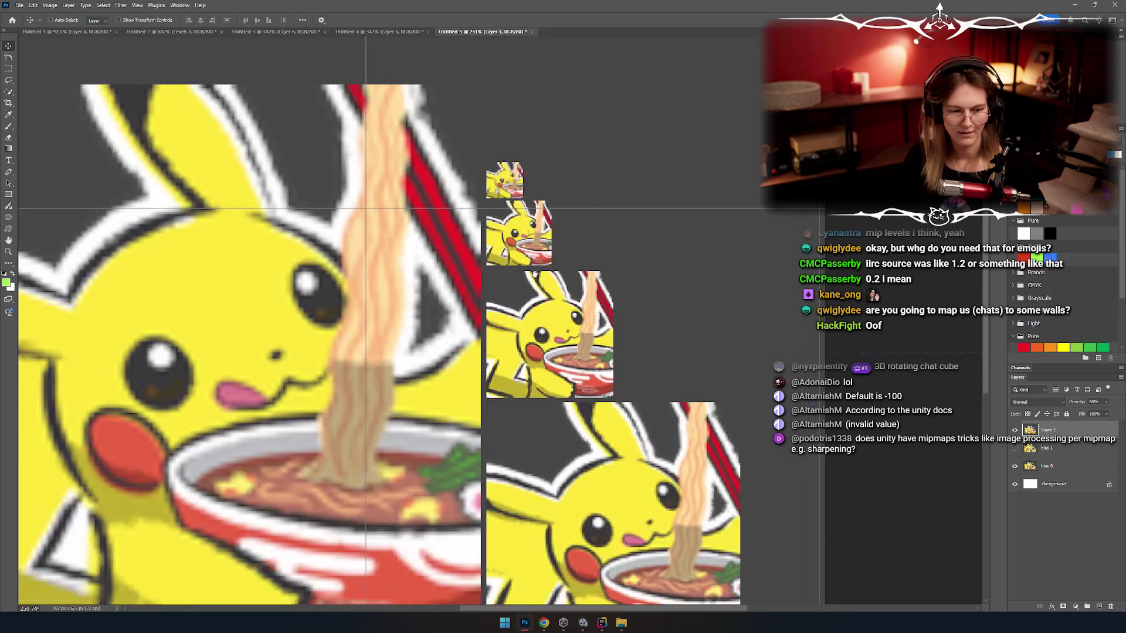
scroll(534, 274, down, 2)
click(1105, 403)
click(1078, 422)
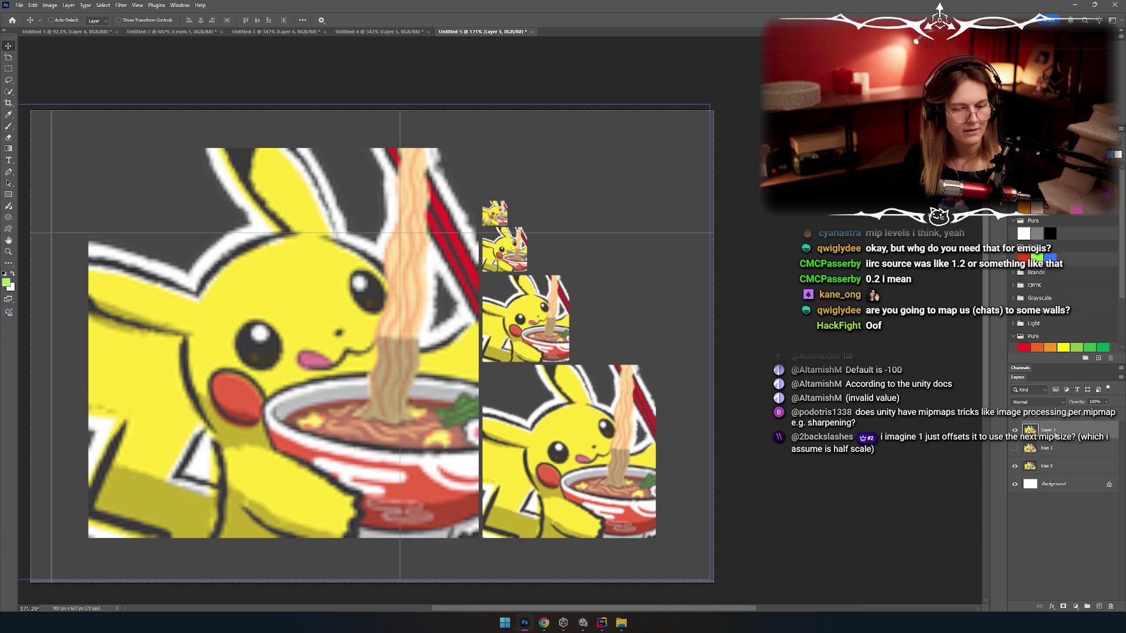
Step: Pan toward the smaller mips and toggle bias 1 and Layer 1 against bias 0
scroll(578, 170, up, 2)
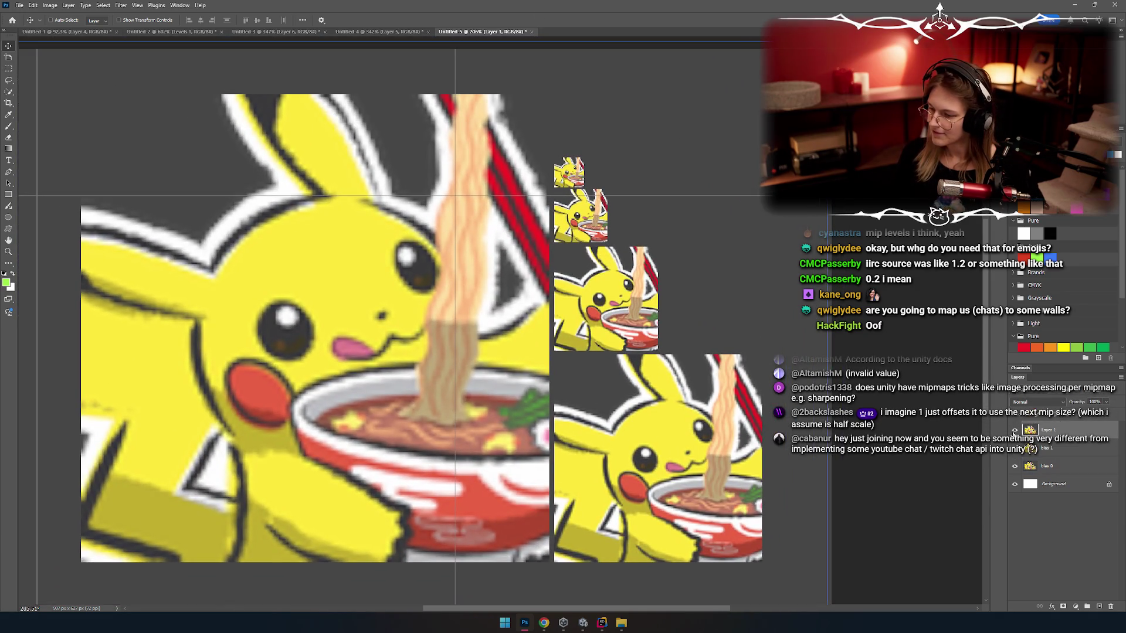
click(1015, 430)
click(1023, 471)
scroll(594, 245, up, 10)
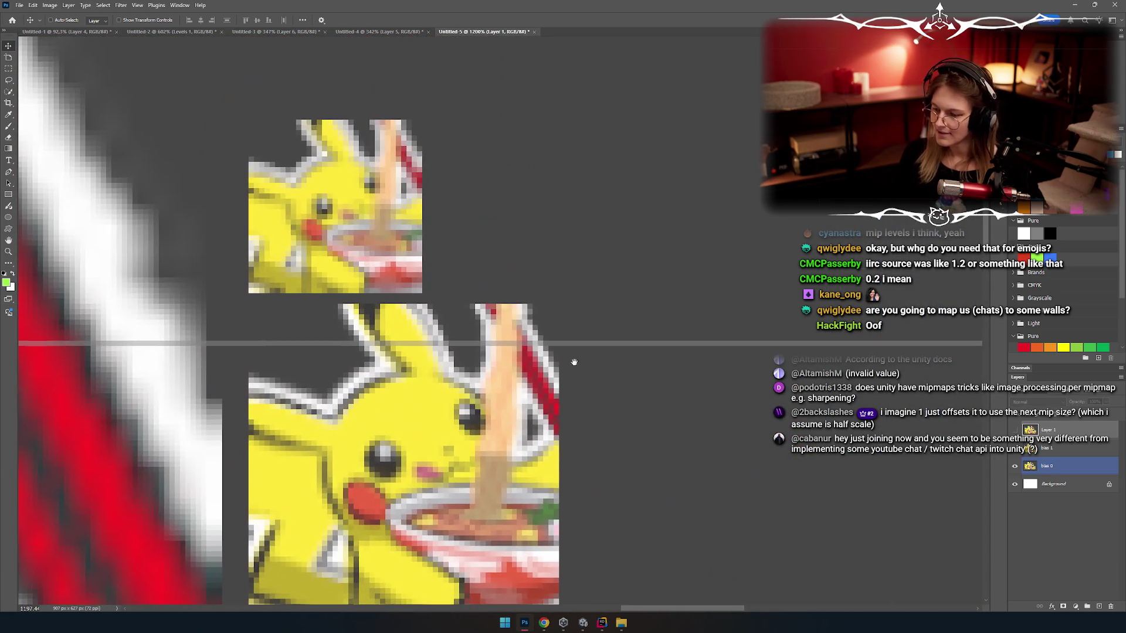
drag(574, 362, 553, 336)
drag(1027, 452, 1016, 446)
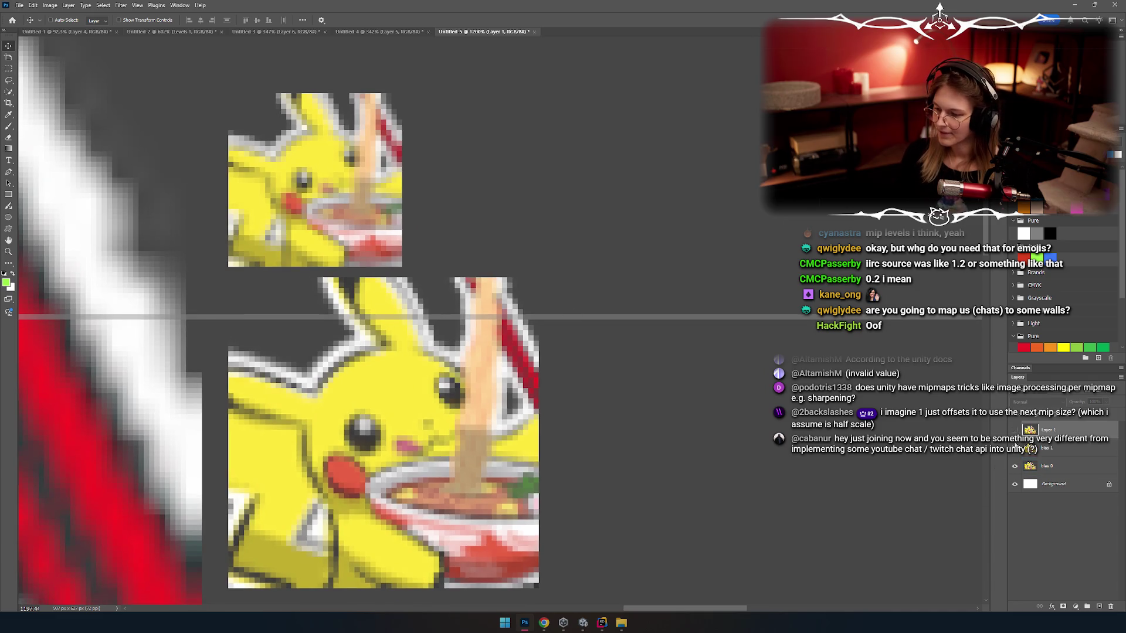
click(1015, 449)
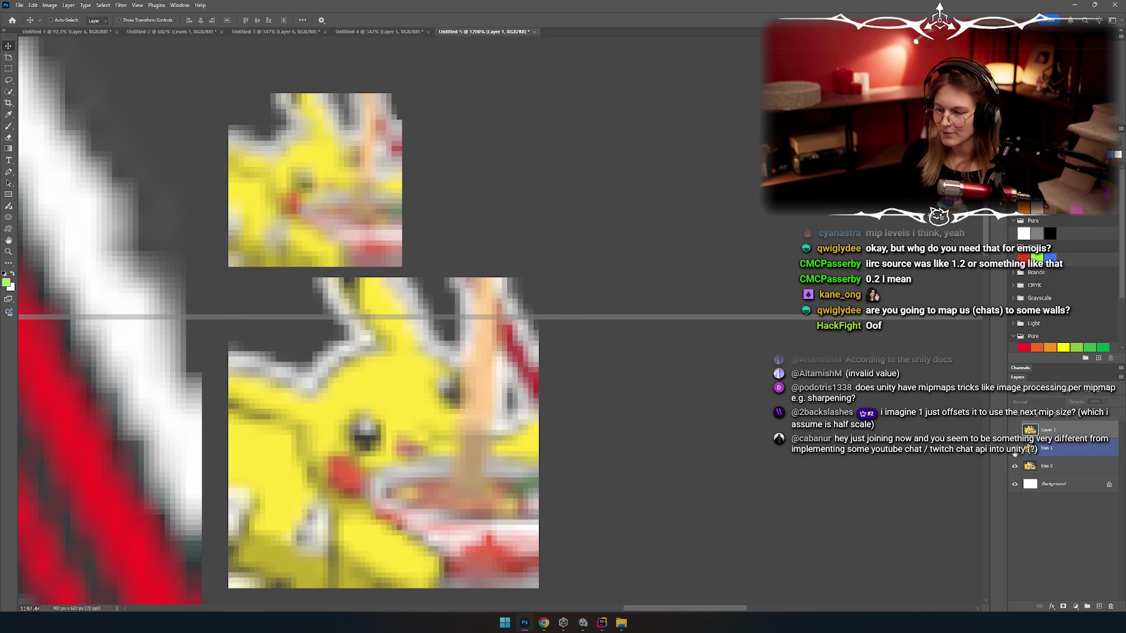
click(1015, 449)
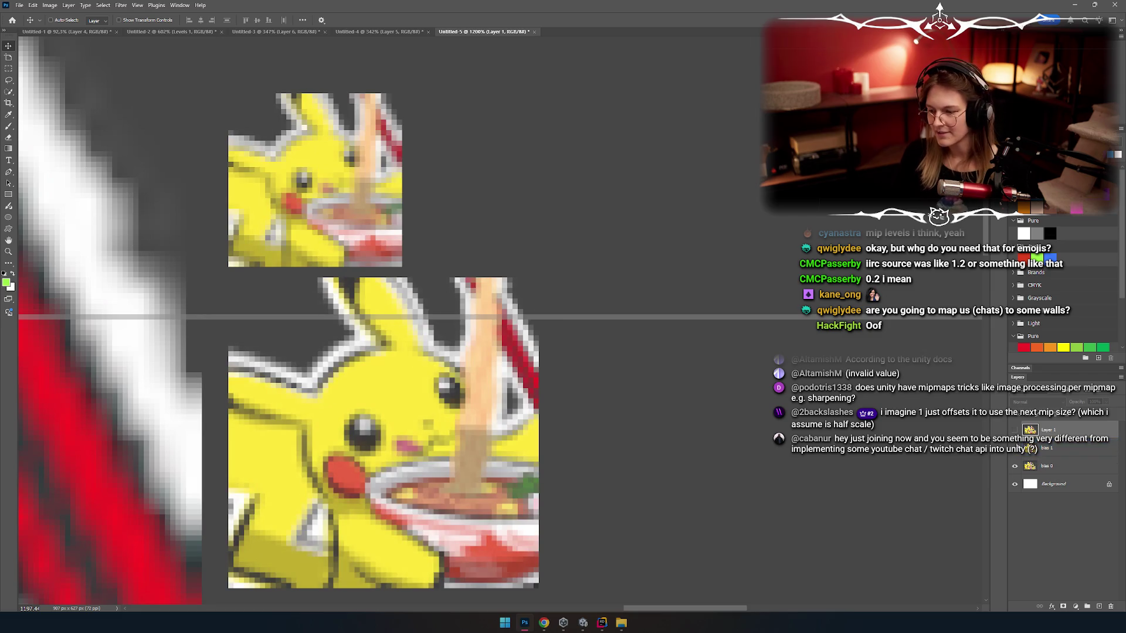
click(1014, 432)
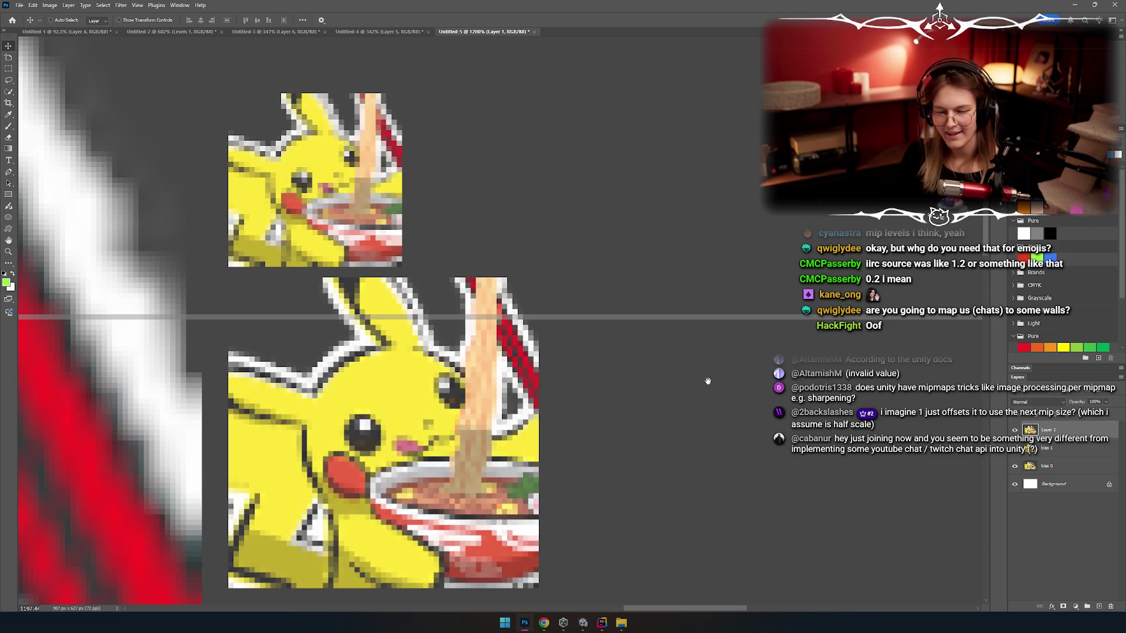
Step: Zoom the canvas in and out around the small mips, settling near 223%
scroll(645, 352, down, 2)
scroll(651, 302, down, 5)
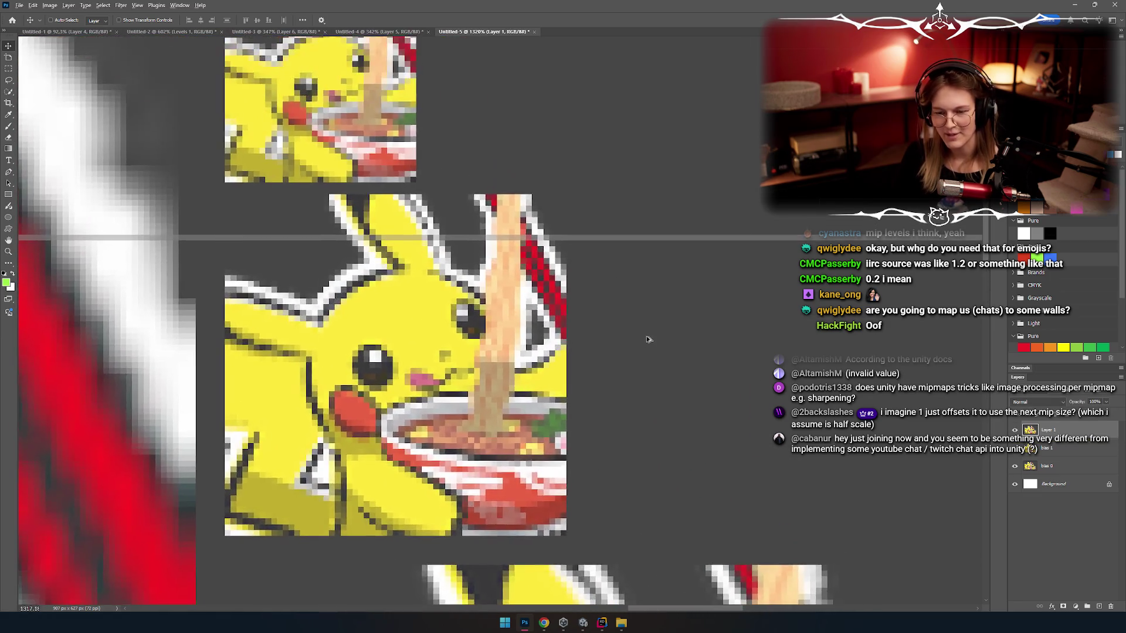
scroll(632, 327, up, 6)
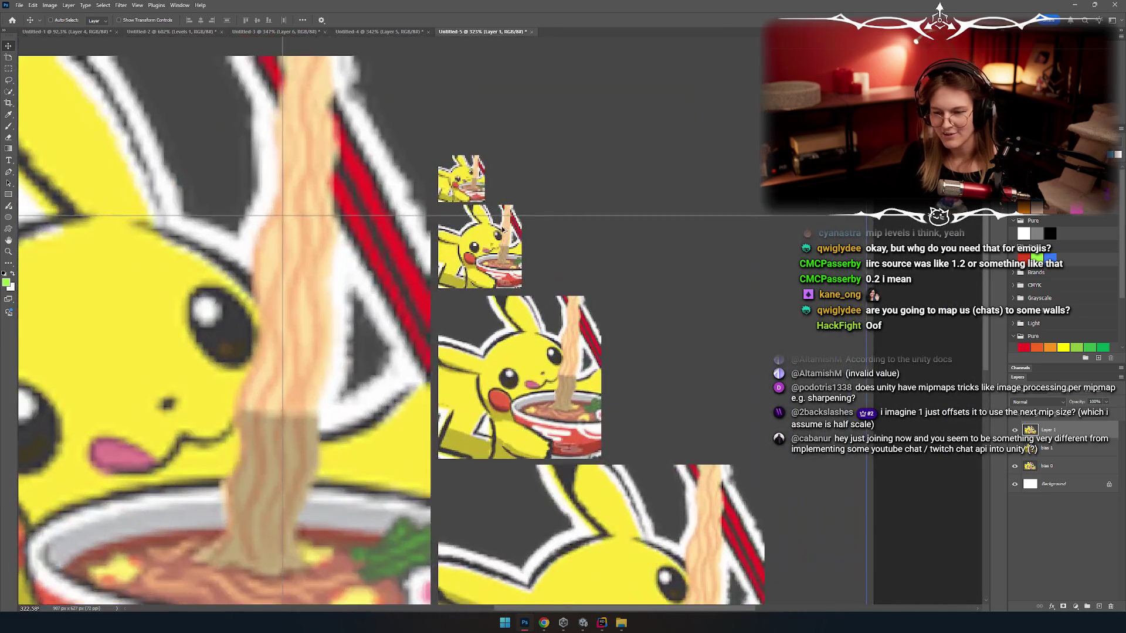
scroll(611, 311, down, 3)
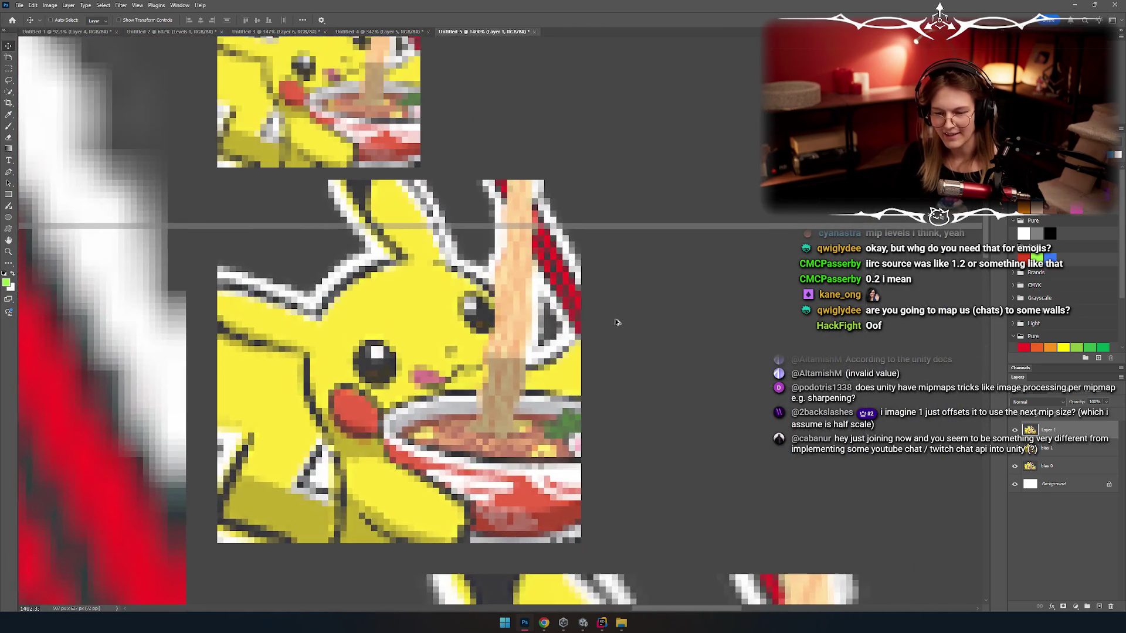
scroll(645, 364, up, 3)
drag(692, 470, 699, 486)
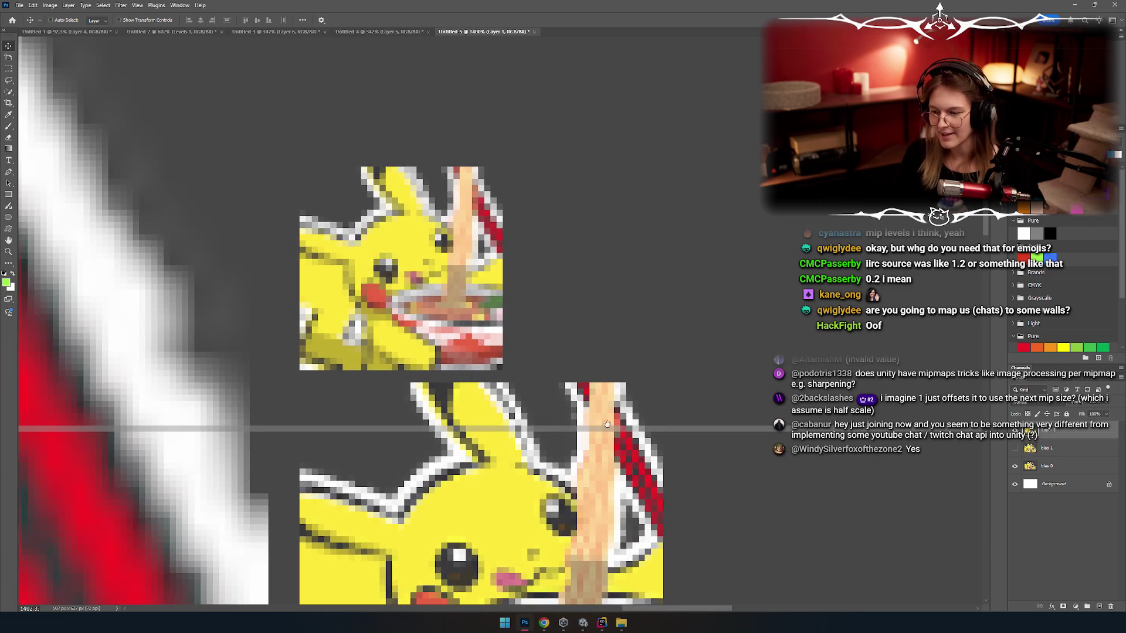
scroll(528, 328, down, 2)
scroll(548, 433, up, 2)
scroll(568, 315, down, 3)
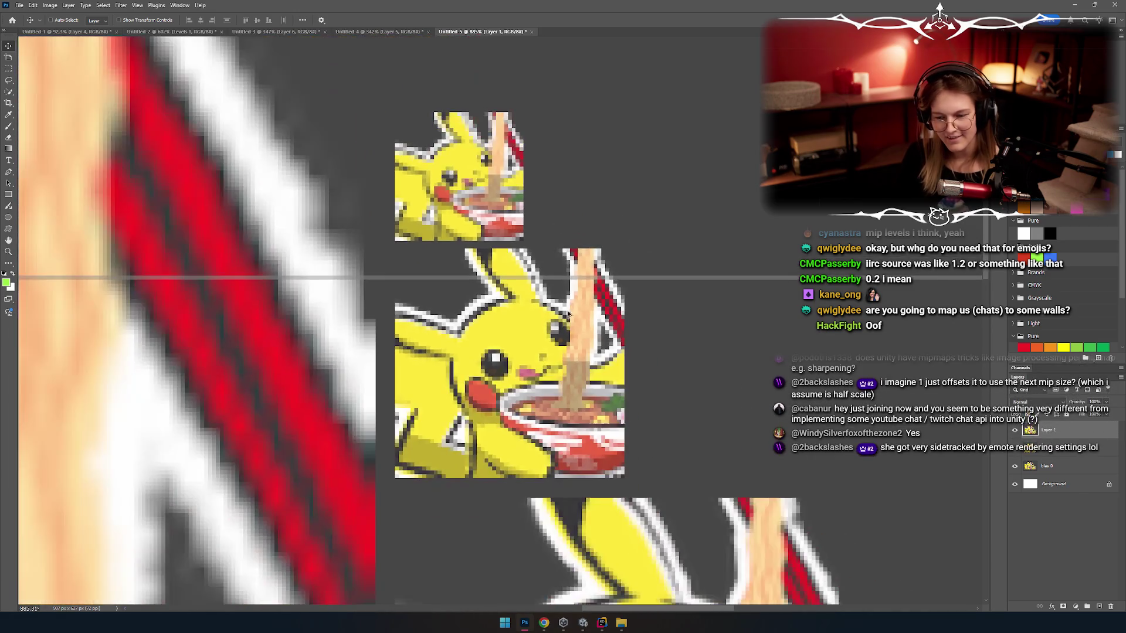
scroll(576, 333, down, 2)
scroll(566, 305, down, 3)
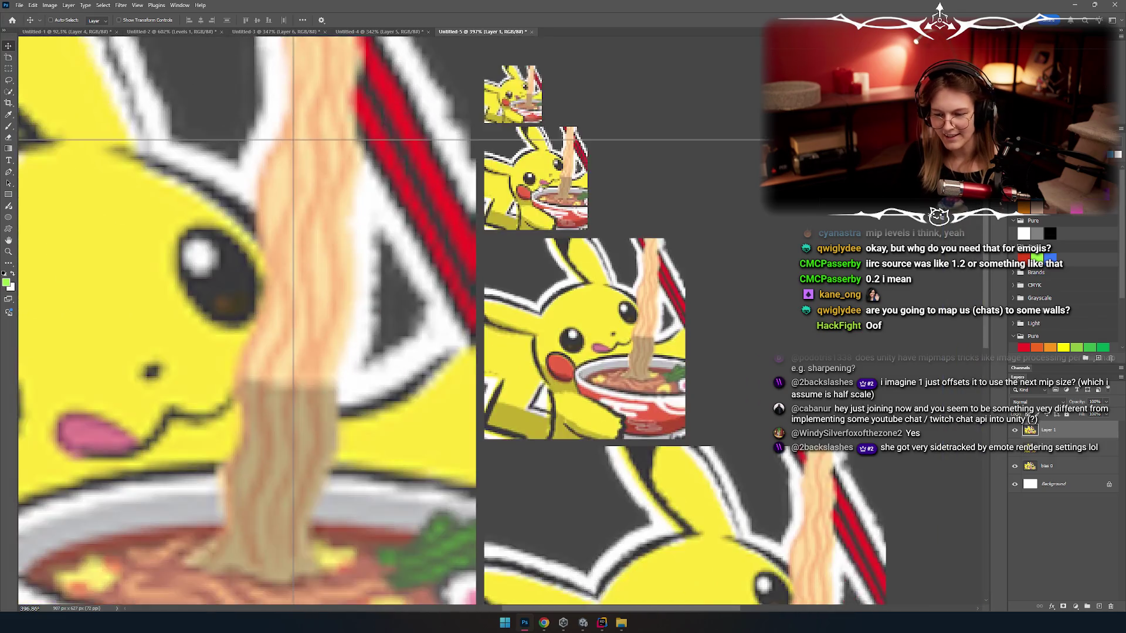
scroll(567, 301, up, 3)
scroll(560, 352, down, 2)
scroll(556, 390, up, 1)
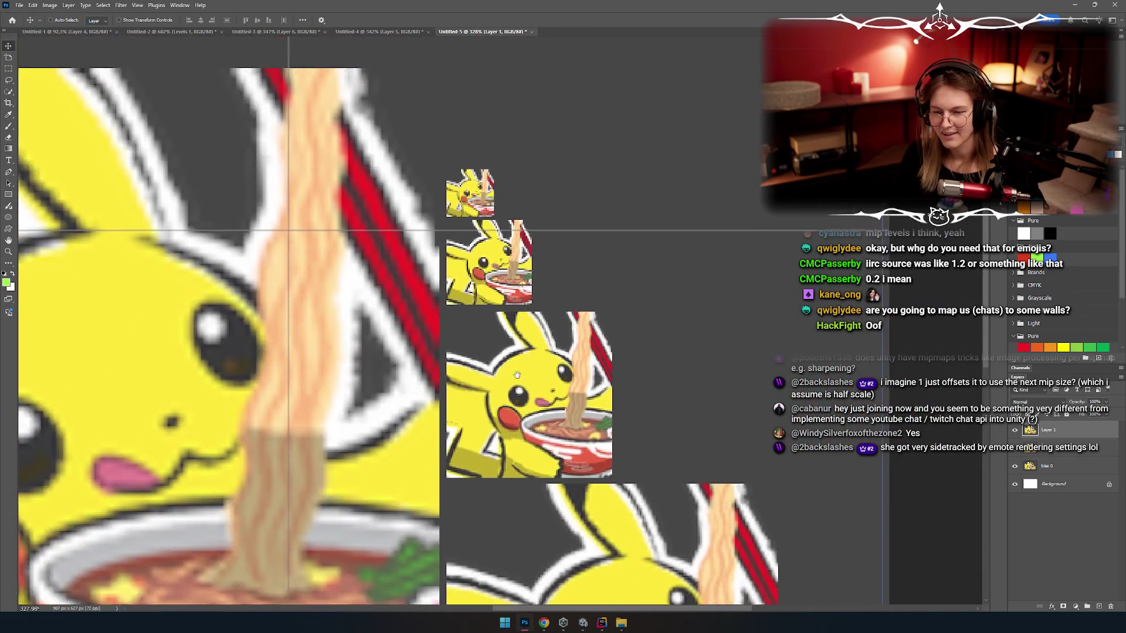
scroll(554, 389, down, 2)
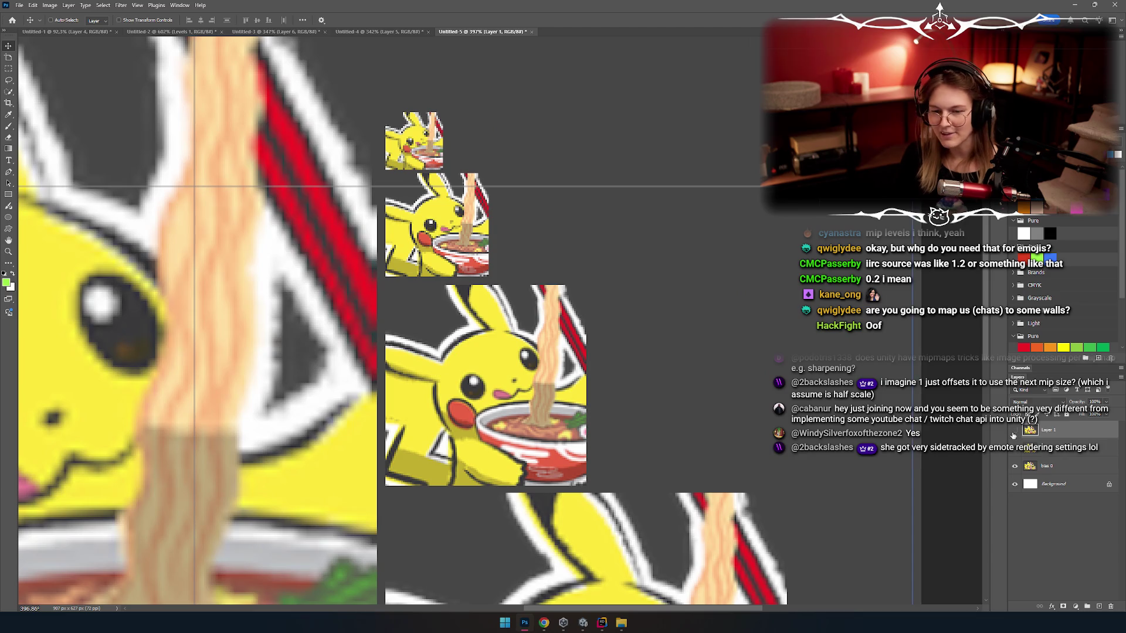
Step: Hide and reshow Layer 1 to compare with bias 0, then bring up the window switcher
click(1014, 431)
scroll(641, 460, up, 2)
key(alt+bracketleft)
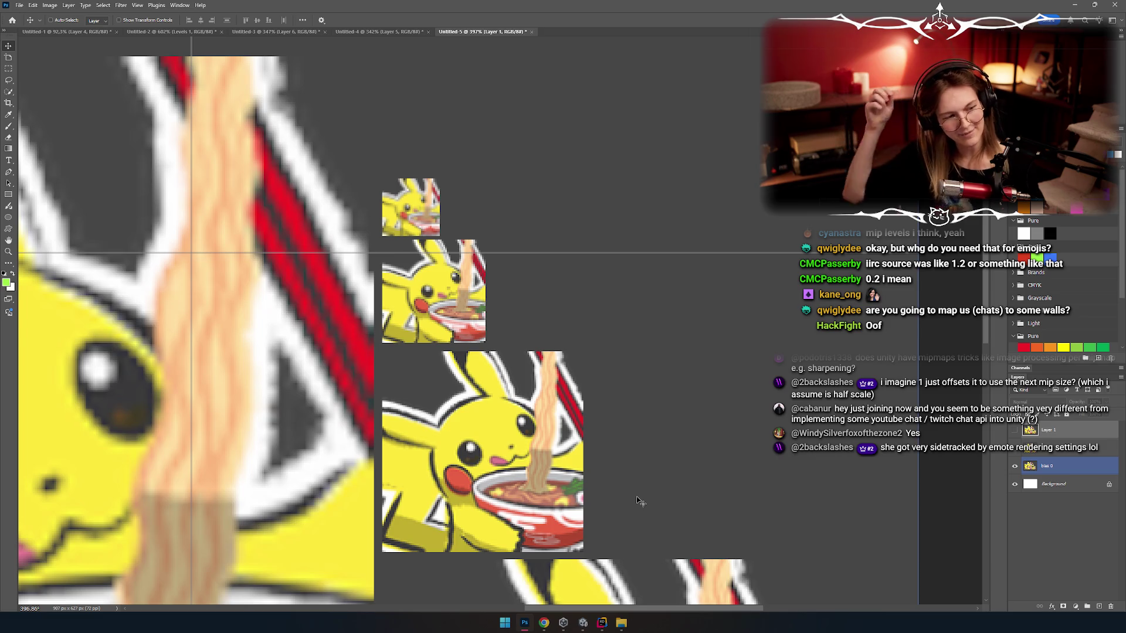
scroll(639, 499, up, 3)
click(1032, 433)
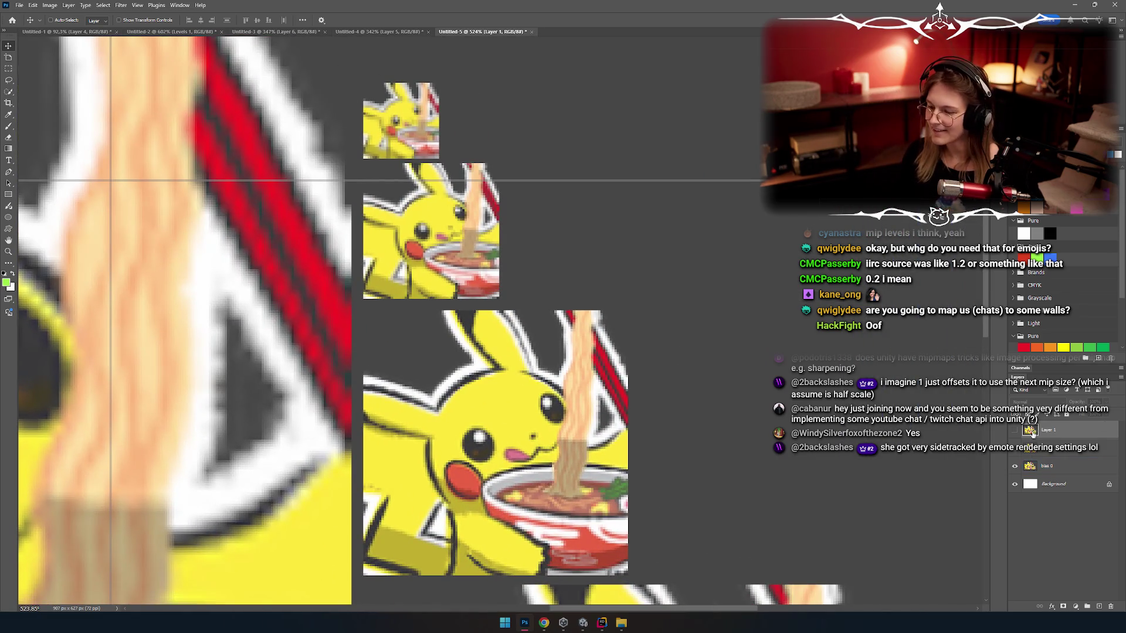
click(1015, 432)
scroll(500, 303, down, 5)
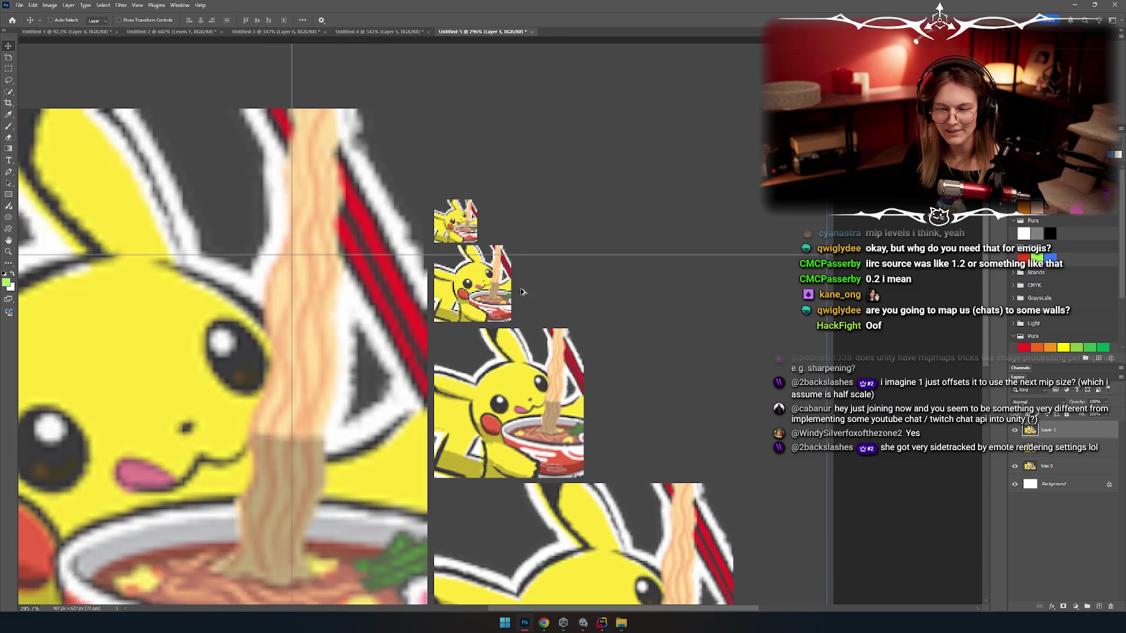
scroll(500, 303, up, 3)
scroll(516, 276, down, 2)
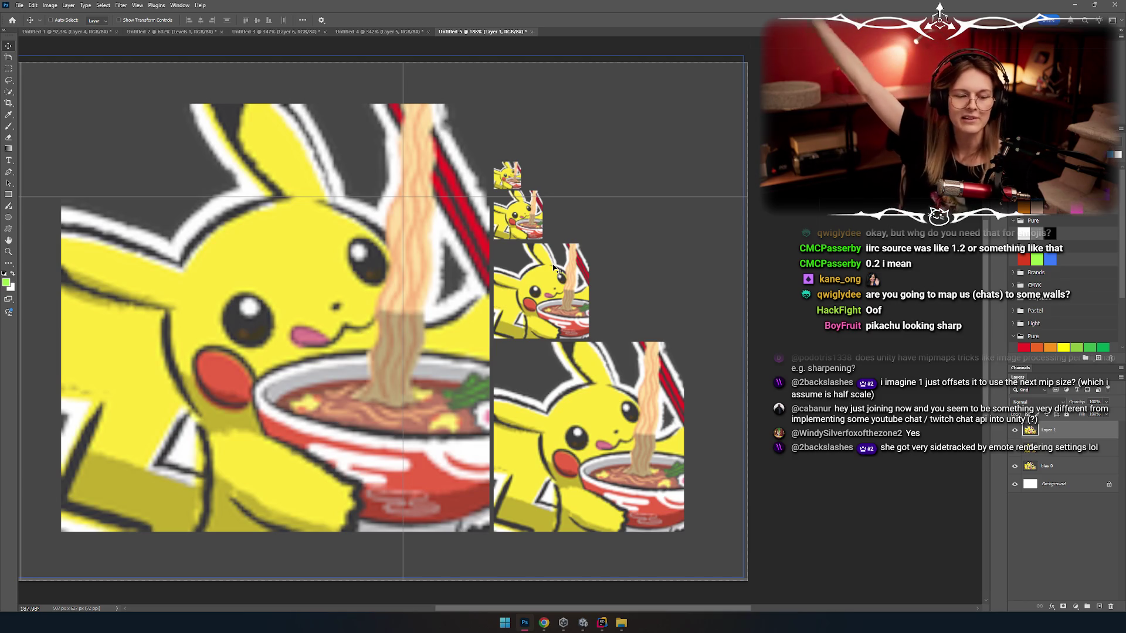
scroll(554, 268, up, 3)
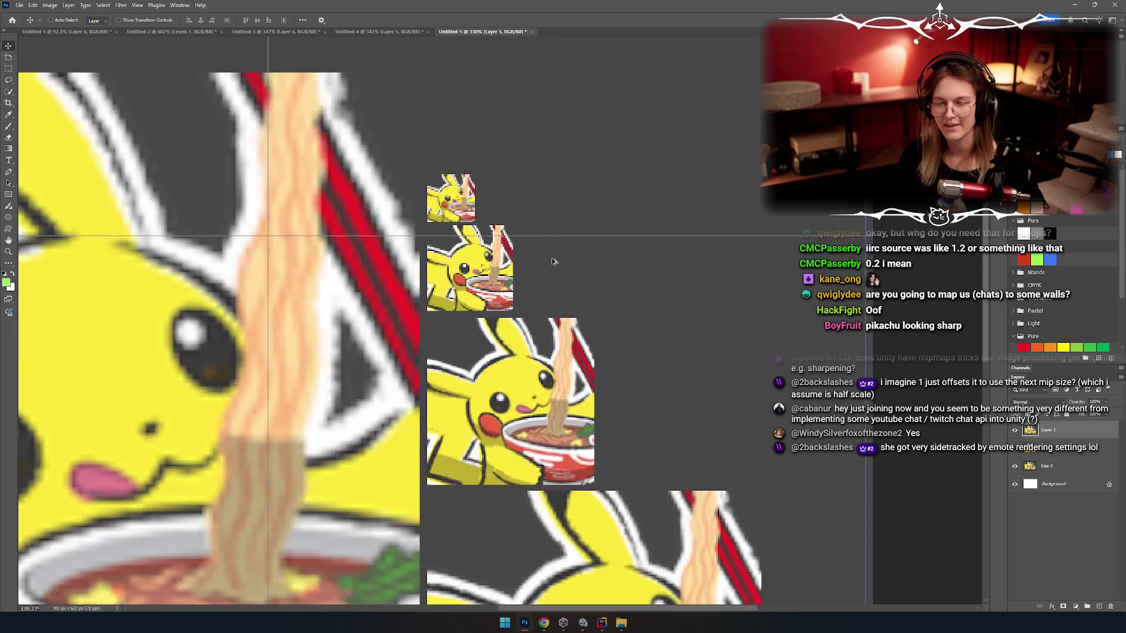
scroll(498, 288, down, 3)
scroll(447, 309, up, 3)
scroll(447, 309, up, 3)
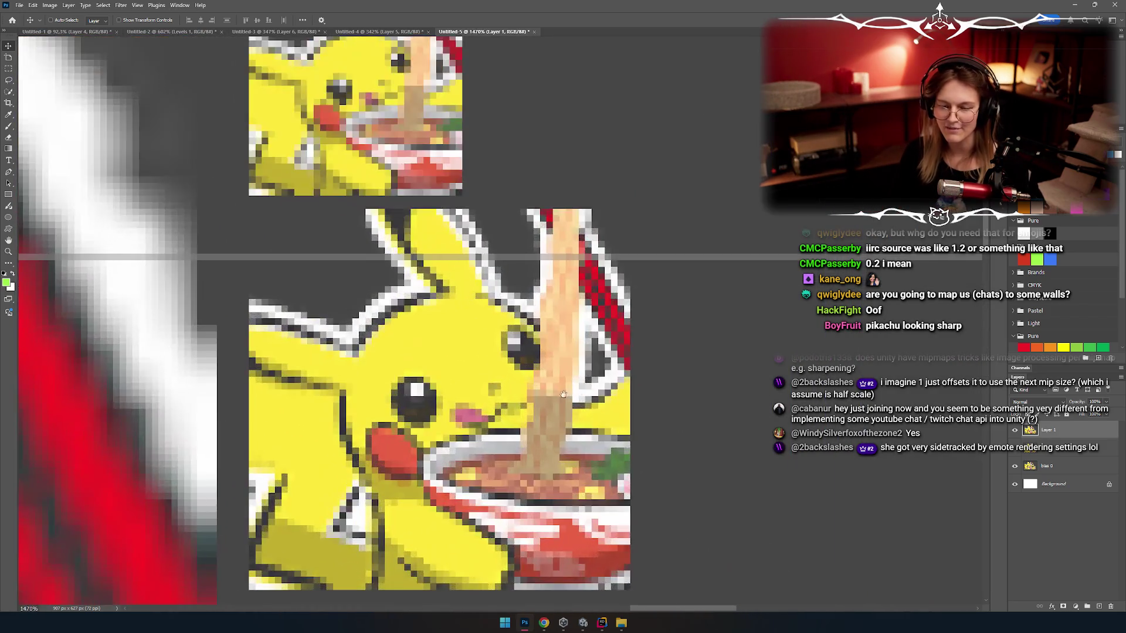
scroll(494, 304, down, 5)
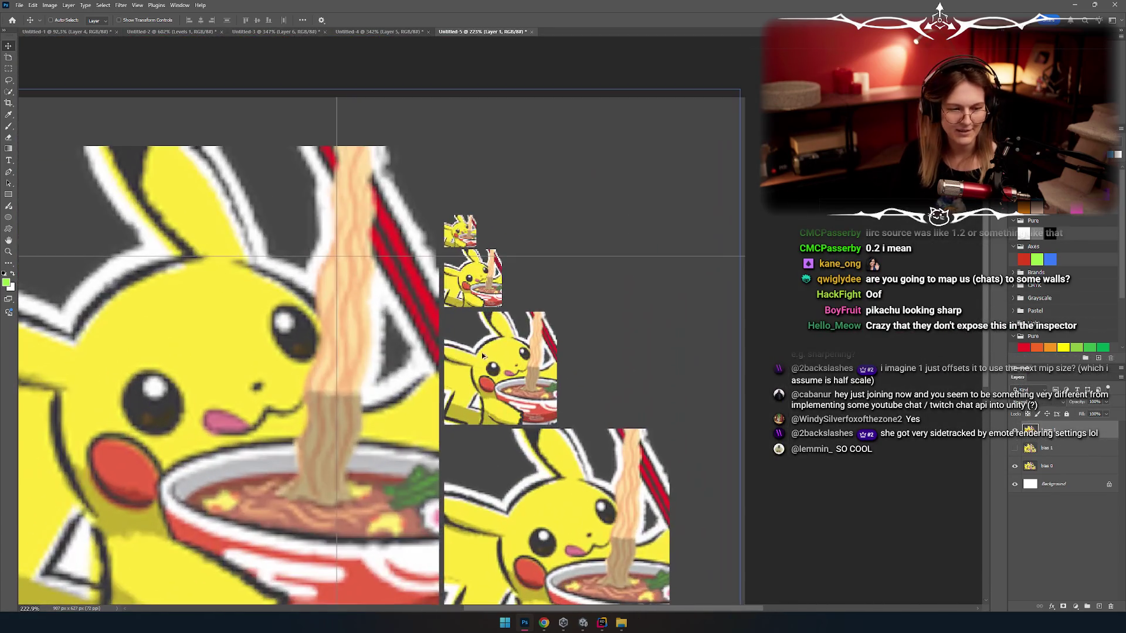
scroll(481, 353, up, 2)
key(alt+Tab)
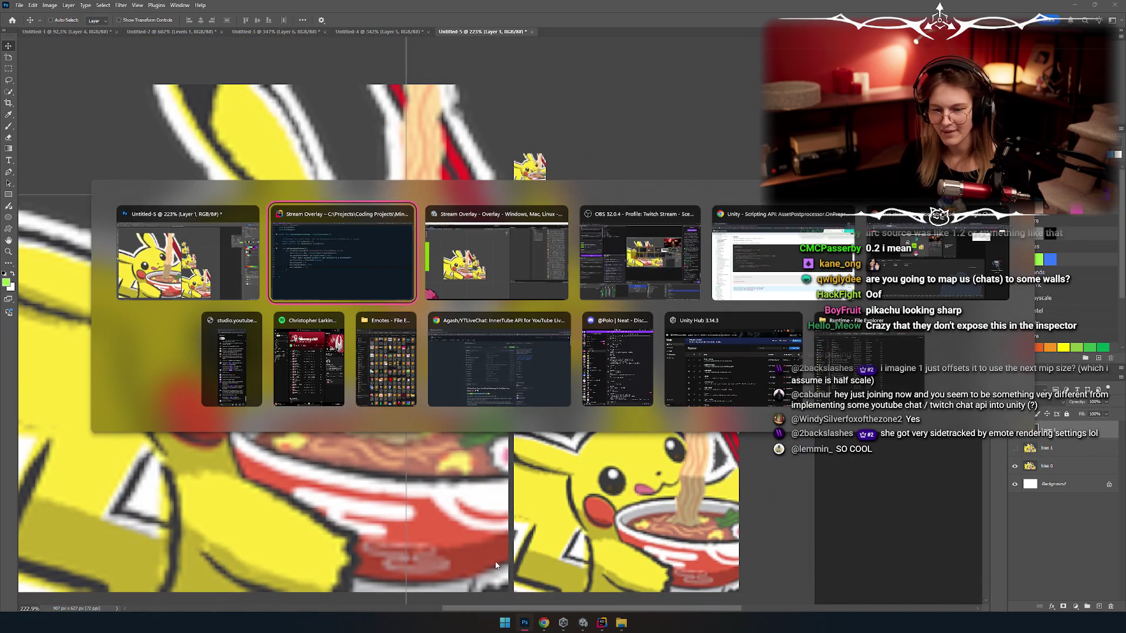
Step: Zoom the Unity Scene view in and out on the Pikachu ramen emote tiles
scroll(404, 350, up, 4)
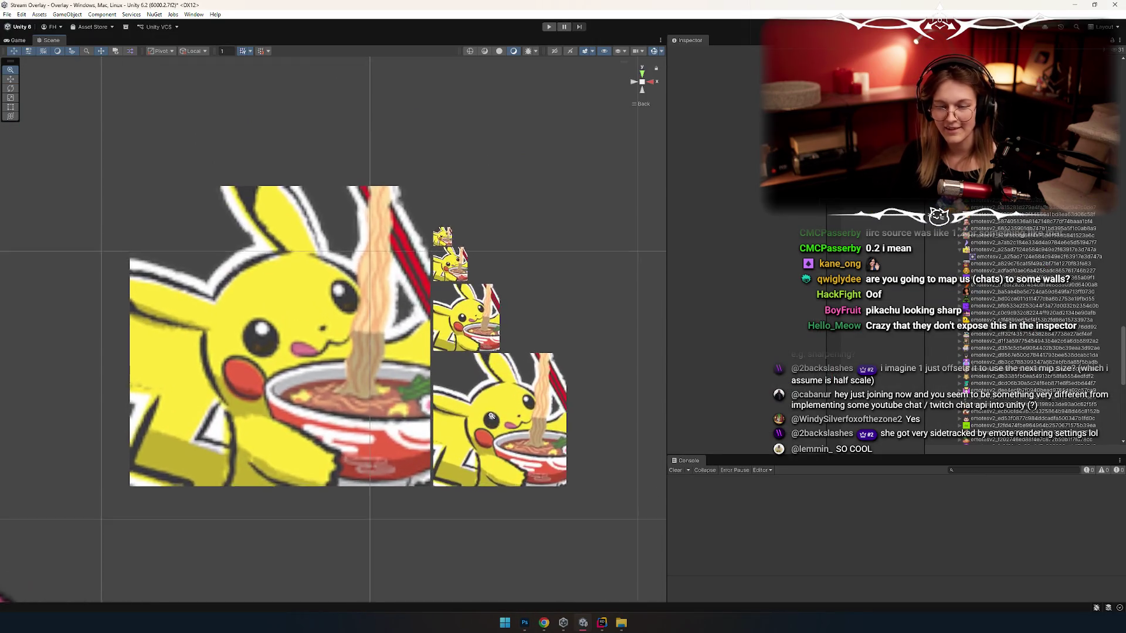
scroll(305, 221, down, 4)
scroll(329, 164, down, 5)
scroll(411, 293, up, 4)
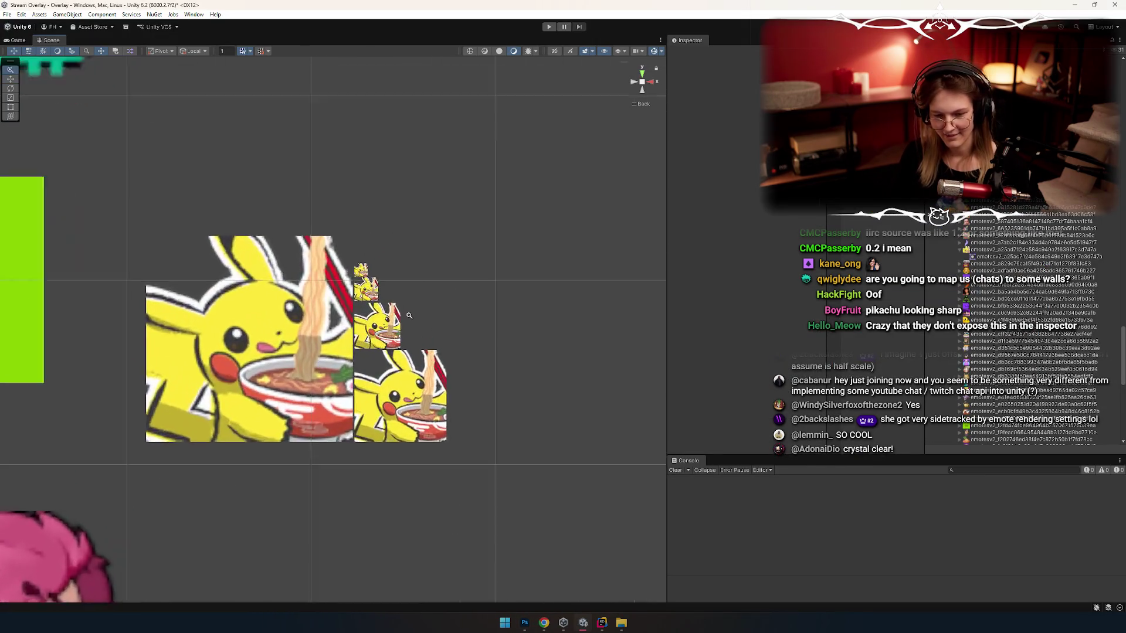
scroll(478, 346, down, 1)
scroll(478, 346, up, 5)
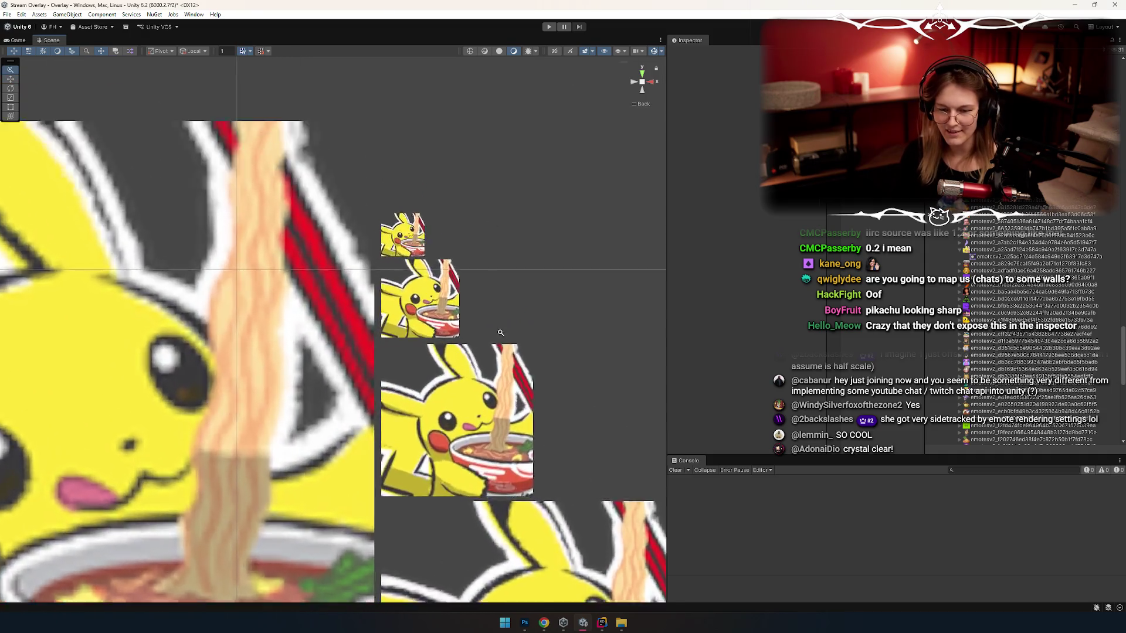
scroll(463, 264, down, 5)
scroll(491, 332, up, 6)
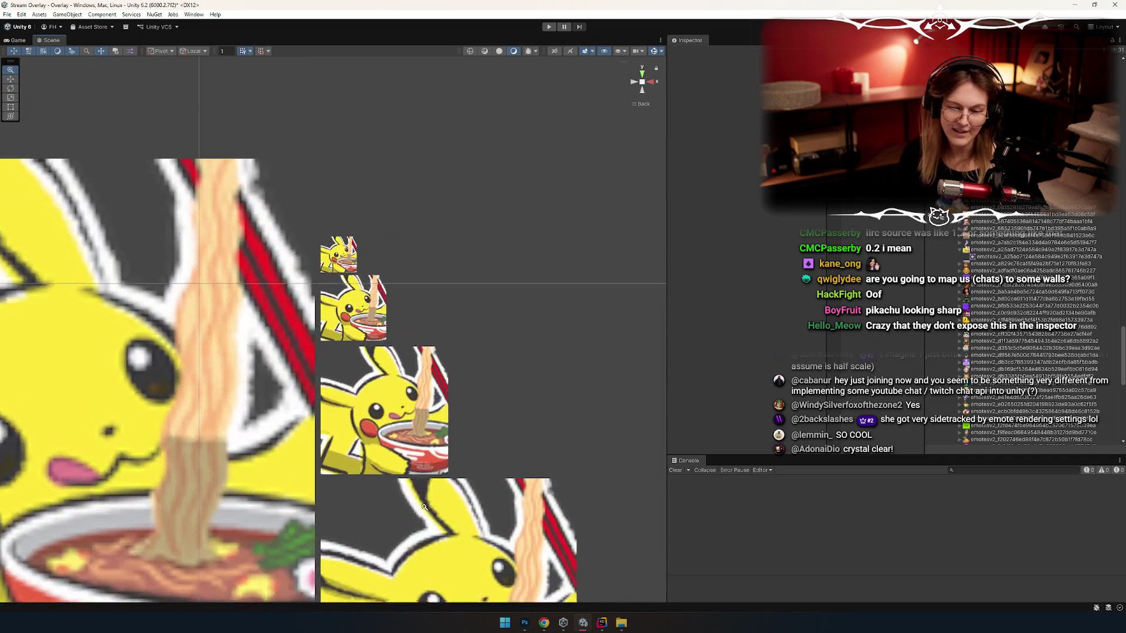
scroll(464, 552, down, 2)
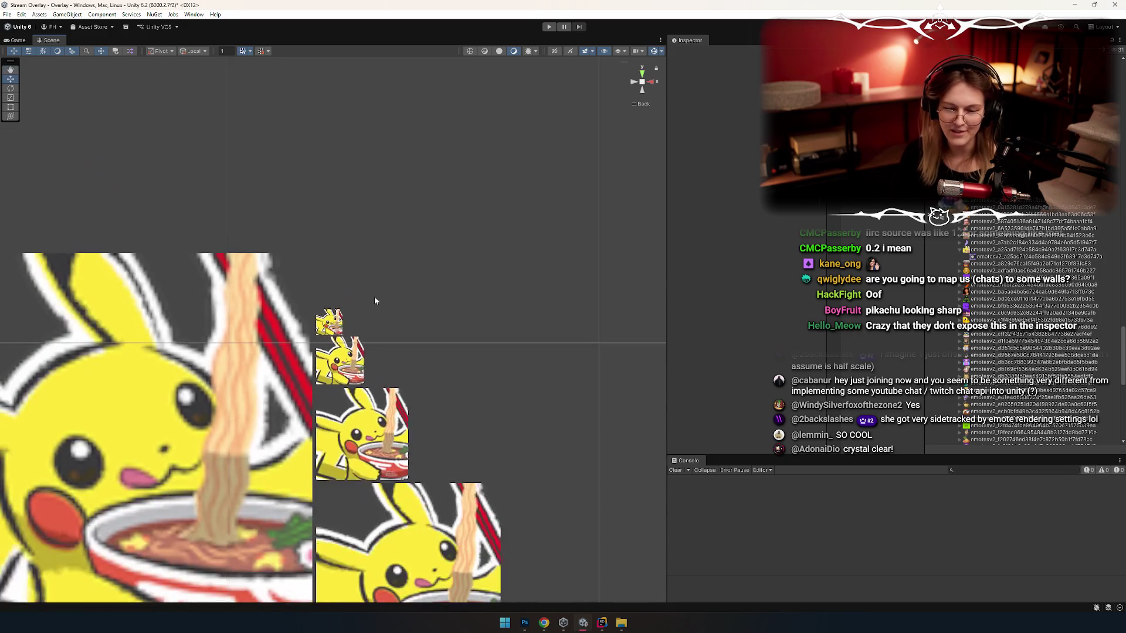
scroll(443, 549, up, 3)
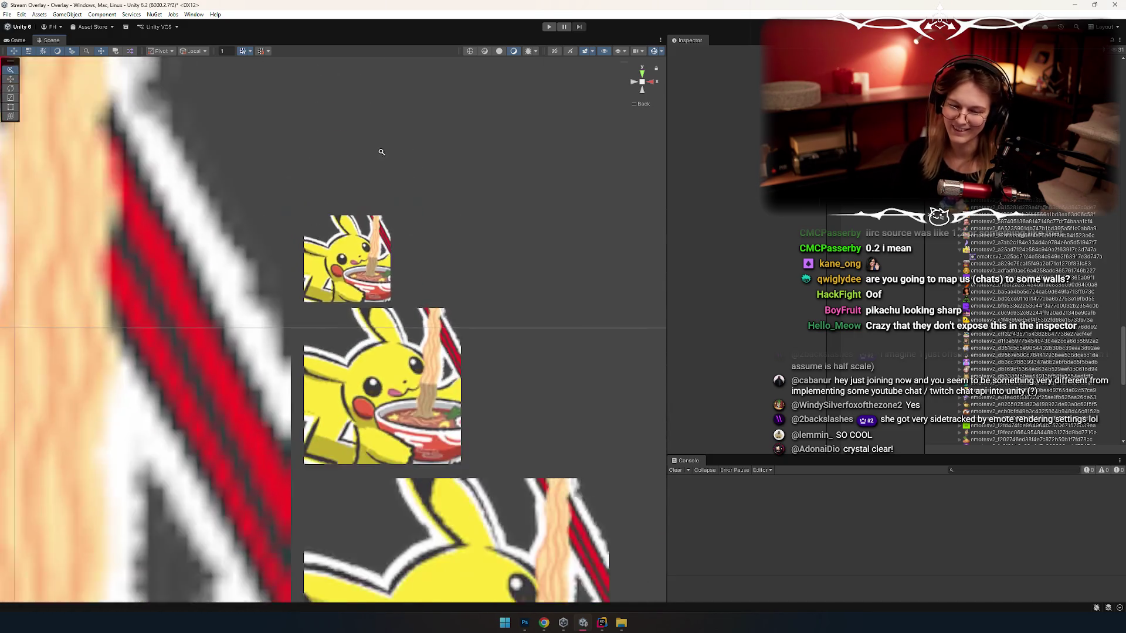
scroll(369, 182, down, 6)
scroll(368, 181, down, 2)
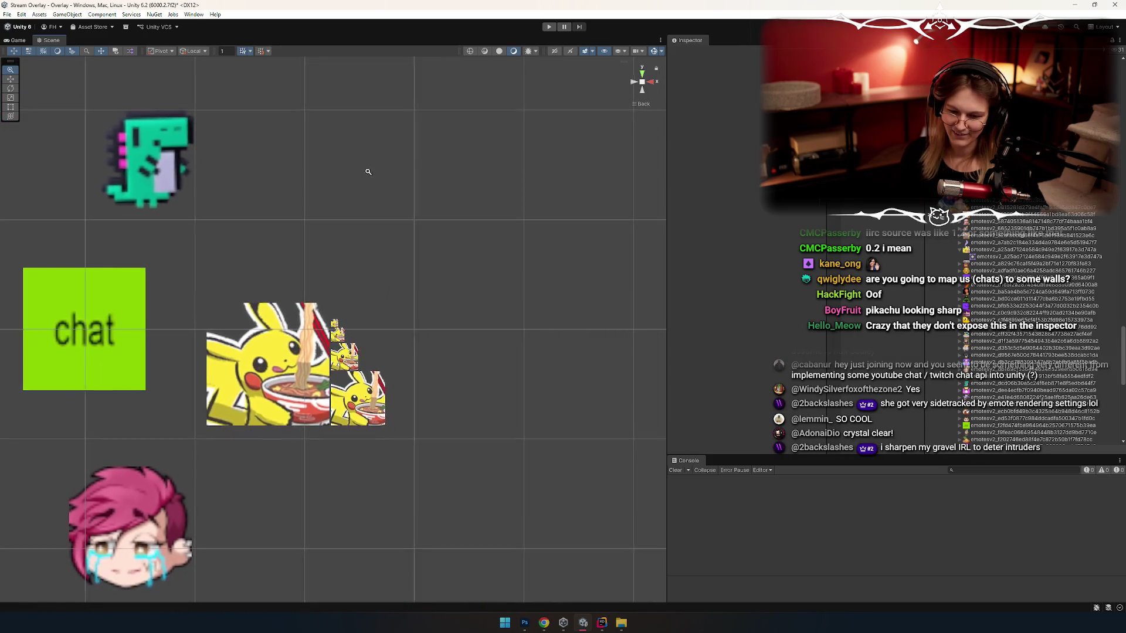
scroll(413, 410, up, 4)
scroll(414, 411, down, 1)
scroll(413, 411, up, 2)
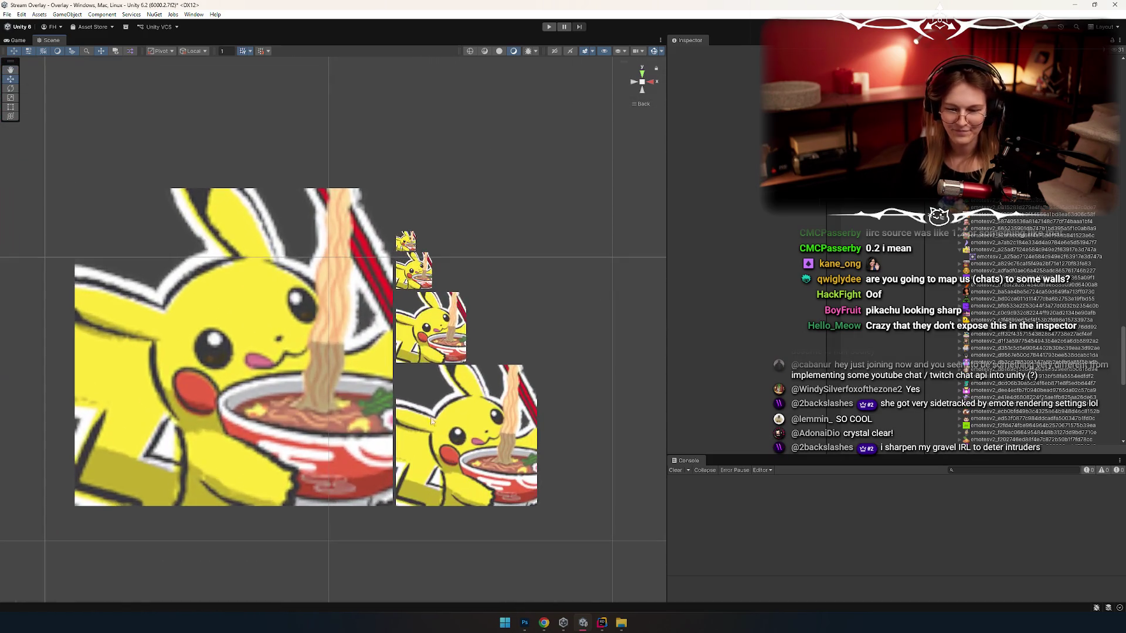
scroll(530, 401, down, 3)
scroll(529, 400, down, 2)
scroll(392, 399, up, 5)
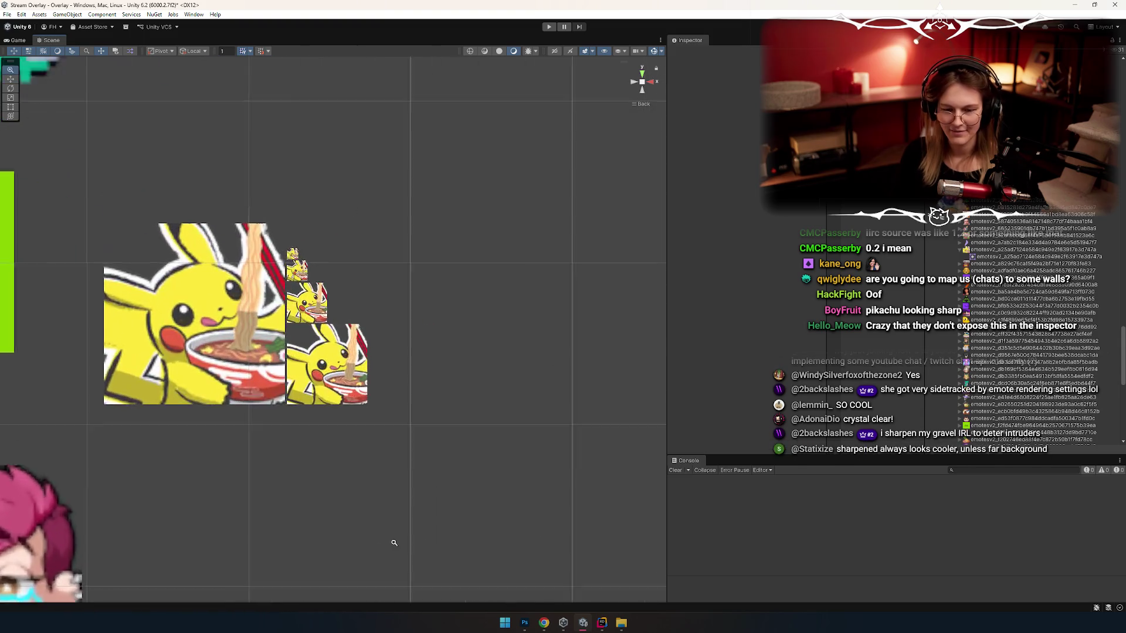
scroll(439, 386, up, 1)
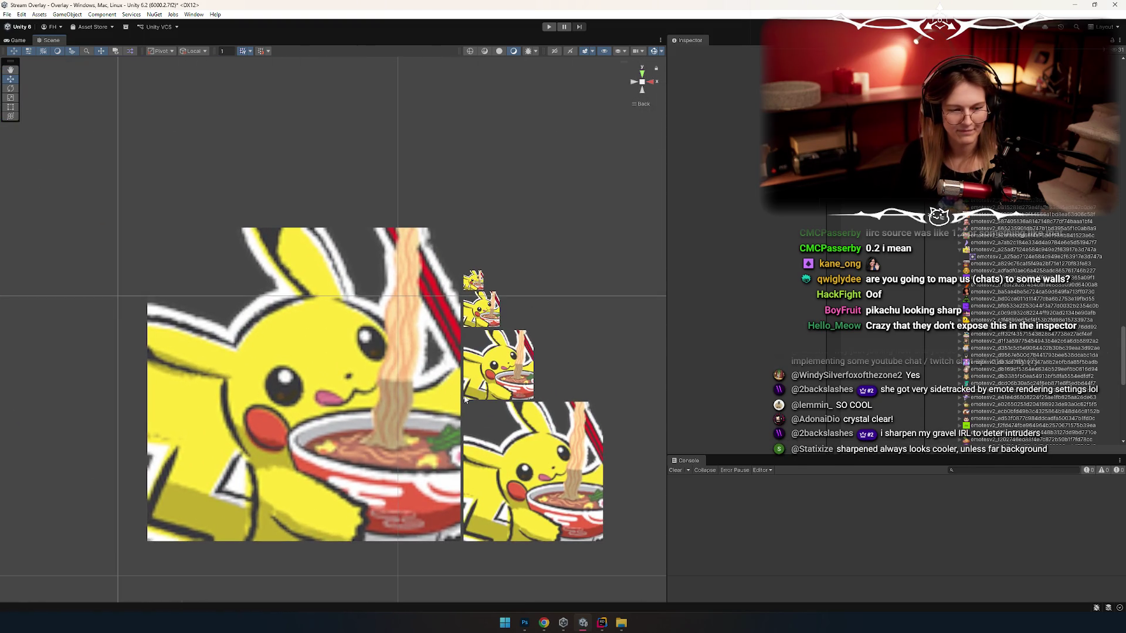
scroll(371, 417, down, 4)
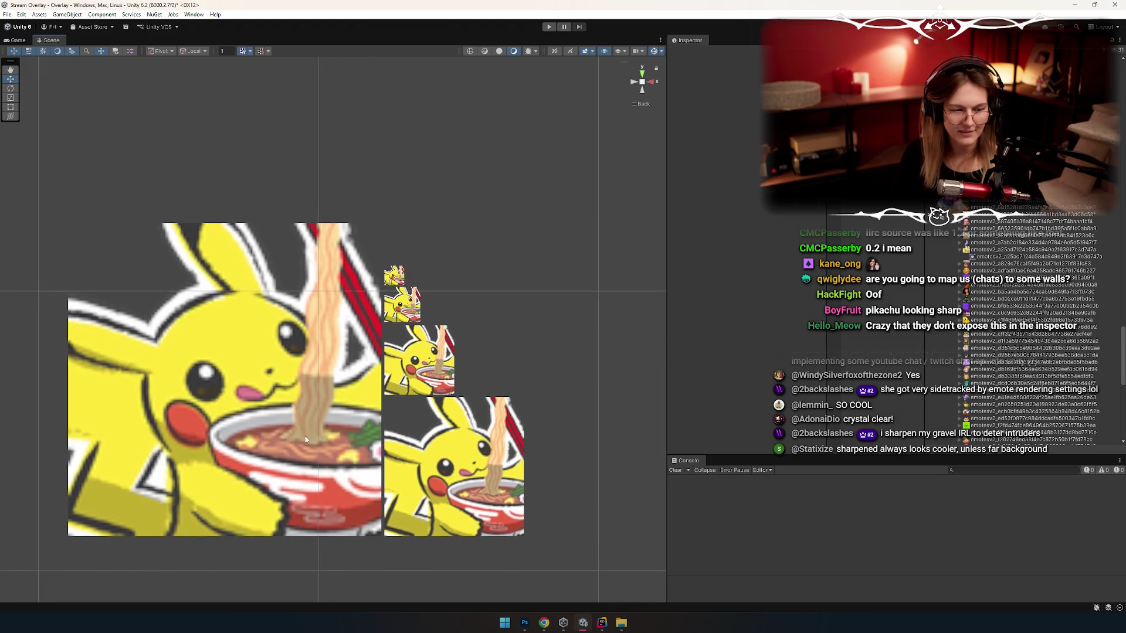
scroll(433, 416, up, 3)
scroll(433, 416, down, 1)
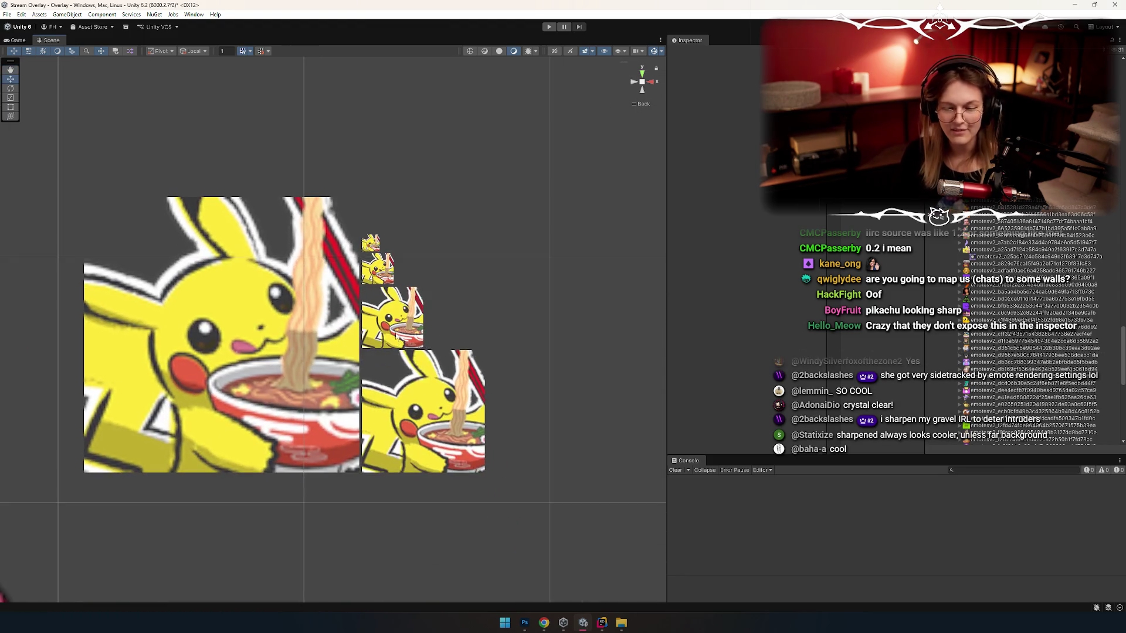
scroll(433, 416, up, 1)
Step: Check Photoshop's comparison and the importer script, then show an emote texture's import settings in Unity
key(alt+Tab)
key(alt+Tab)
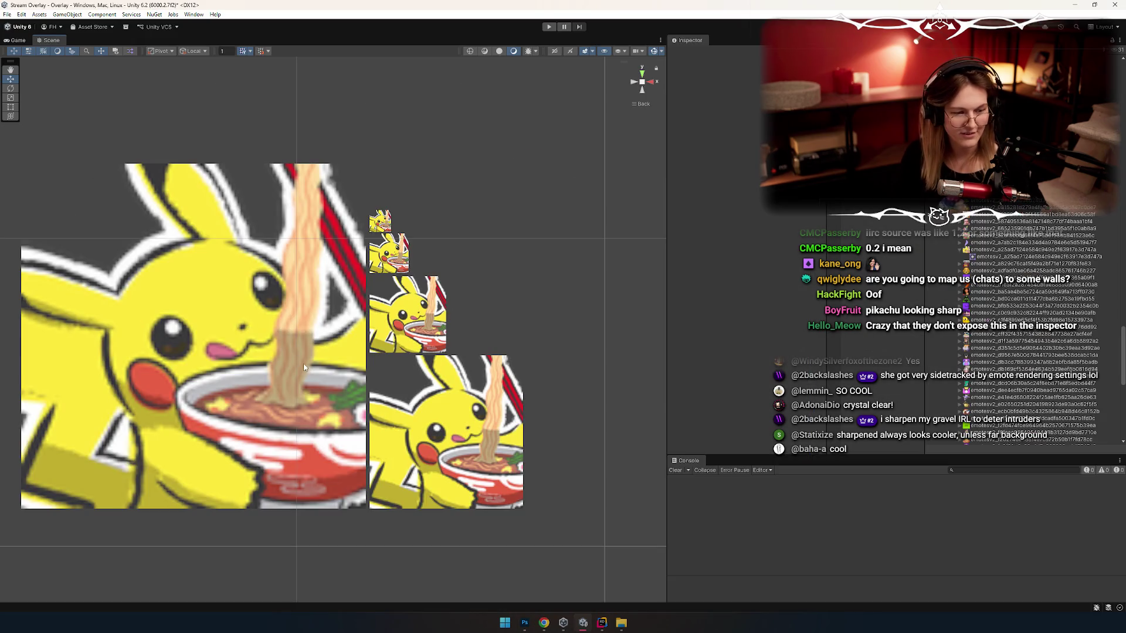
key(alt+Tab)
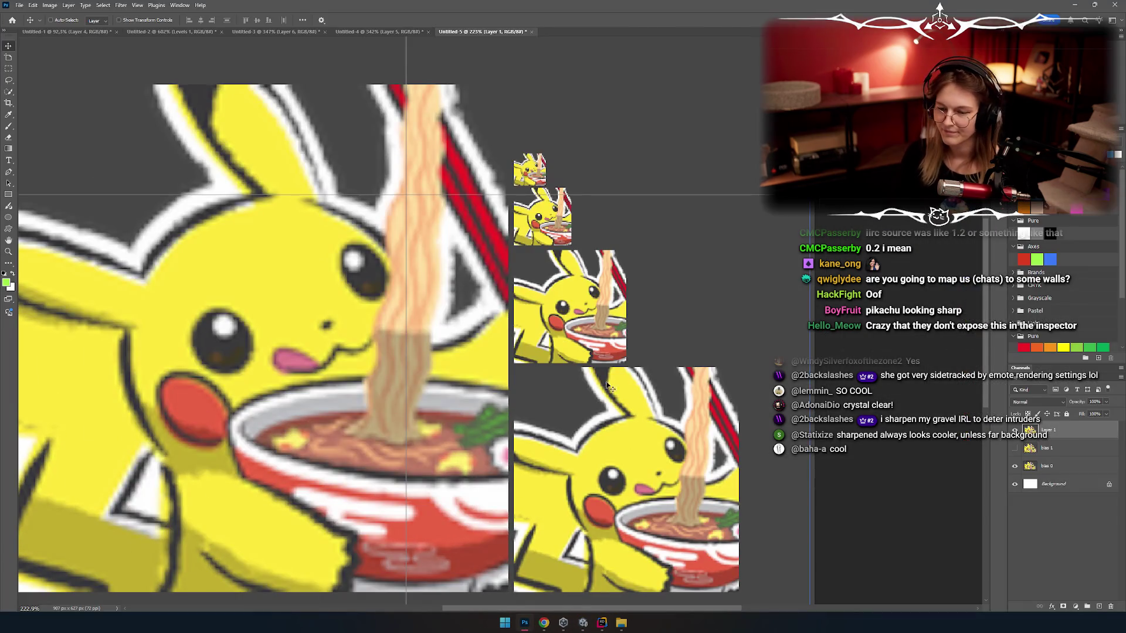
key(alt+Tab)
key(alt+Tab)
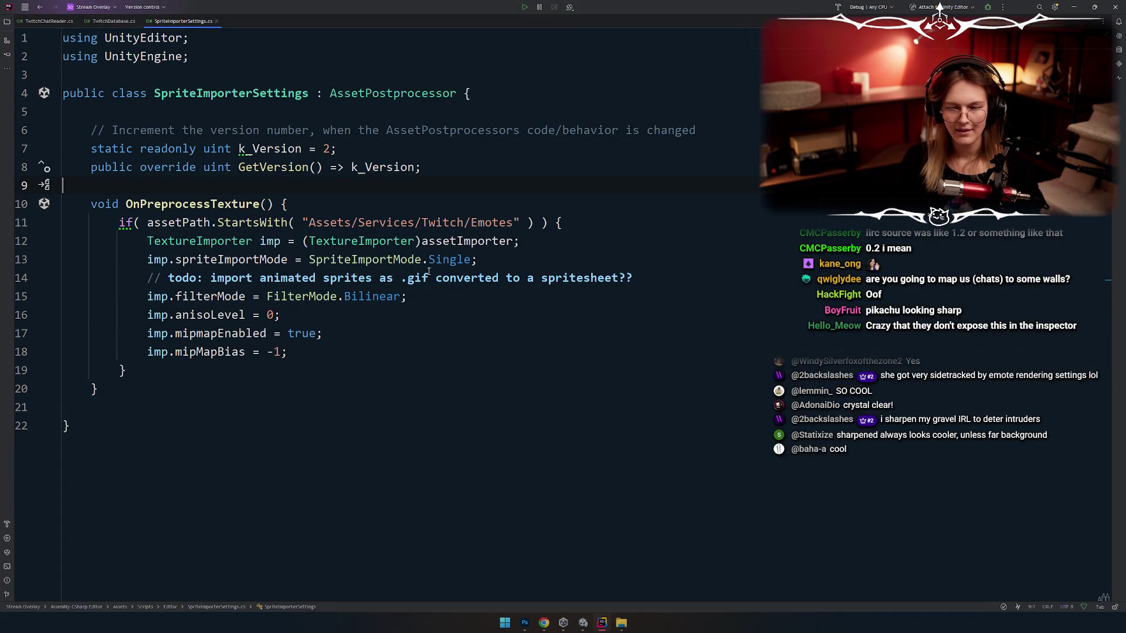
key(alt+Tab)
key(alt+Tab)
key(alt+Tab)
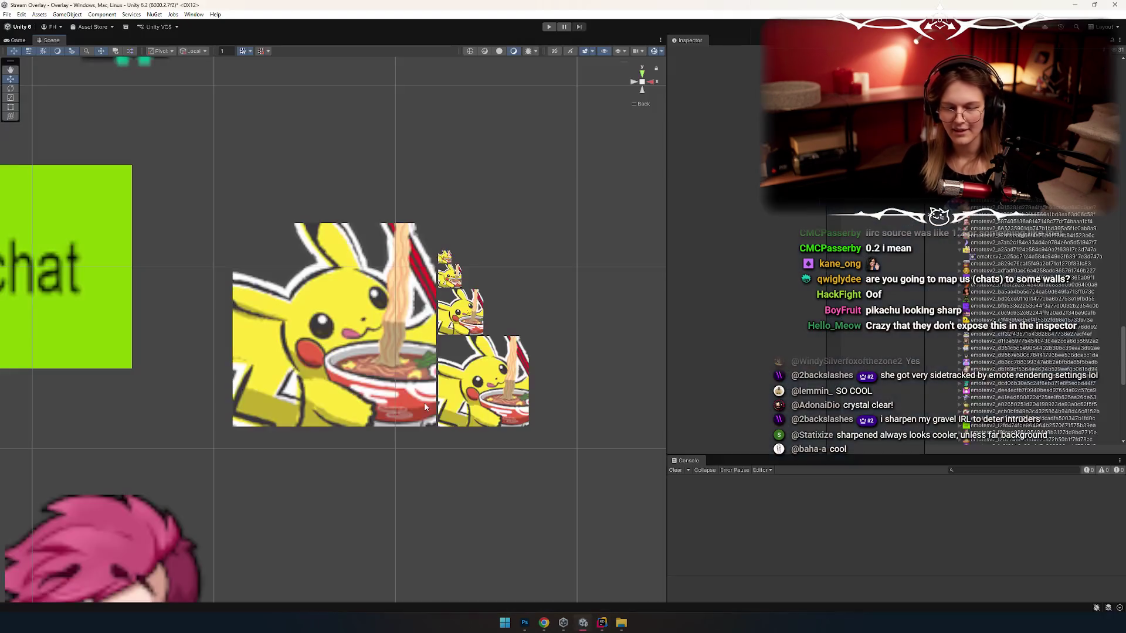
click(1030, 208)
Step: Select the Pikachu texture and expand it to select its sprite sub-asset
key(Down)
key(Down)
key(Down)
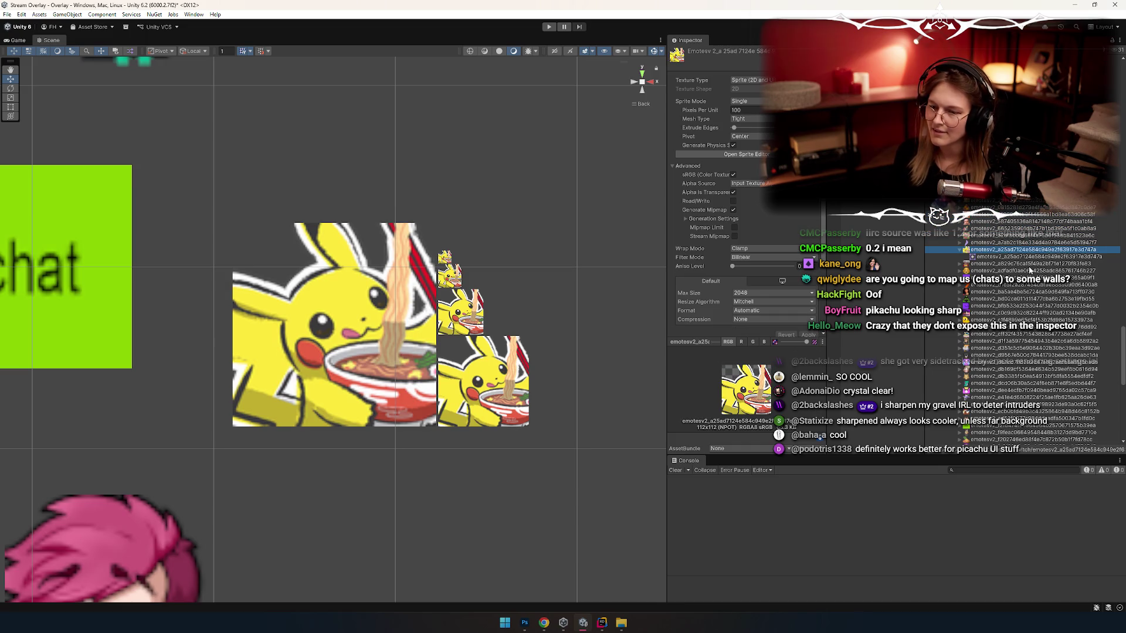
key(Down)
key(Down)
key(Right)
key(Down)
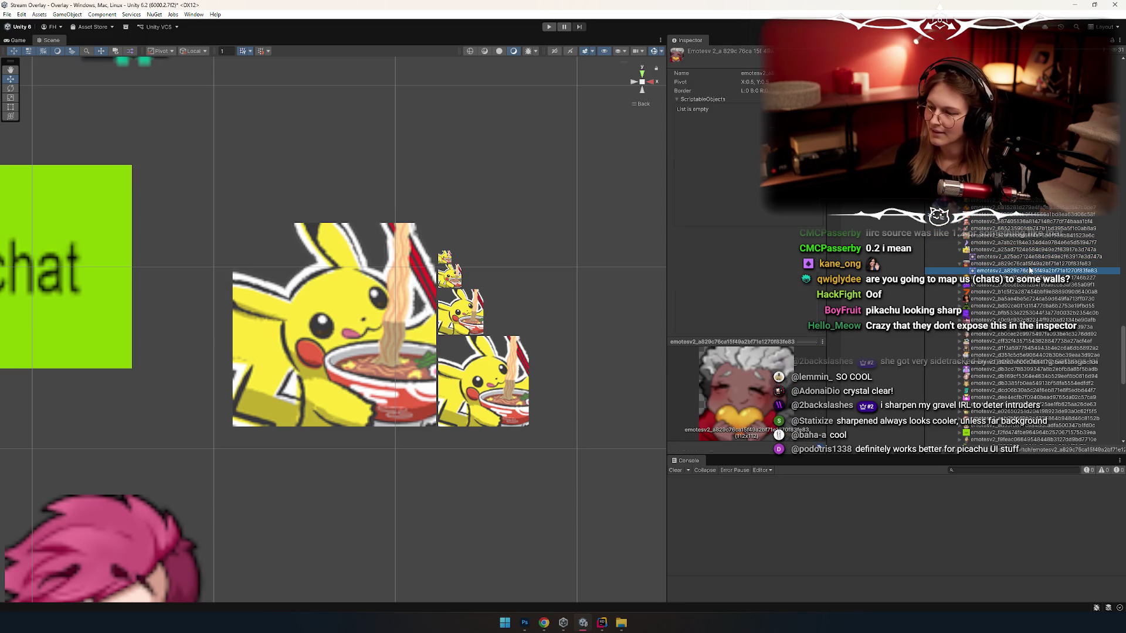
key(Up)
key(Up)
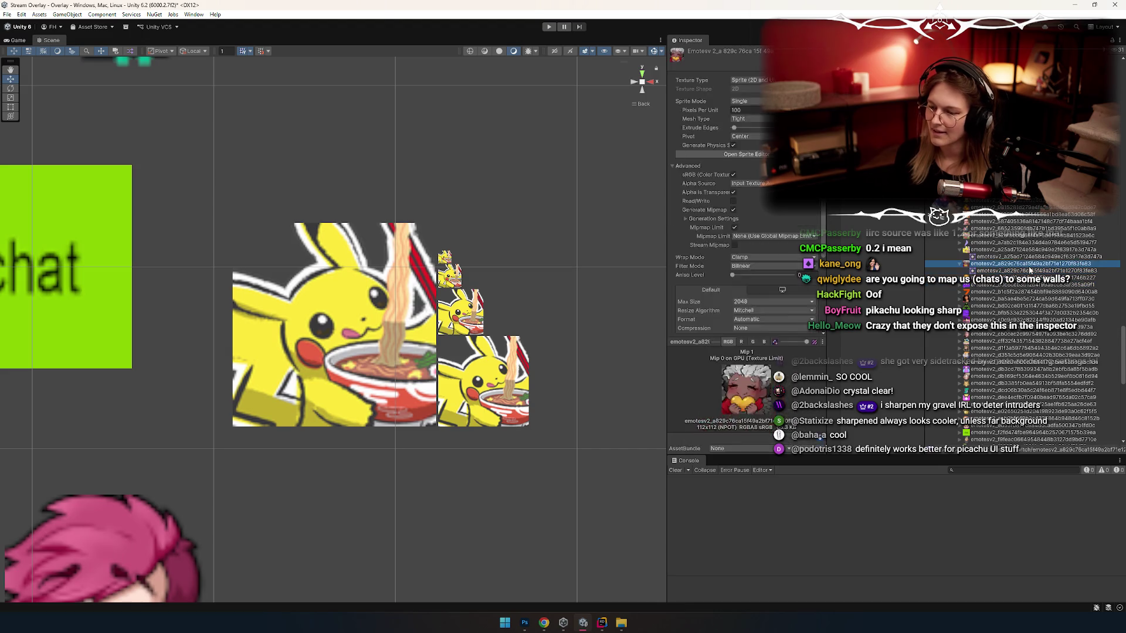
Step: Zoom the Scene view out over the emote tiles and stay in the Unity window
scroll(1026, 249, up, 10)
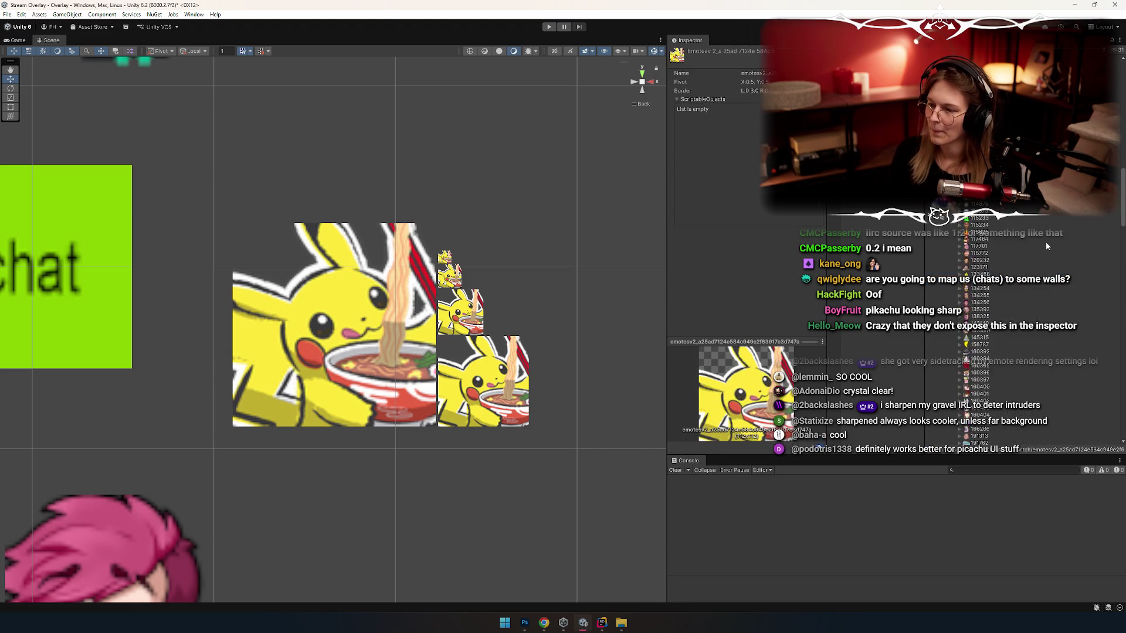
scroll(1042, 234, up, 5)
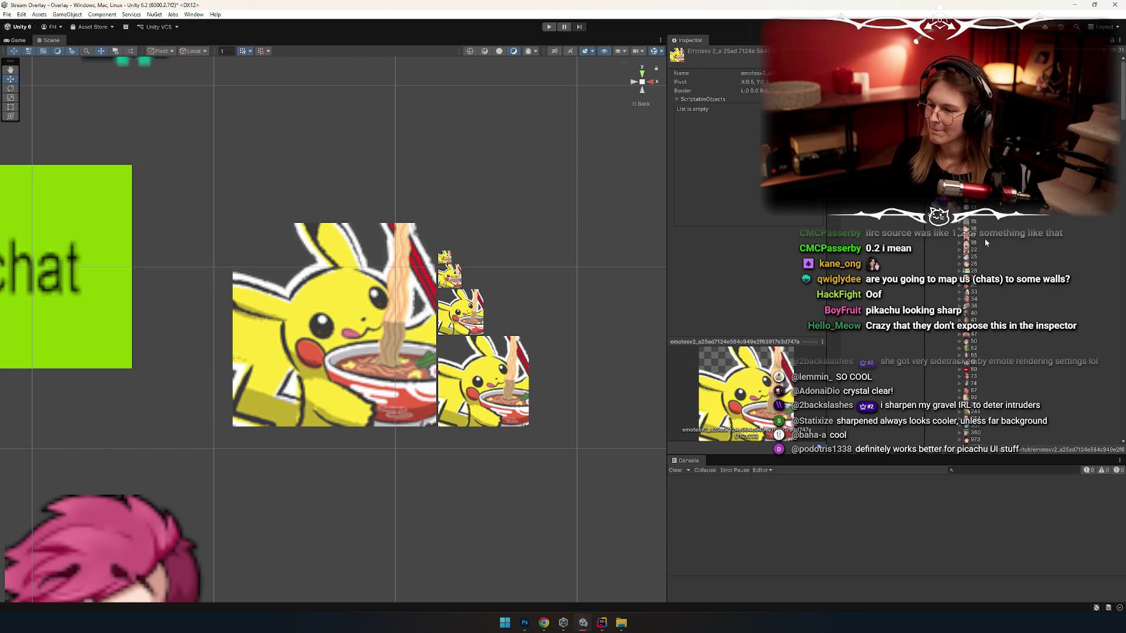
scroll(1026, 323, down, 10)
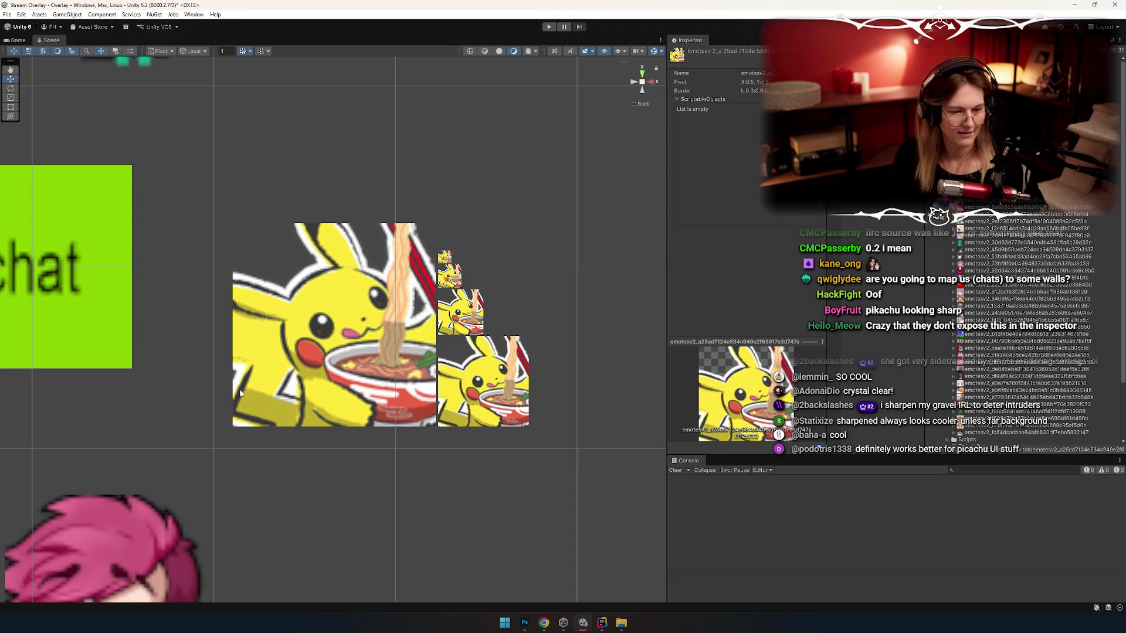
scroll(396, 356, down, 5)
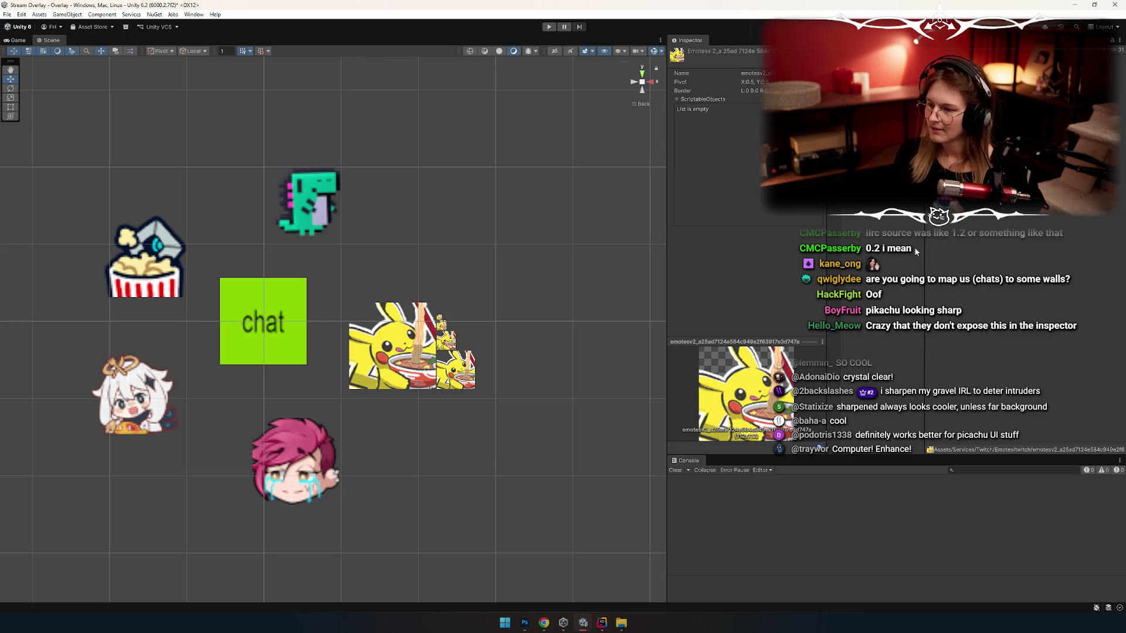
scroll(457, 342, up, 2)
key(alt+Tab)
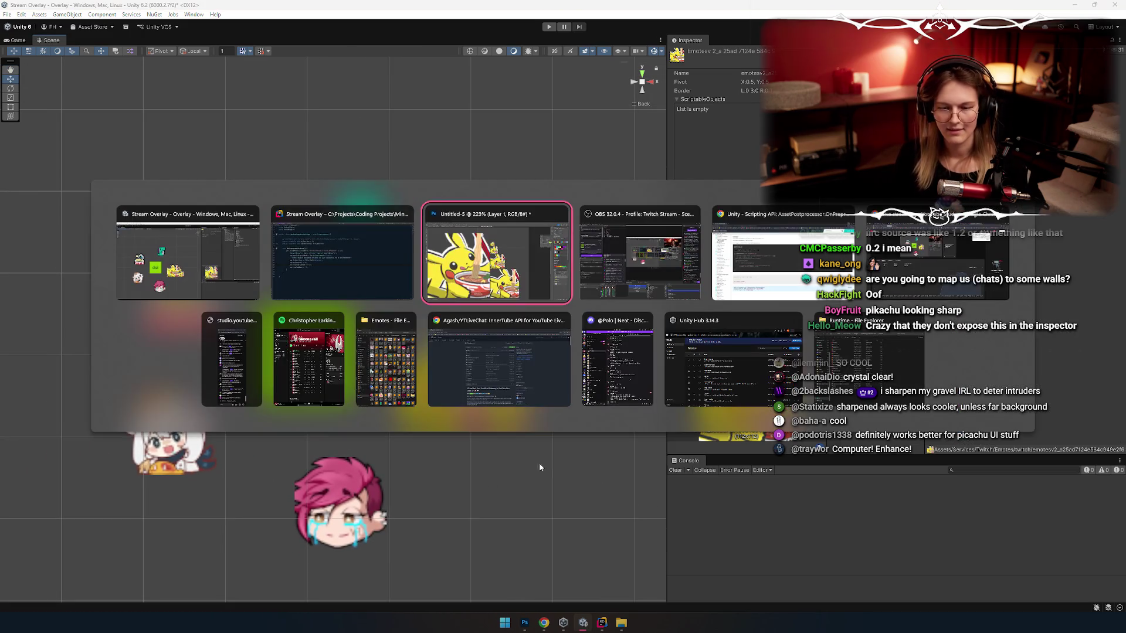
key(alt+shift+Tab)
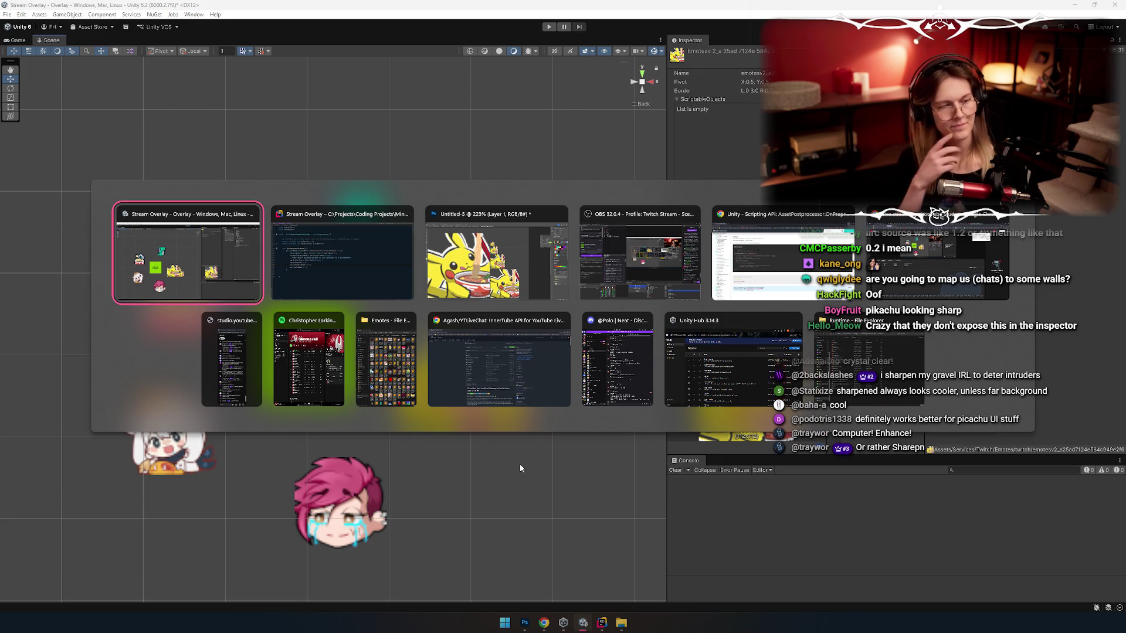